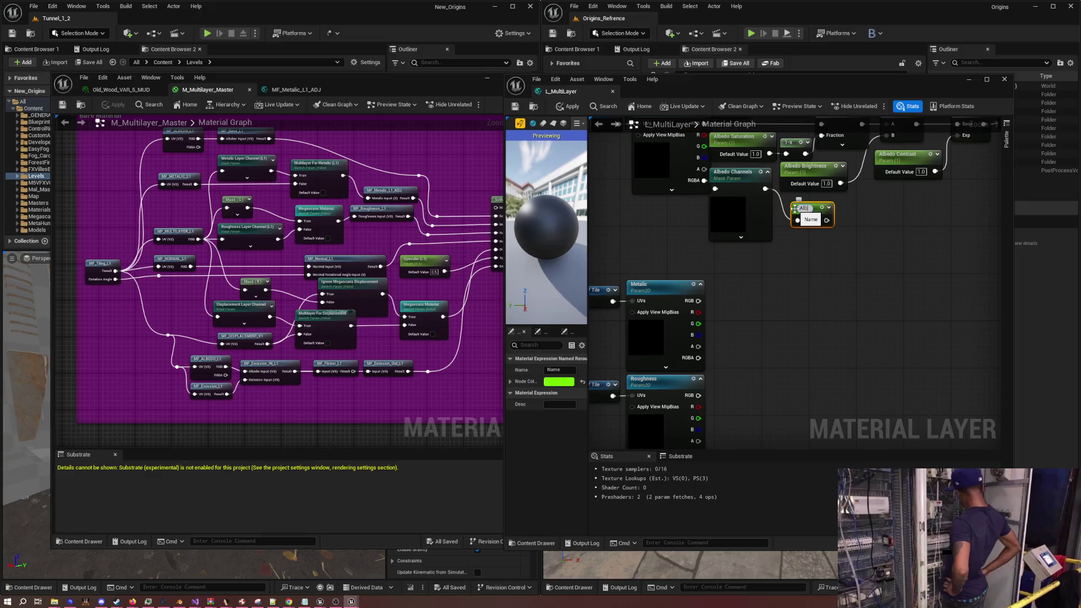
Name the reroute Albedo_Channels and reposition it
type("edo")
type("_Channels")
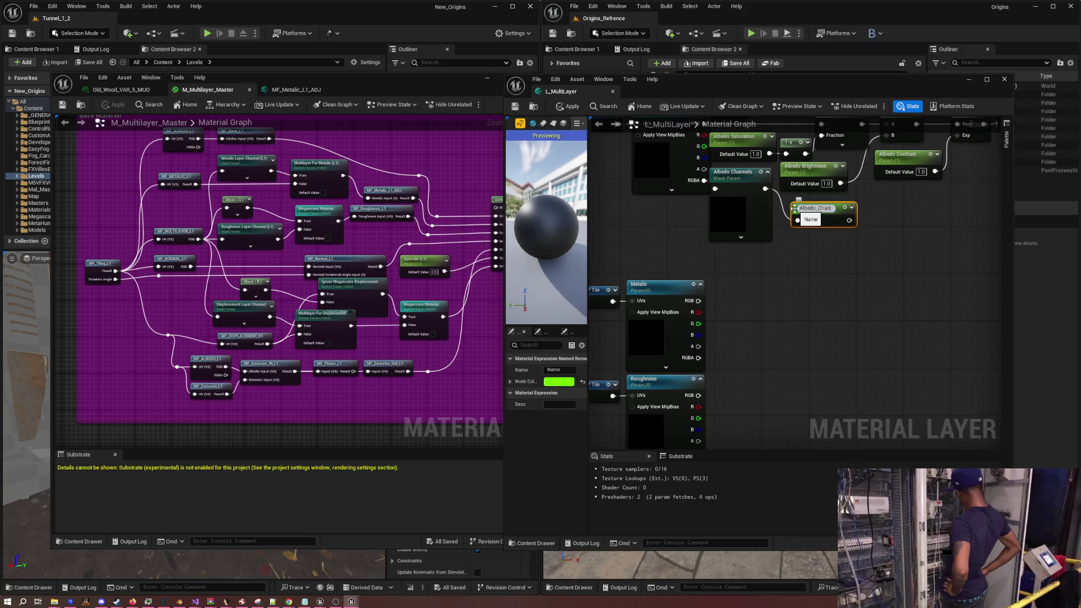
key("Return")
left_click_drag(811, 207, 803, 200)
left_click(786, 350)
Copy and paste the Albedo Channels mask and reroute nodes
mouse_move(786, 350)
left_mouse_down()
mouse_move(782, 316)
mouse_move(725, 358)
left_mouse_up()
left_click_drag(651, 357, 692, 357)
left_click_drag(801, 272, 664, 185)
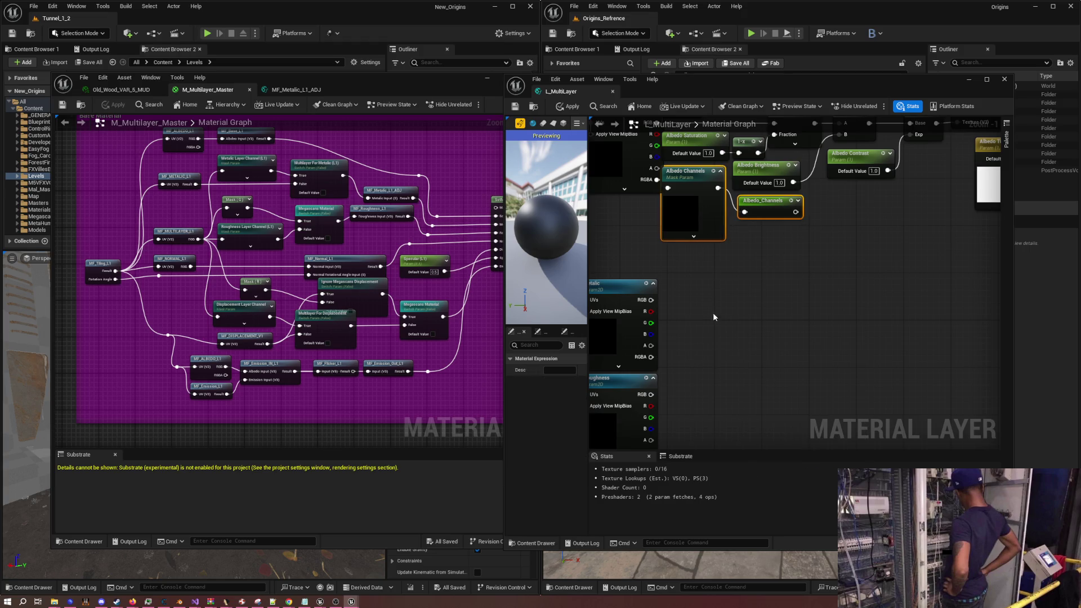
key("ctrl+c")
key("ctrl+v")
Wire the Metalic RGBA output into the copied mask and rename it Metalic
left_click(754, 324)
left_click_drag(651, 357, 680, 324)
left_click(698, 309)
left_click(684, 309)
type("Metalic")
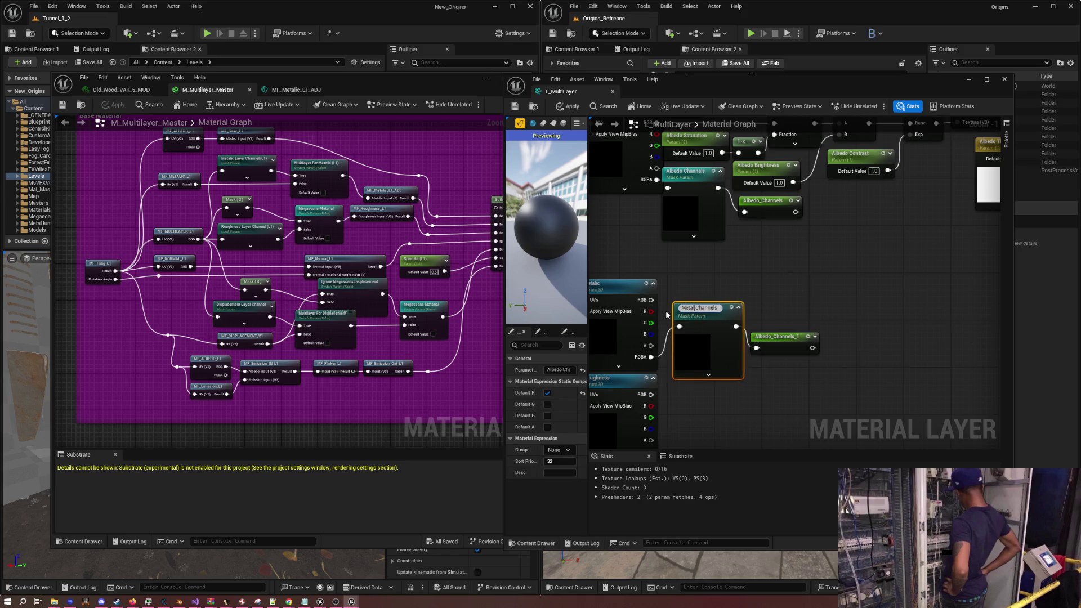
key("Return")
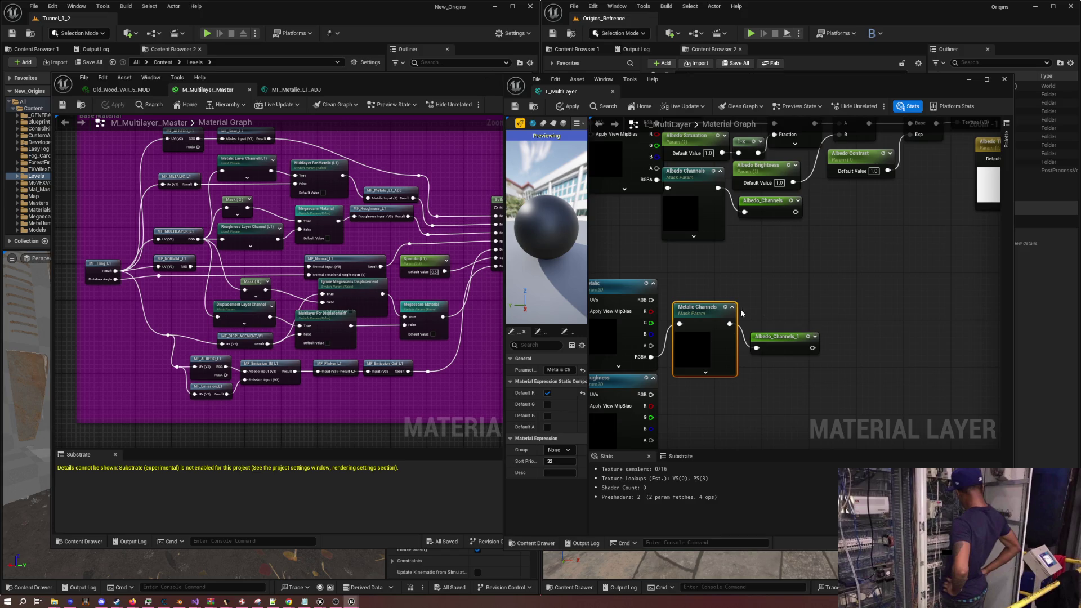
left_click_drag(775, 317, 791, 297)
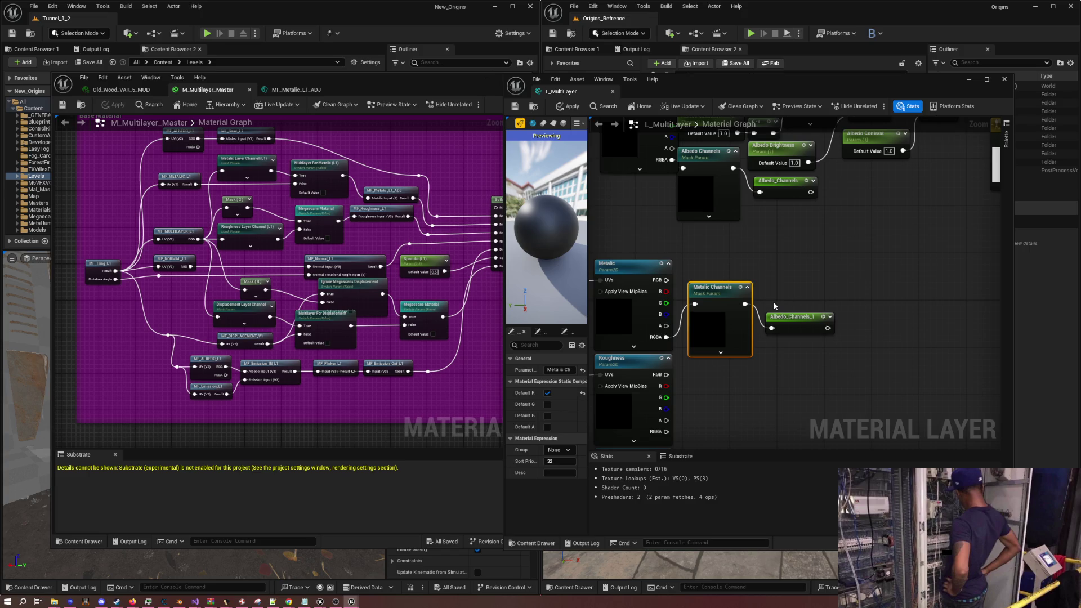
mouse_move(775, 350)
left_mouse_down()
mouse_move(756, 299)
mouse_move(772, 291)
left_mouse_up()
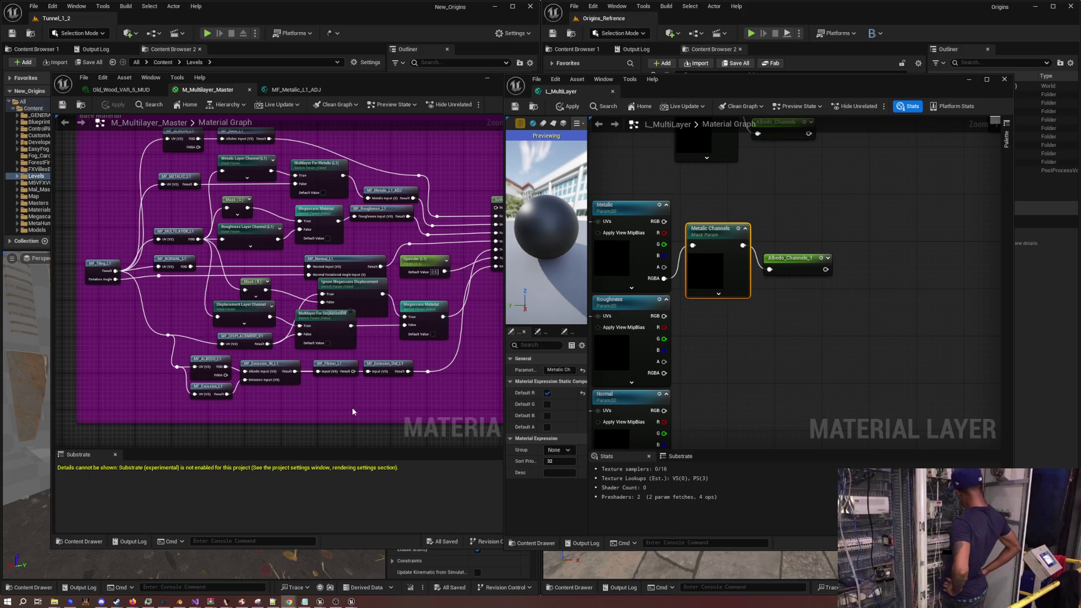
left_click_drag(745, 329, 789, 318)
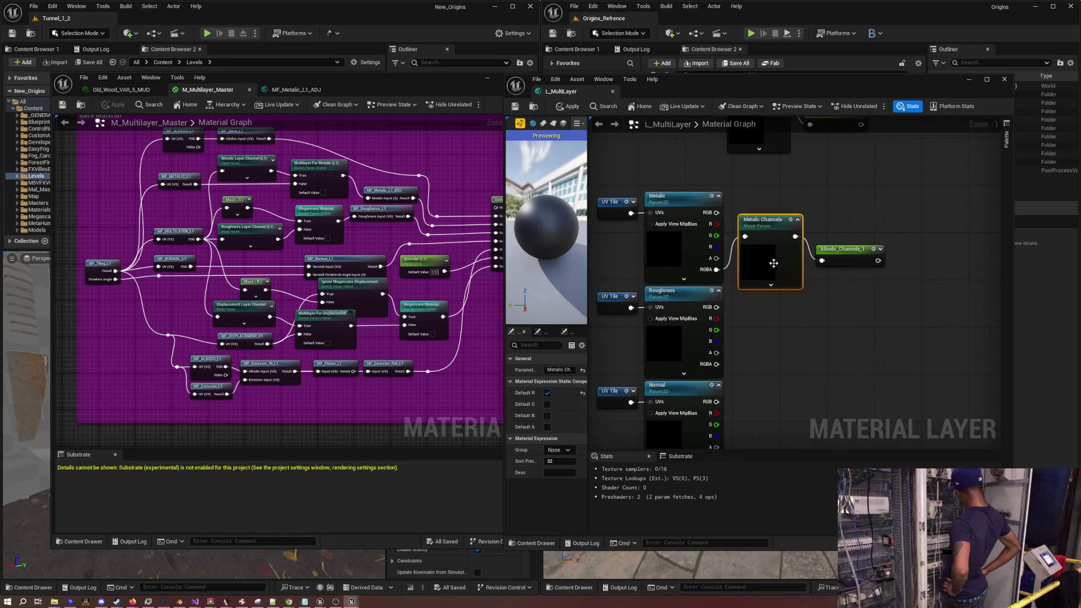
Rename the copied Albedo_Channels_1 reroute to Metalic_Channels and align it with the mask output
double_click(847, 250)
left_click(865, 253)
key("BackSpace")
key("BackSpace")
key("Return")
key("F2")
type("Mew_Channels")
key("Return")
type("Metalic_Channels")
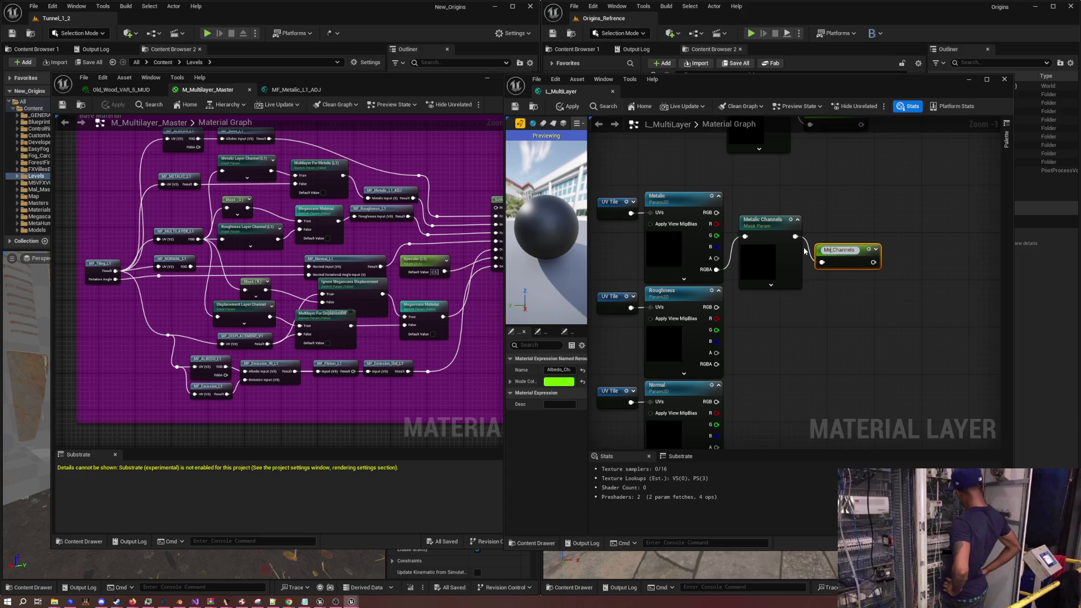
key("Return")
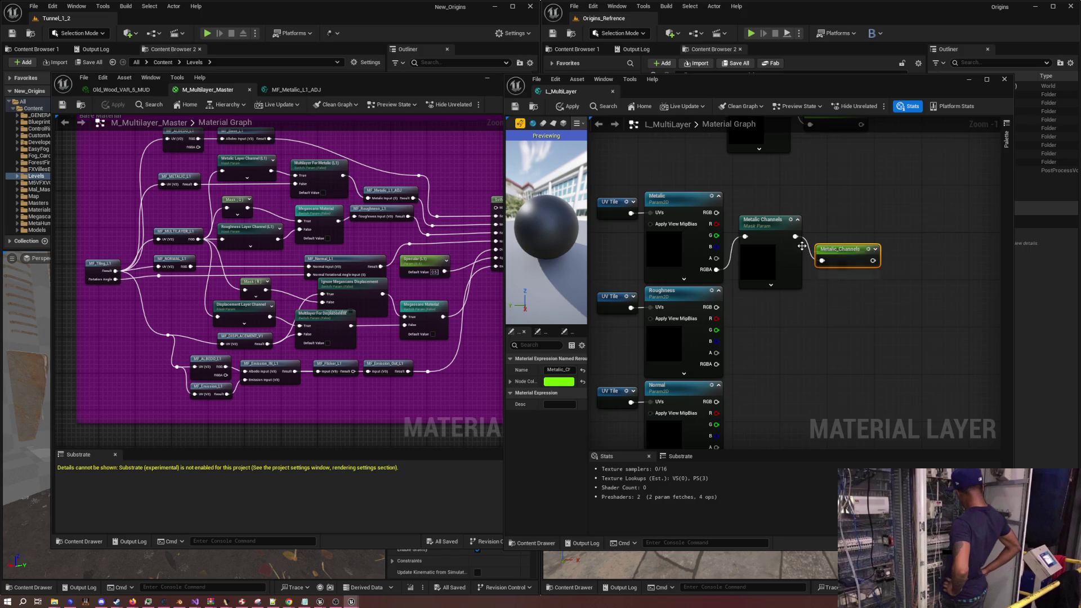
left_click_drag(835, 249, 839, 229)
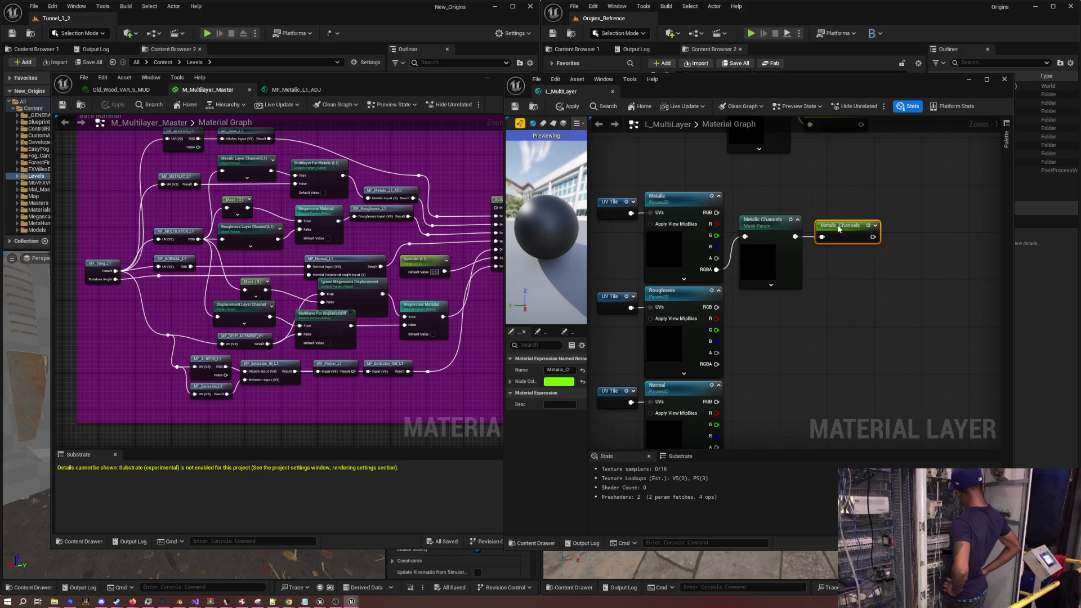
Enable the green channel on the Metalic Channels mask and move both nodes beside the Metalic texture
left_click(765, 223)
left_click(547, 404)
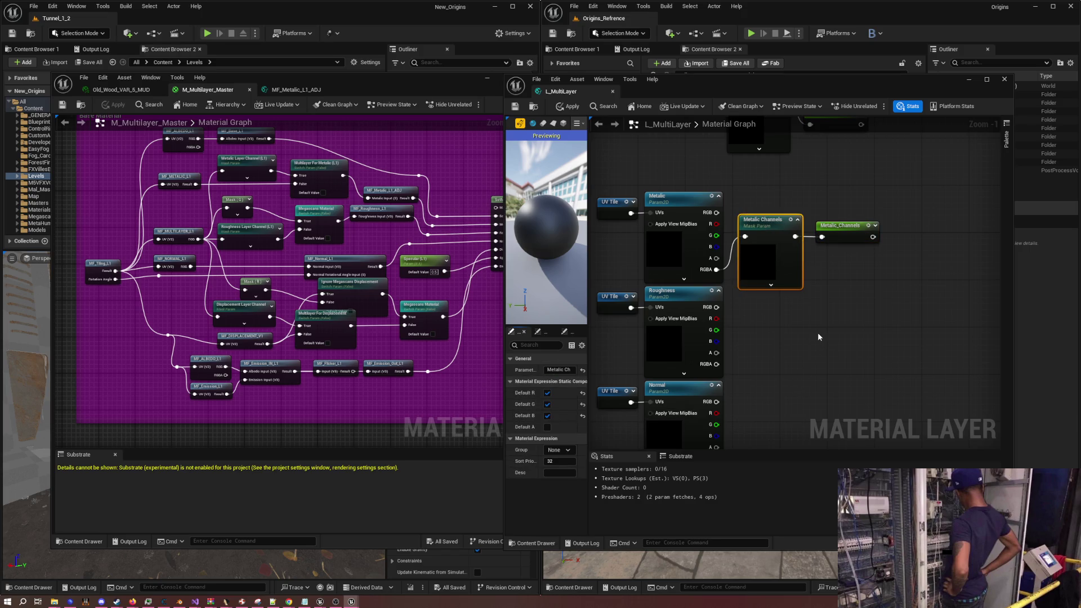
mouse_move(823, 318)
left_mouse_down()
mouse_move(811, 351)
mouse_move(834, 372)
left_mouse_up()
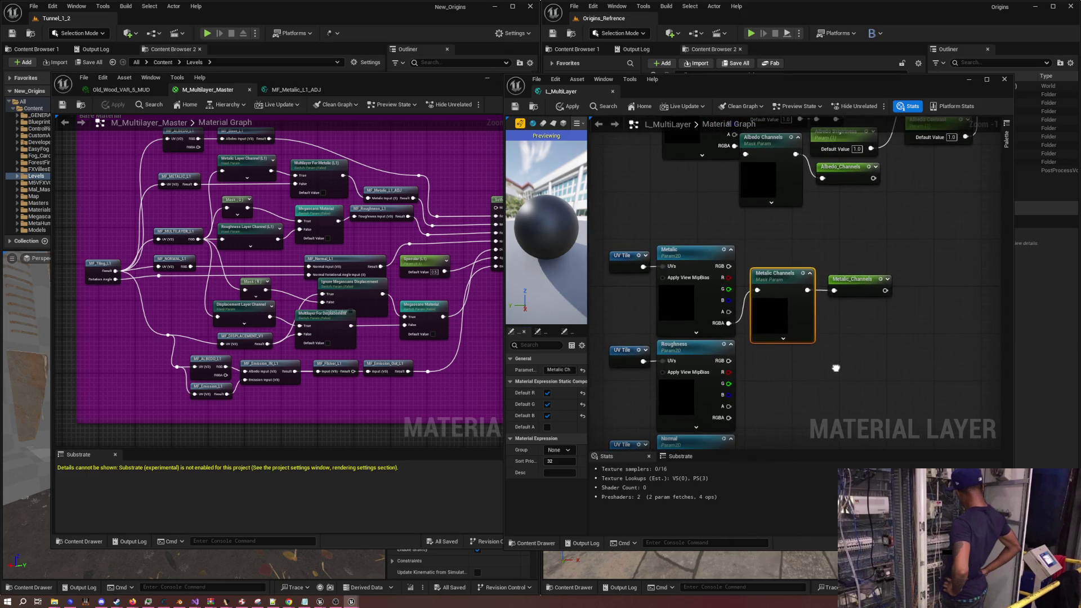
left_click_drag(776, 281, 764, 263)
left_click_drag(861, 282, 835, 263)
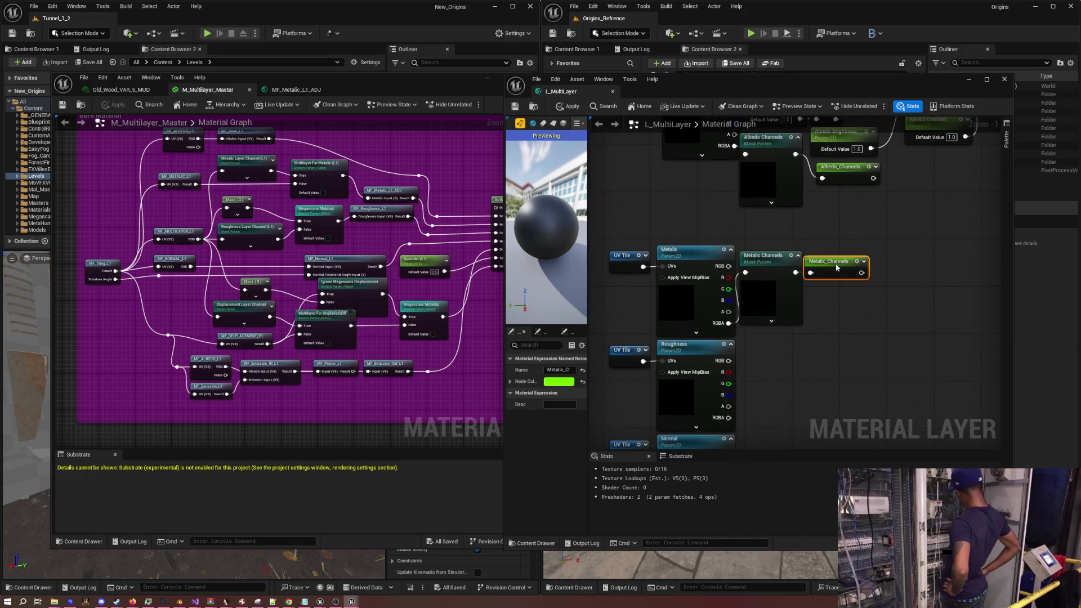
scroll(823, 244, "down", 2)
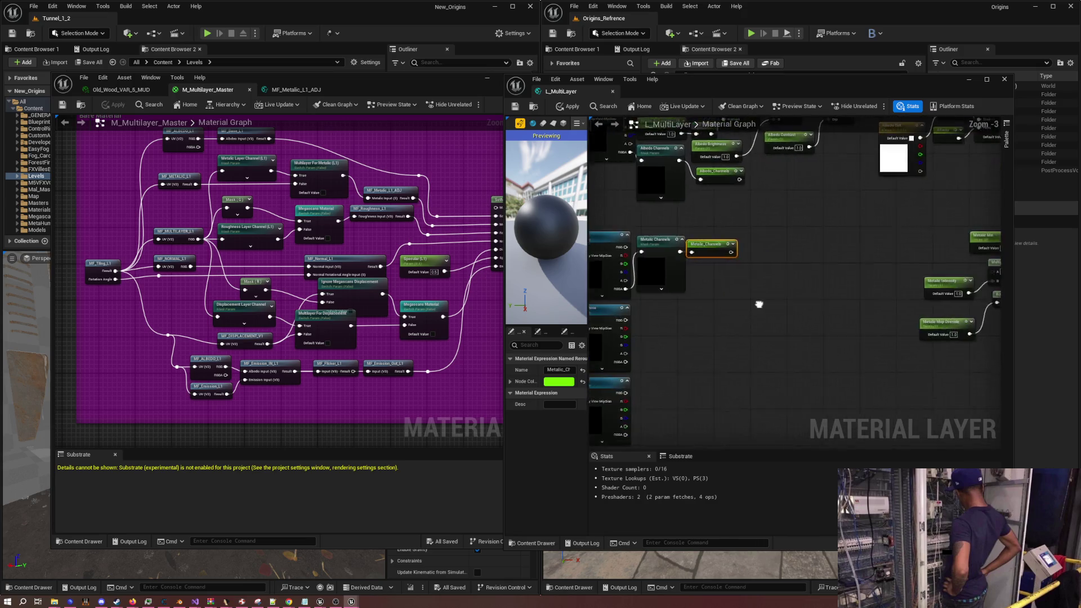
left_click_drag(849, 292, 804, 292)
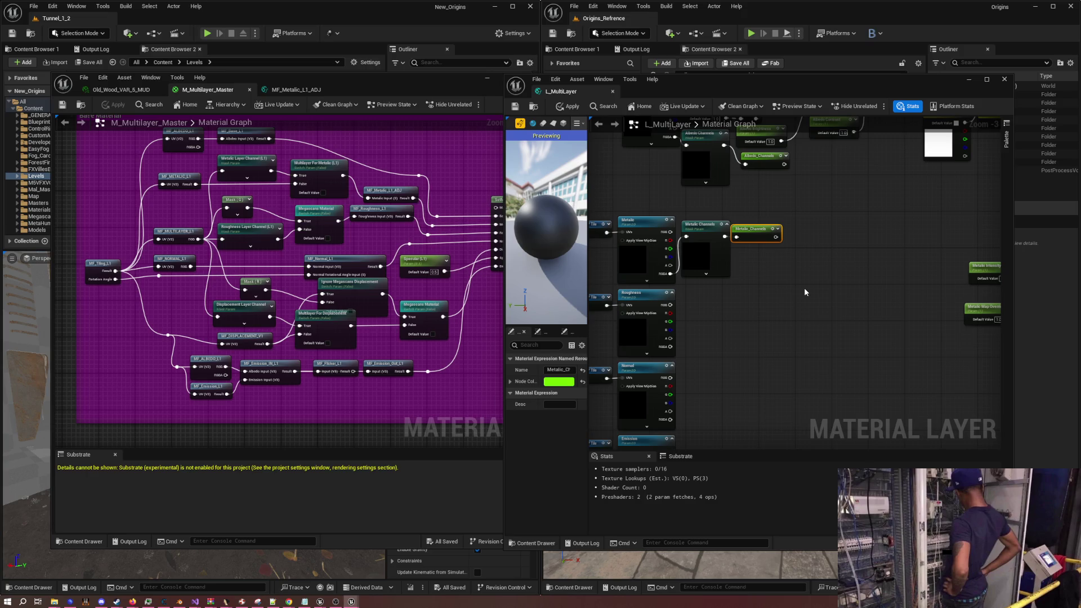
left_click(803, 250)
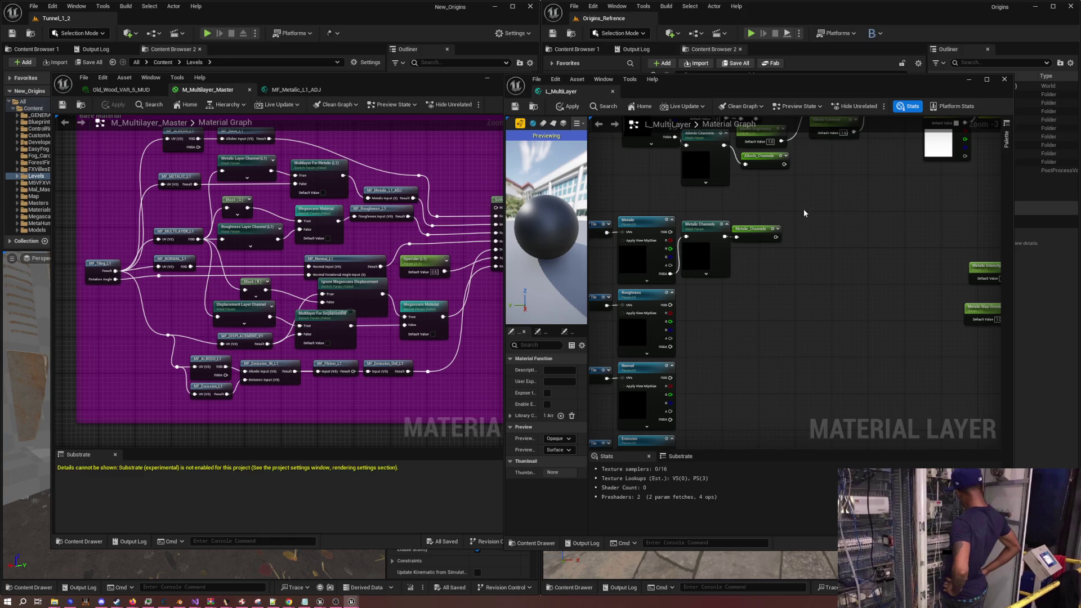
Add side-by-side comment boxes titled Bridge/MegaScans and Fab above the albedo nodes
left_click_drag(704, 211, 738, 477)
key("c")
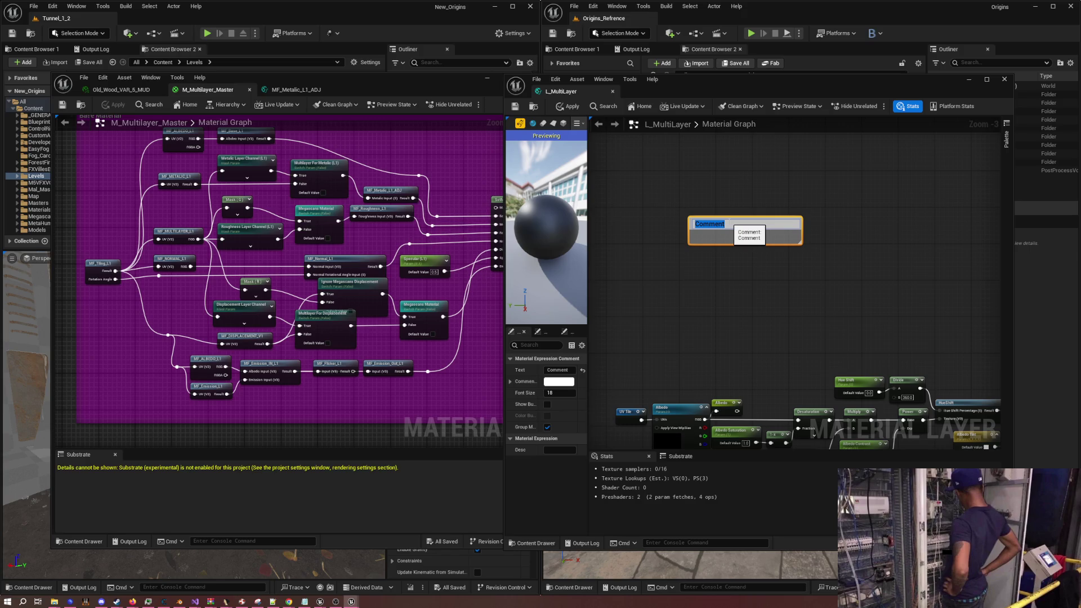
type("Brid")
type("ge/")
type("MegaScans")
key("Return")
left_click_drag(695, 223, 623, 187)
type("c")
type("F")
type("ab")
key("Return")
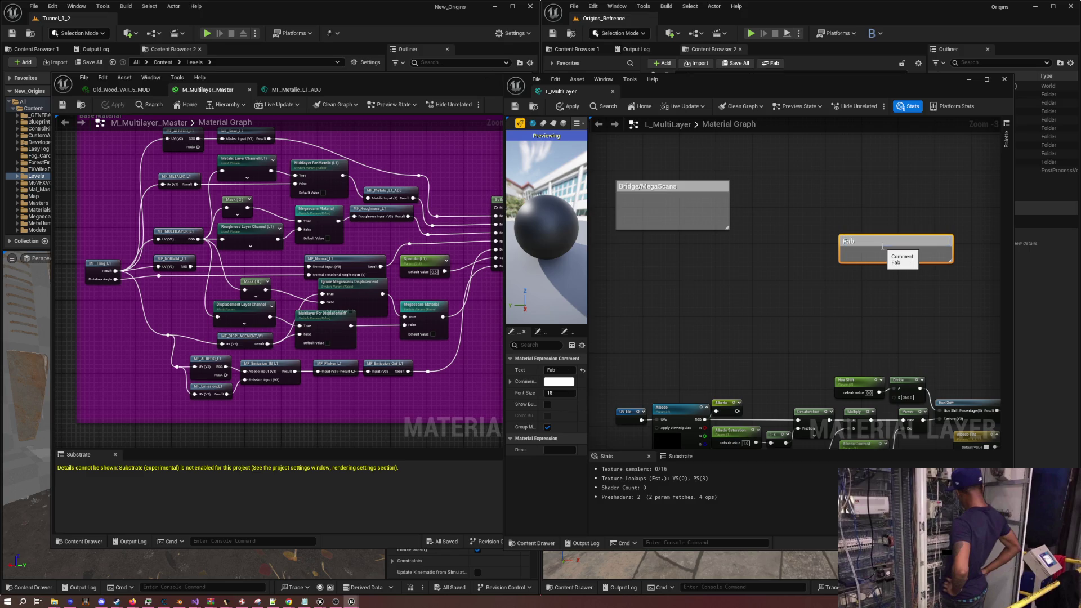
left_click_drag(880, 241, 777, 188)
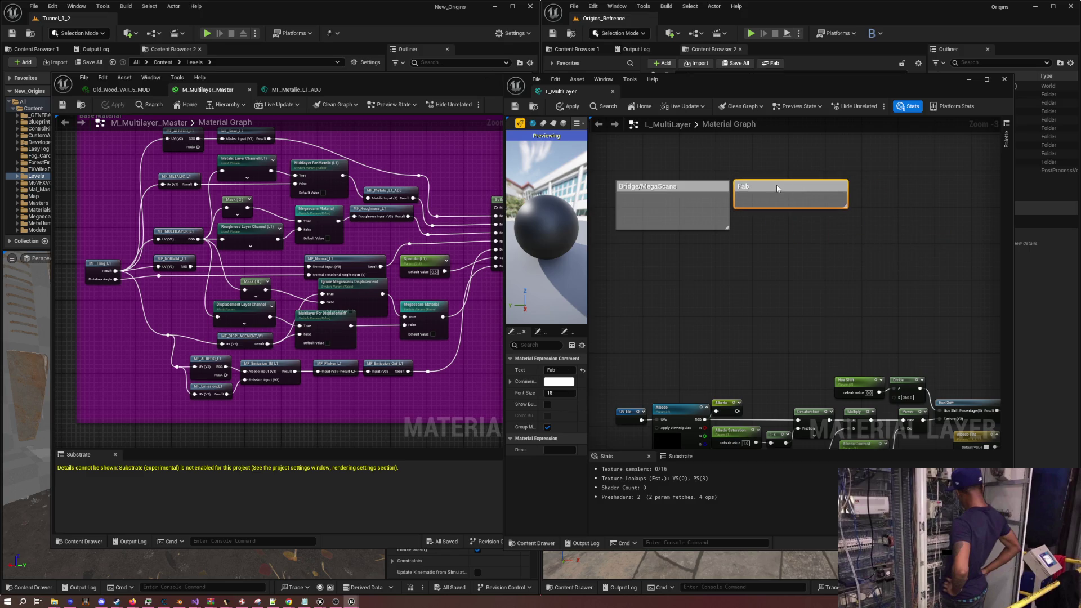
left_click(874, 247)
mouse_move(874, 248)
left_mouse_down()
mouse_move(794, 249)
mouse_move(797, 264)
left_mouse_up()
Add a Cod New comment box to the right of Fab
key("c")
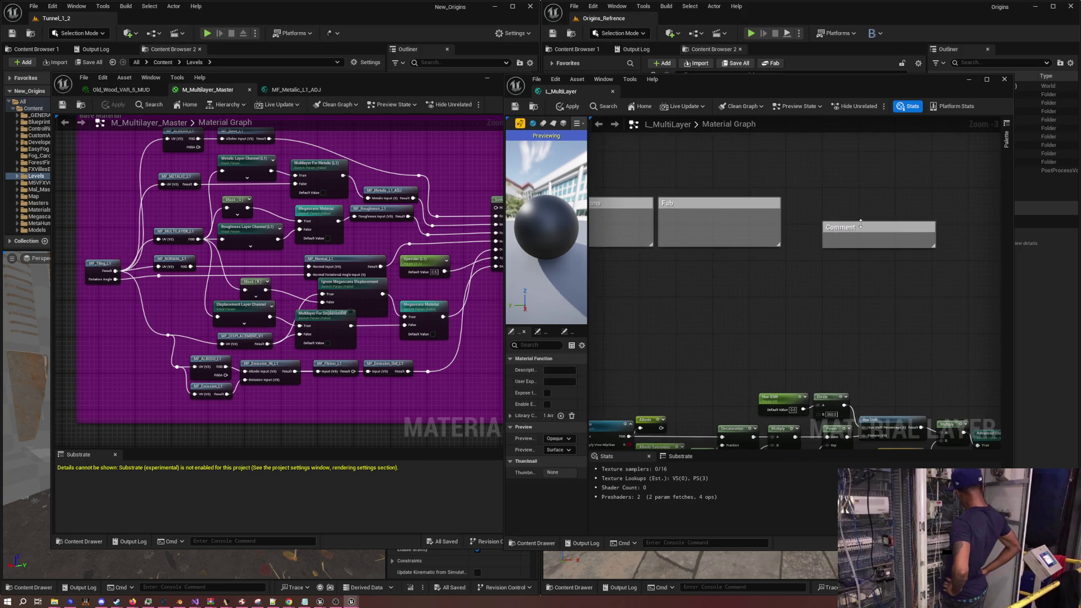
double_click(861, 229)
type("Cod")
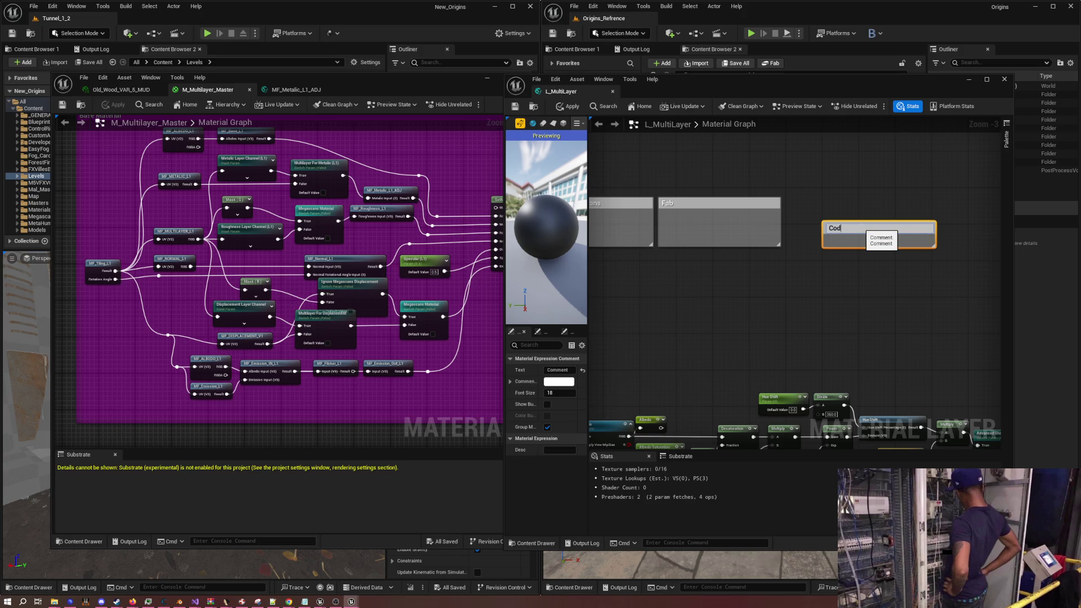
type(" New")
key("Return")
mouse_move(872, 230)
left_mouse_down()
mouse_move(836, 206)
mouse_move(907, 246)
left_mouse_up()
left_click(892, 274)
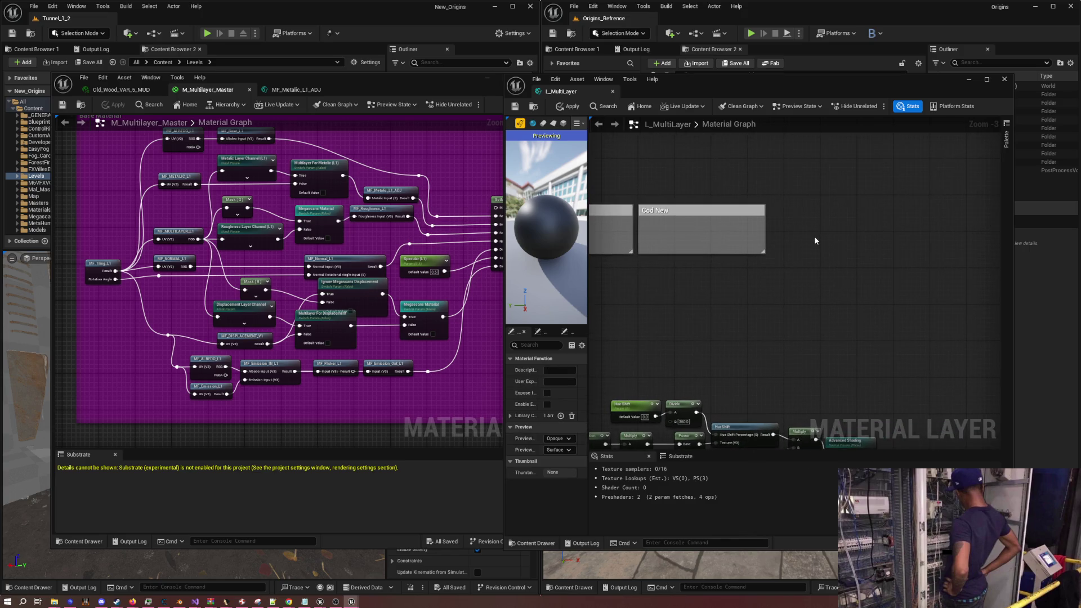
Add an enlarged Cod Old comment box beside Cod New and duplicate it
key("c")
type("Old")
key("Return")
left_click_drag(812, 236, 821, 214)
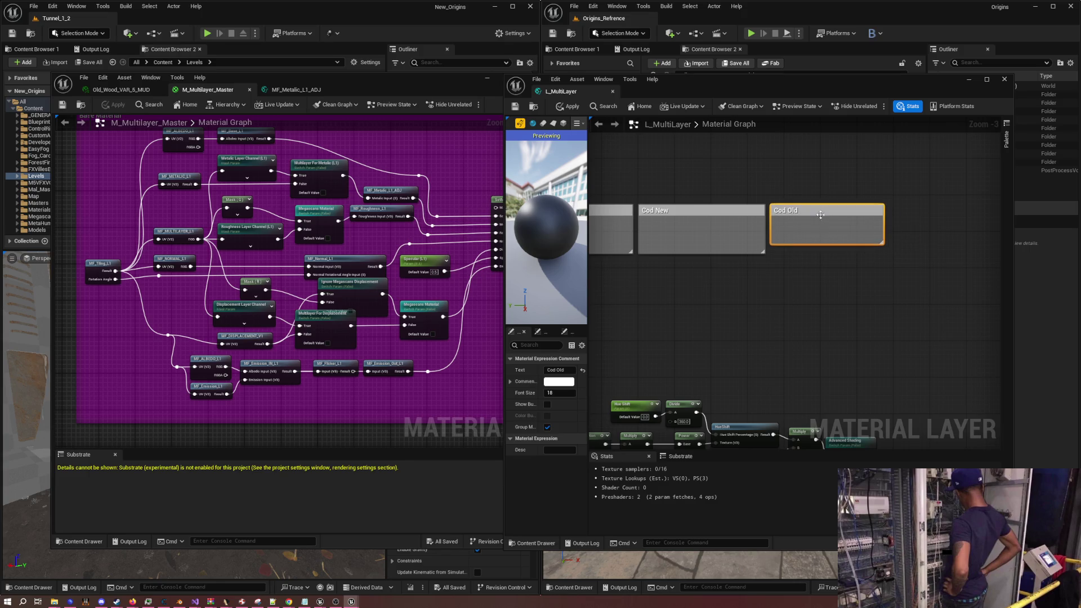
left_click_drag(885, 244, 889, 254)
left_click(853, 300)
scroll(763, 336, "down", 4)
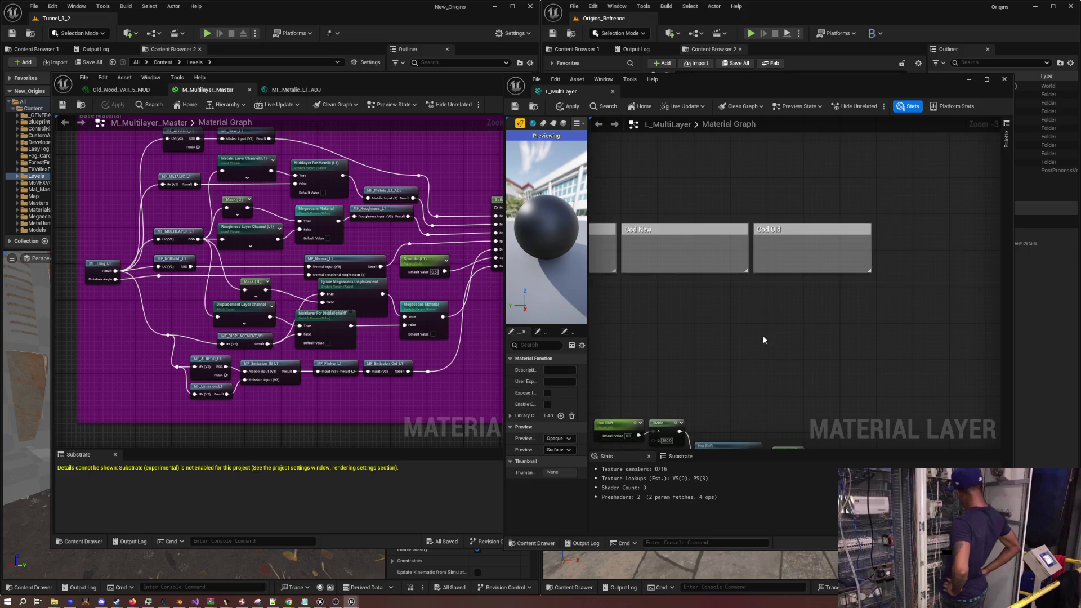
scroll(809, 276, "up", 4)
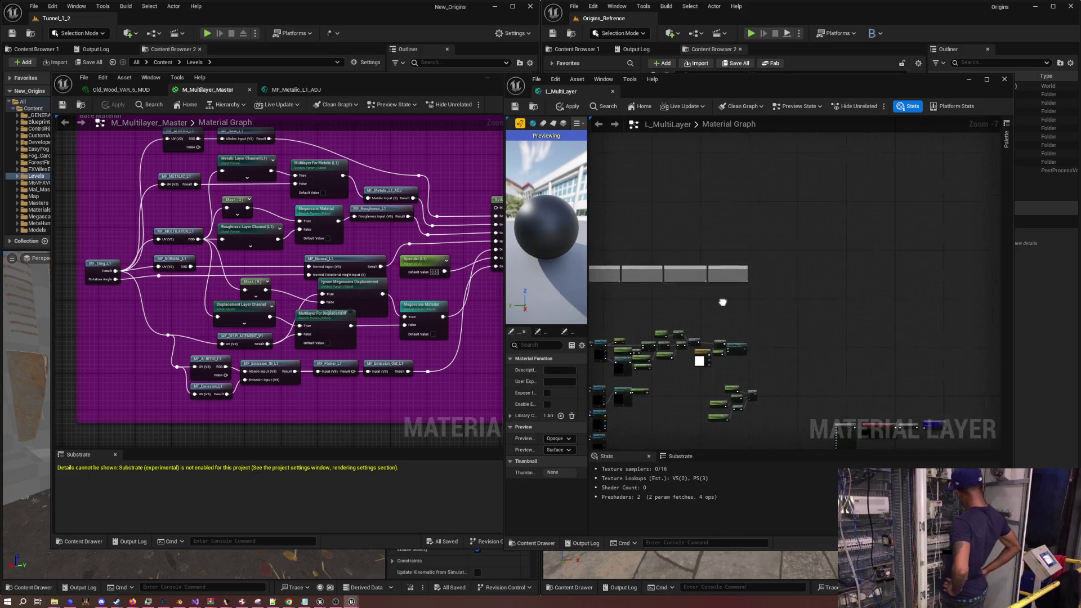
left_click(675, 258)
key("ctrl+d")
Place the duplicated comment right of Cod Old and title it Custom
mouse_move(785, 278)
left_mouse_down()
mouse_move(734, 260)
mouse_move(749, 258)
left_mouse_up()
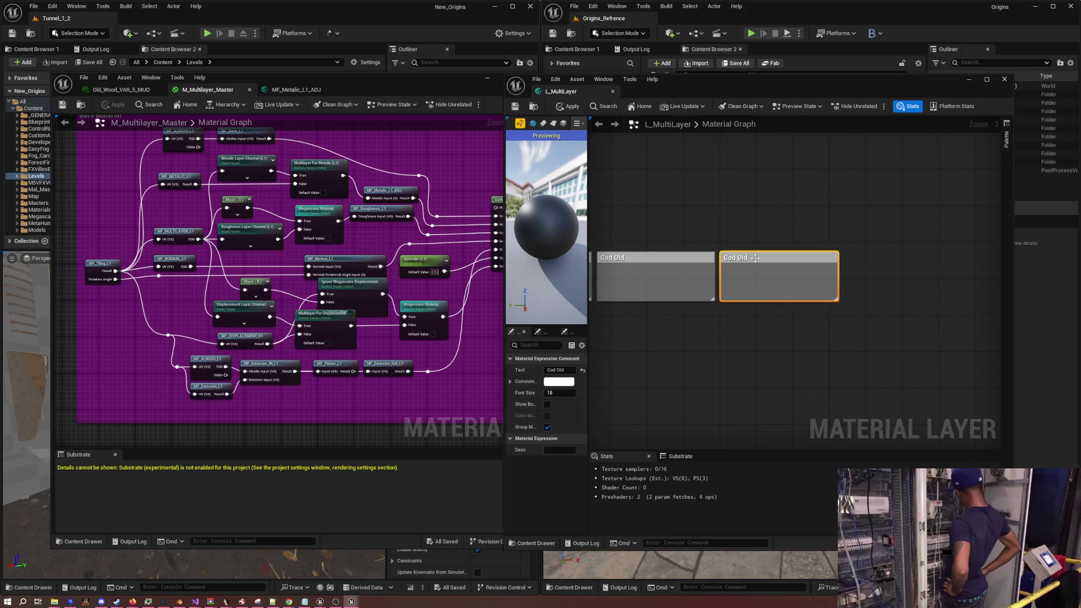
double_click(749, 259)
type("Custom")
key("Return")
Zoom and pan around the layer graph to review the comment layout
scroll(730, 330, "down", 2)
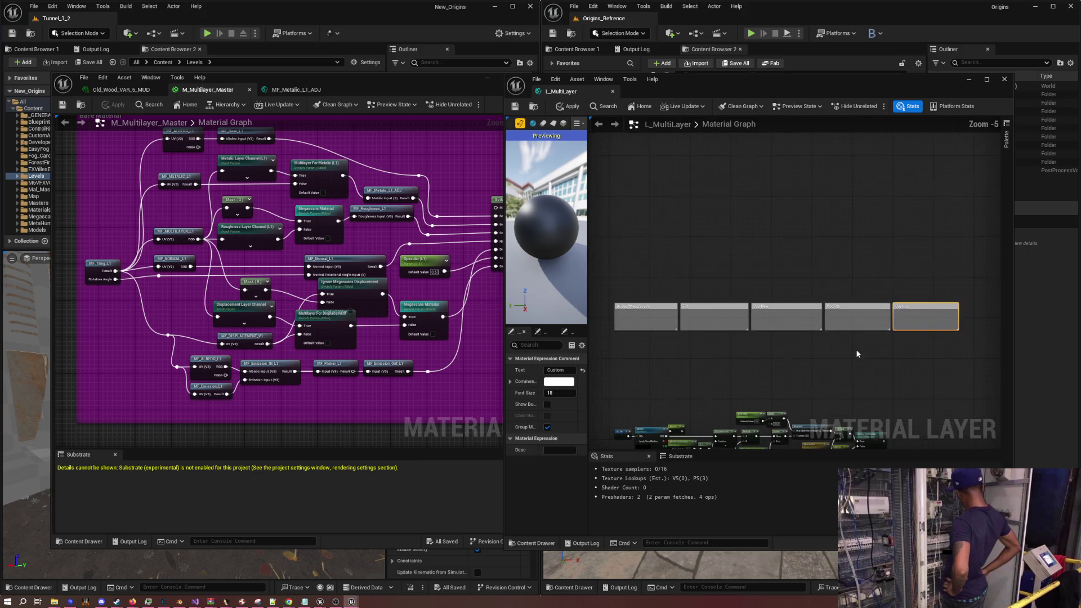
scroll(816, 303, "up", 1)
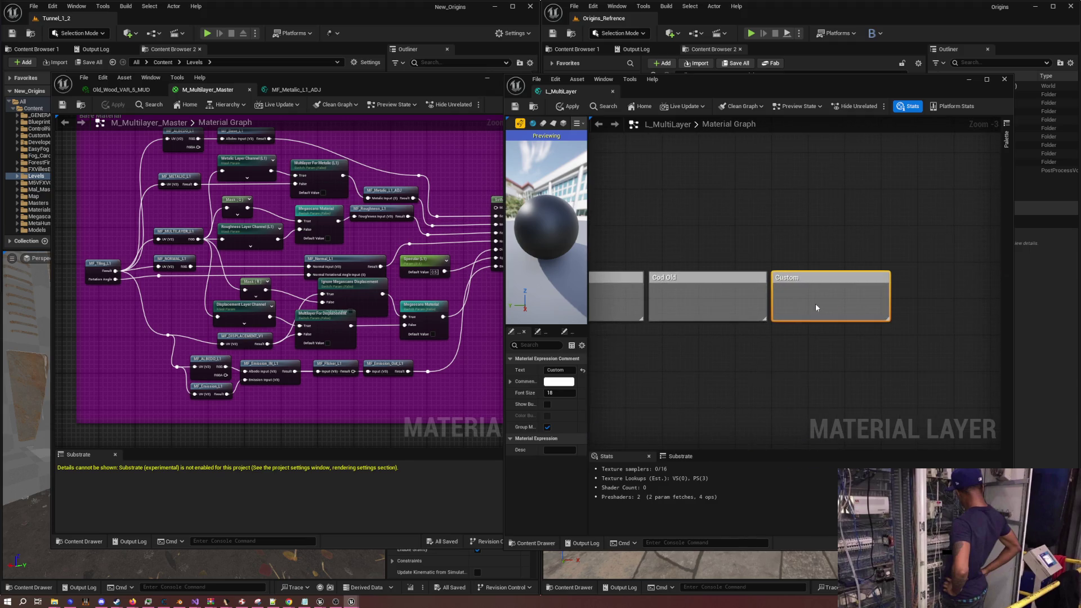
scroll(916, 342, "down", 1)
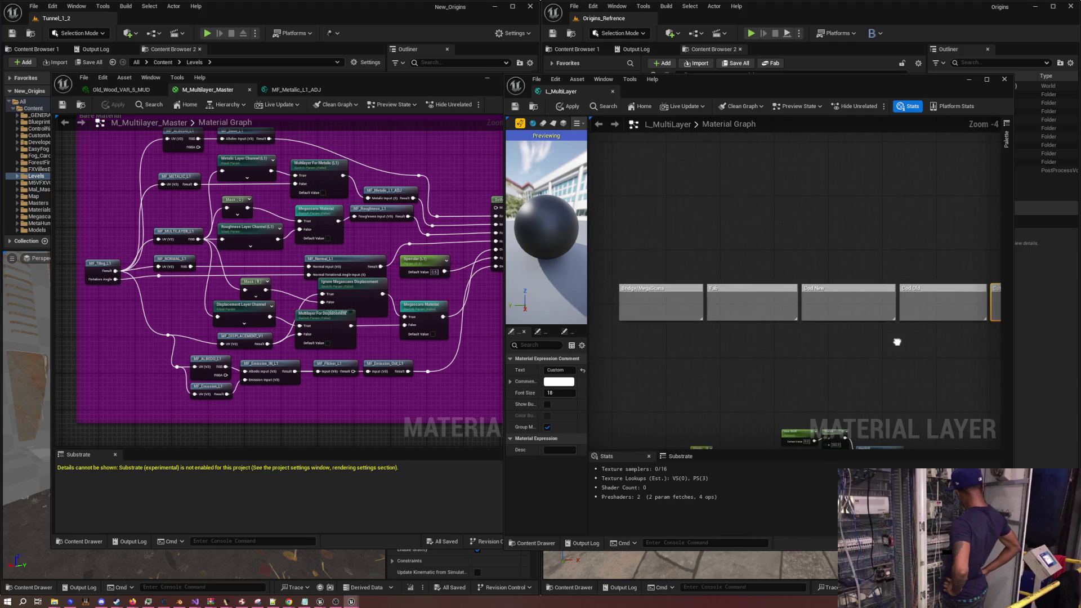
scroll(687, 288, "up", 4)
left_click(703, 279)
scroll(703, 280, "down", 6)
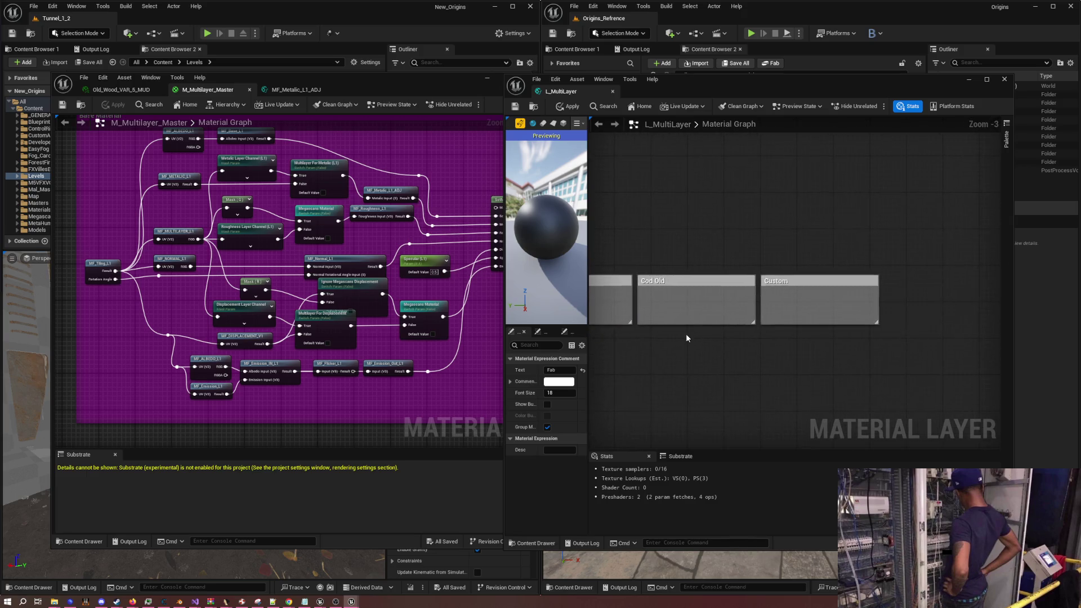
left_click_drag(721, 331, 860, 270)
scroll(800, 309, "up", 6)
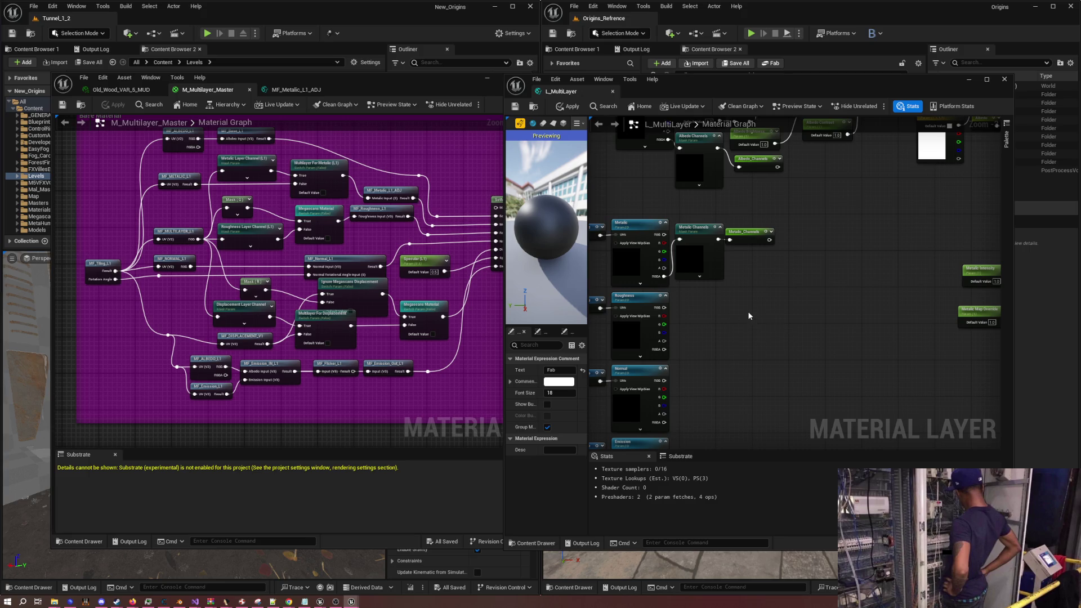
scroll(749, 316, "down", 6)
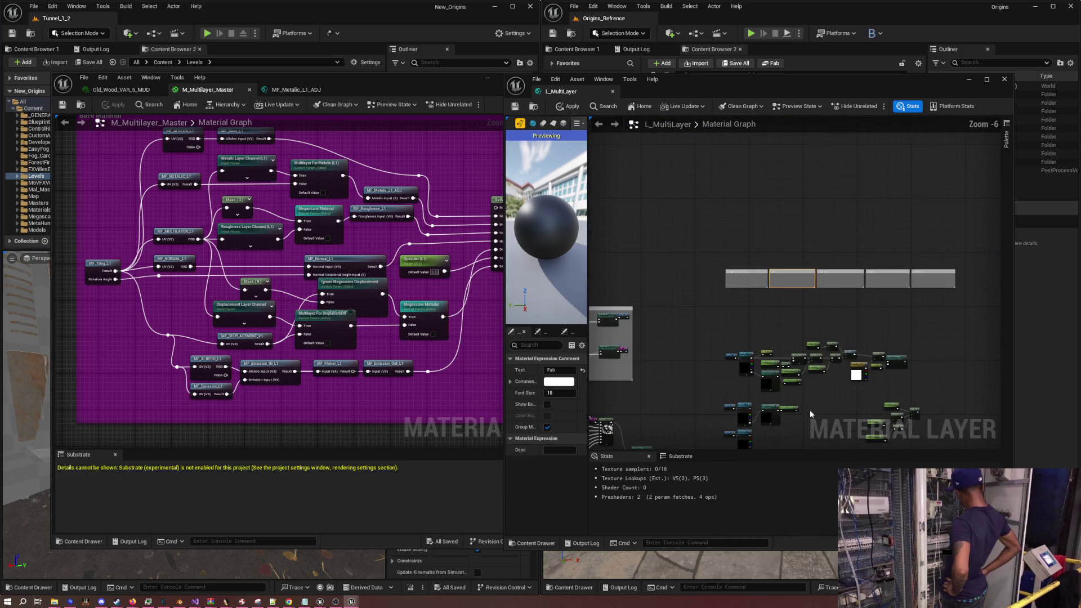
scroll(809, 335, "up", 3)
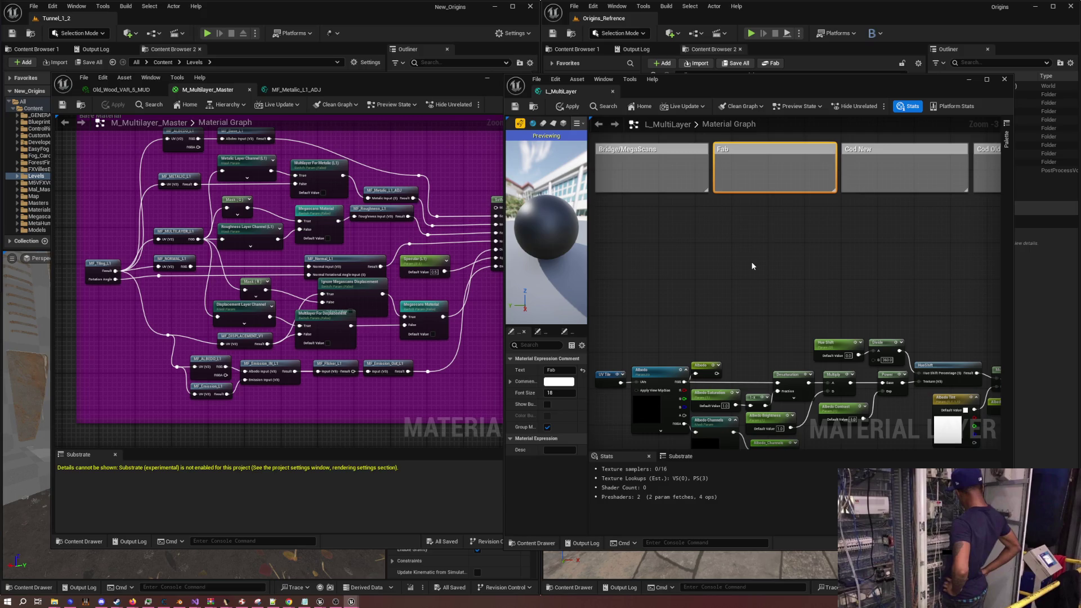
scroll(751, 261, "down", 2)
scroll(820, 336, "up", 1)
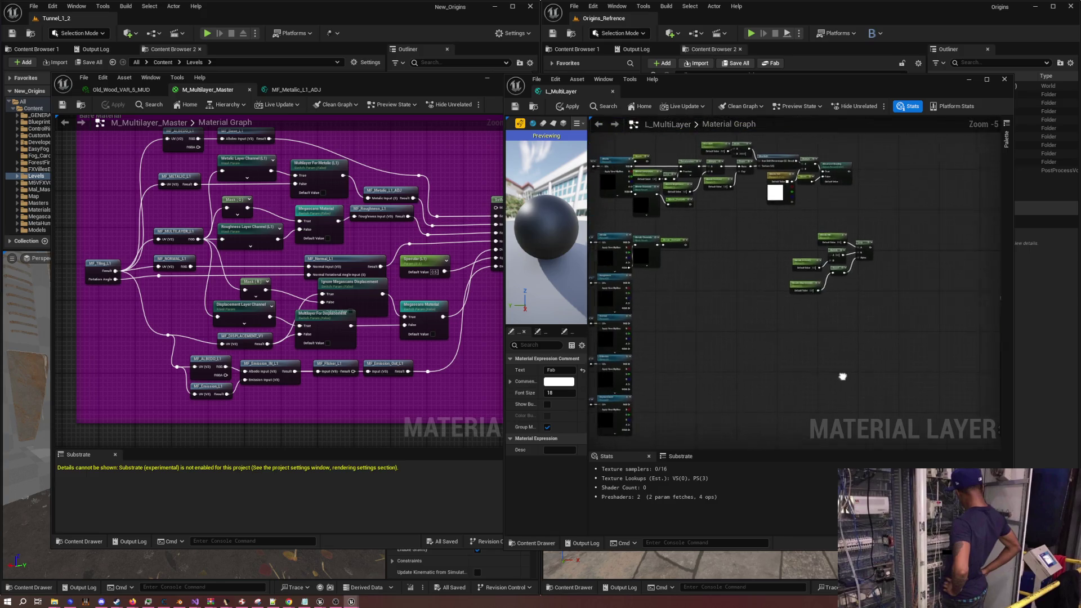
mouse_move(663, 204)
left_mouse_down()
mouse_move(1032, 401)
mouse_move(812, 326)
mouse_move(825, 314)
left_mouse_up()
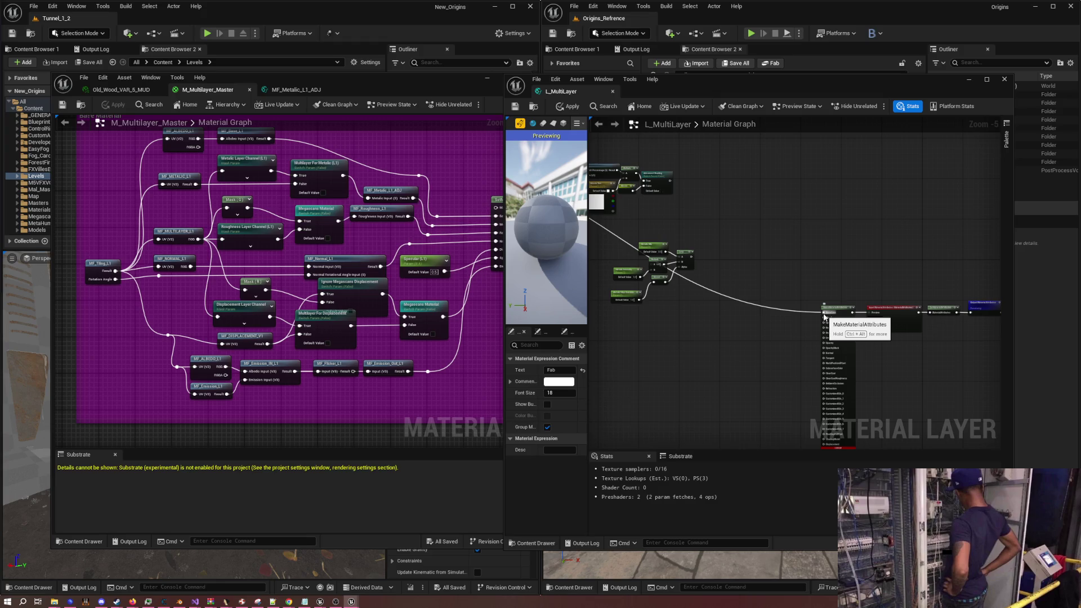
double_click(811, 309)
key("ctrl+z")
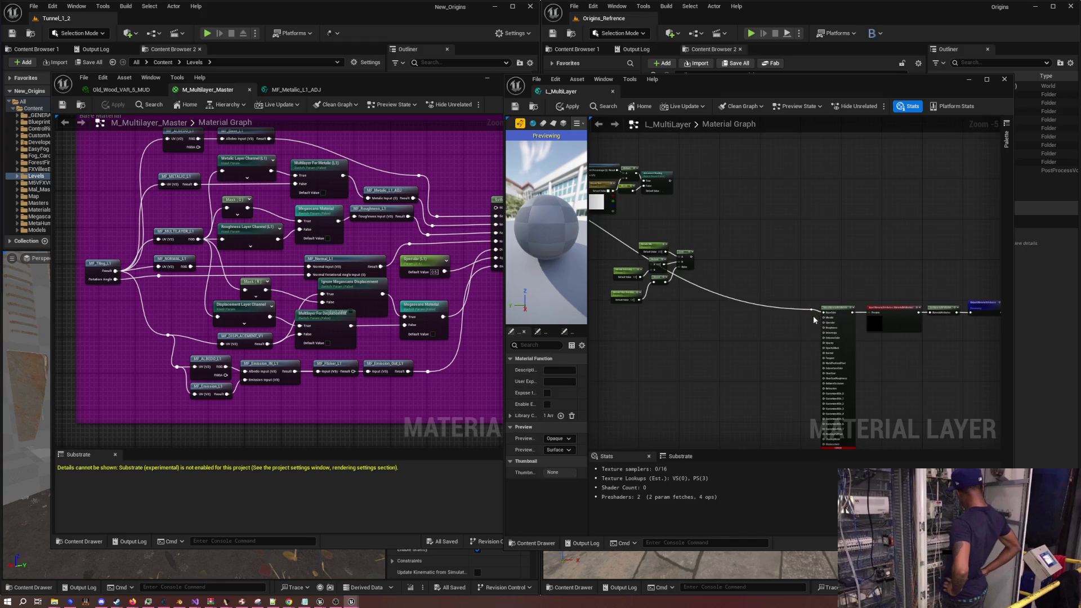
mouse_move(803, 318)
left_mouse_down()
mouse_move(862, 349)
mouse_move(748, 322)
mouse_move(667, 257)
left_mouse_up()
scroll(862, 349, "up", 3)
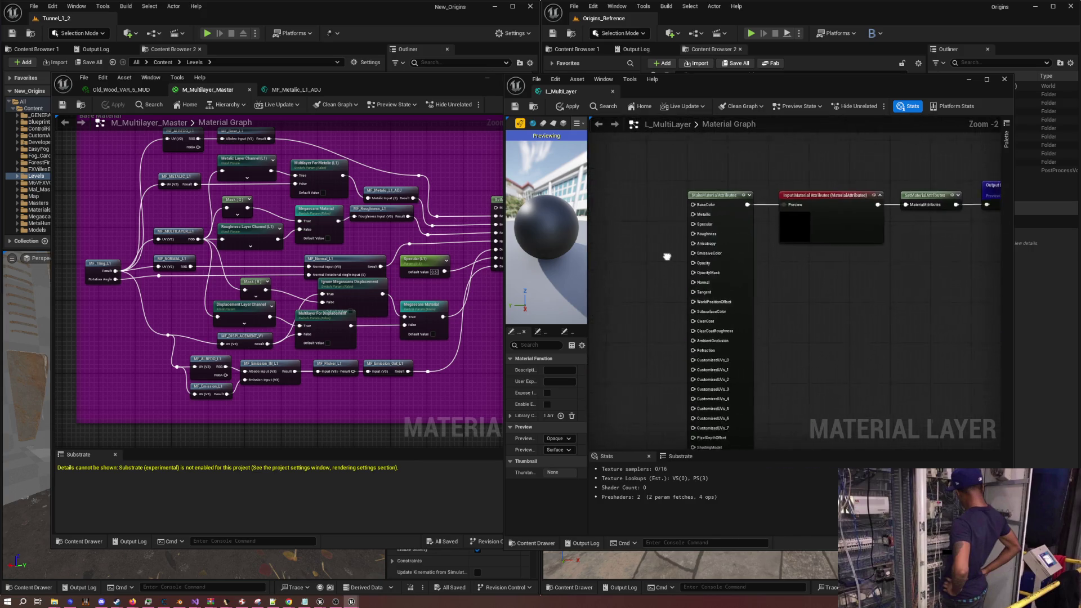
scroll(646, 278, "down", 5)
scroll(854, 343, "up", 2)
left_click_drag(839, 333, 741, 331)
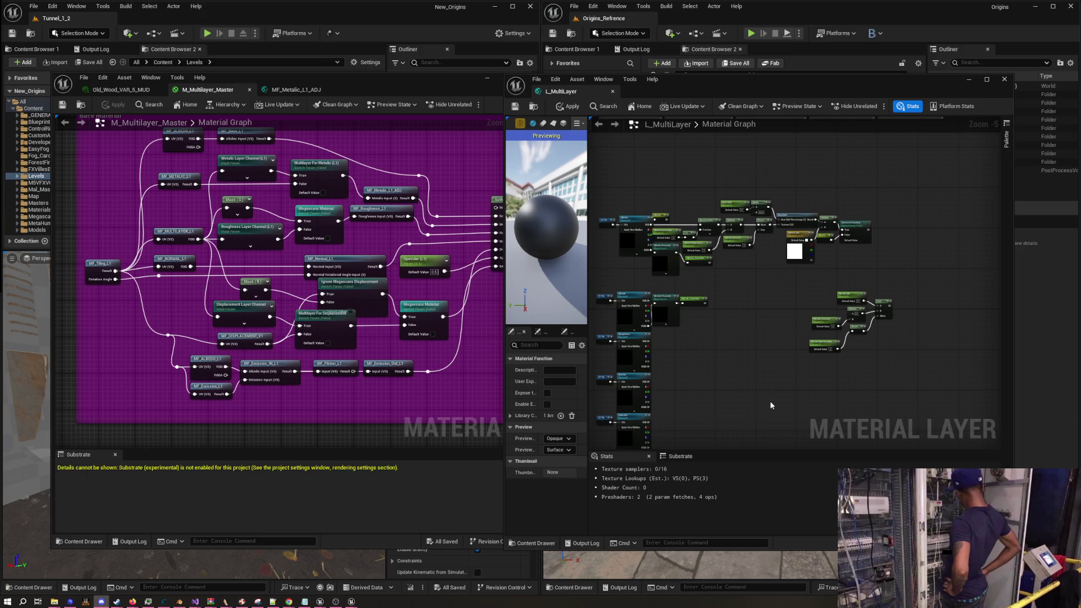
scroll(749, 360, "up", 4)
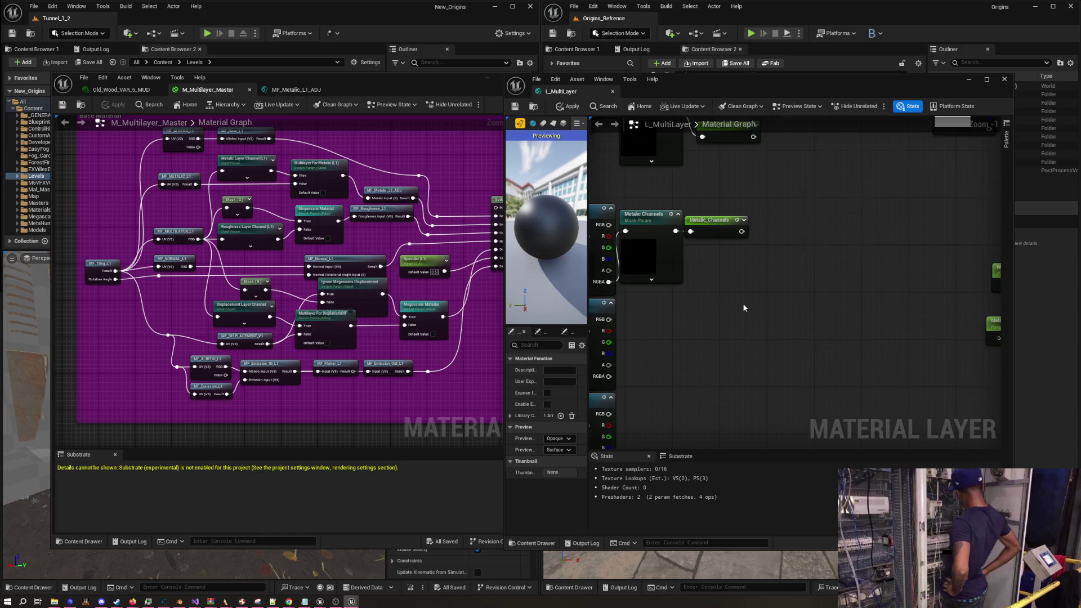
Arrange Round, Metallic Min, Metallic Intensity and Metallic Map Override beside Multiply and Round
scroll(742, 303, "up", 2)
left_click(837, 304)
left_click_drag(837, 305, 837, 312)
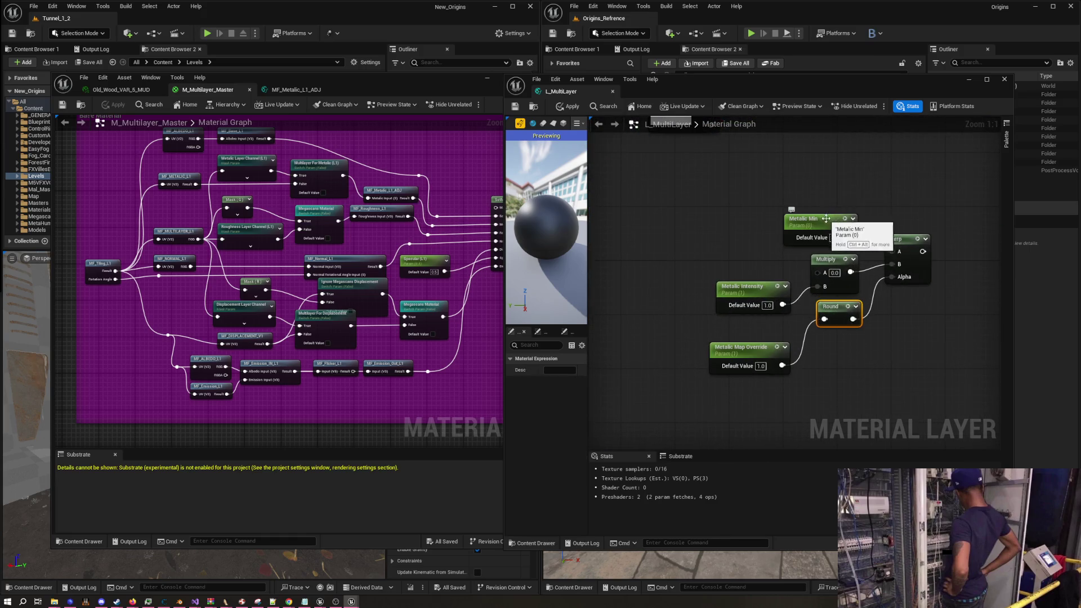
left_click_drag(826, 219, 826, 225)
left_click_drag(760, 292, 773, 272)
left_click_drag(760, 355, 780, 315)
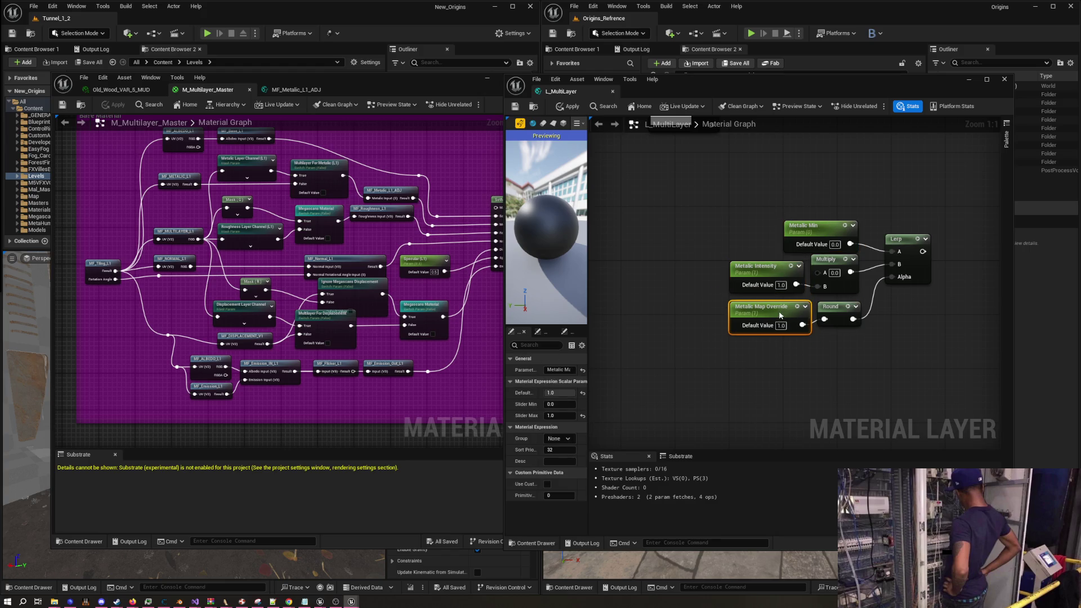
left_click(729, 357)
Shift the UV Tile and Albedo texture nodes to the left
scroll(701, 347, "down", 5)
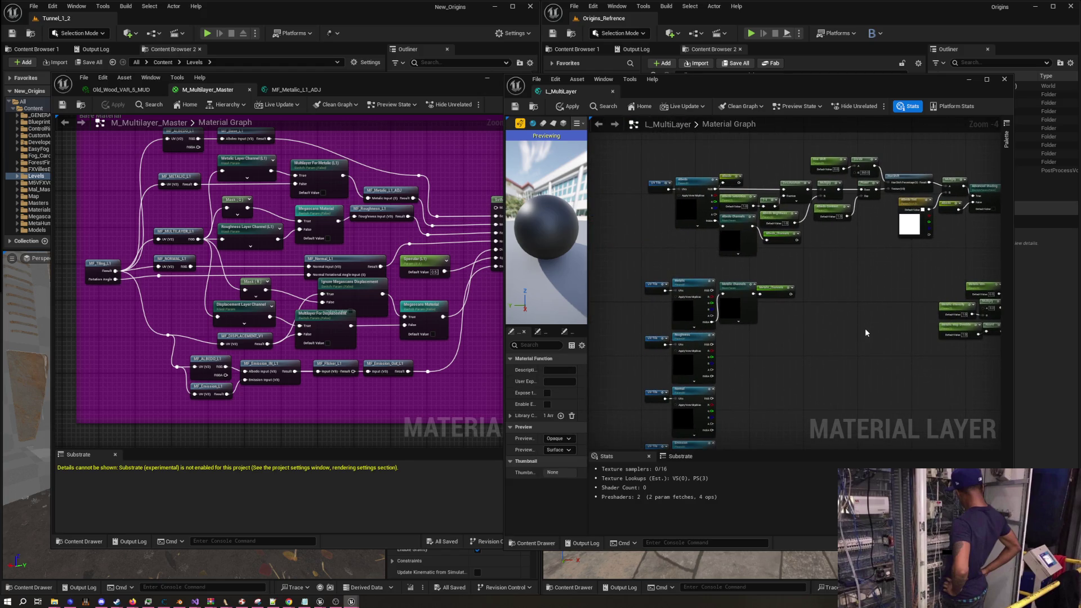
scroll(704, 238, "up", 2)
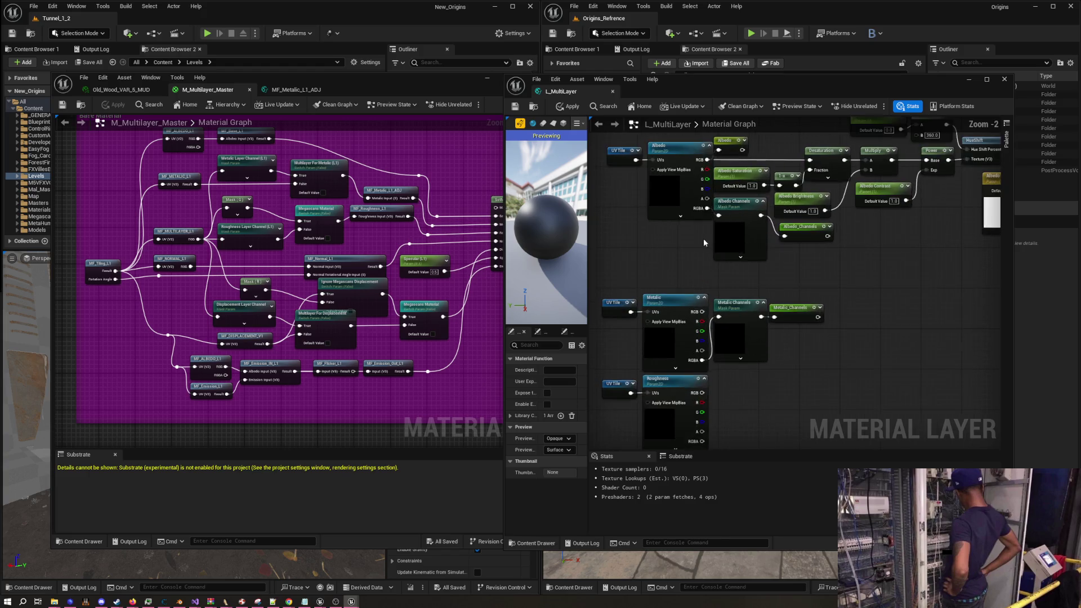
left_click_drag(704, 239, 783, 285)
mouse_move(685, 200)
left_mouse_down()
mouse_move(795, 199)
mouse_move(652, 199)
left_mouse_up()
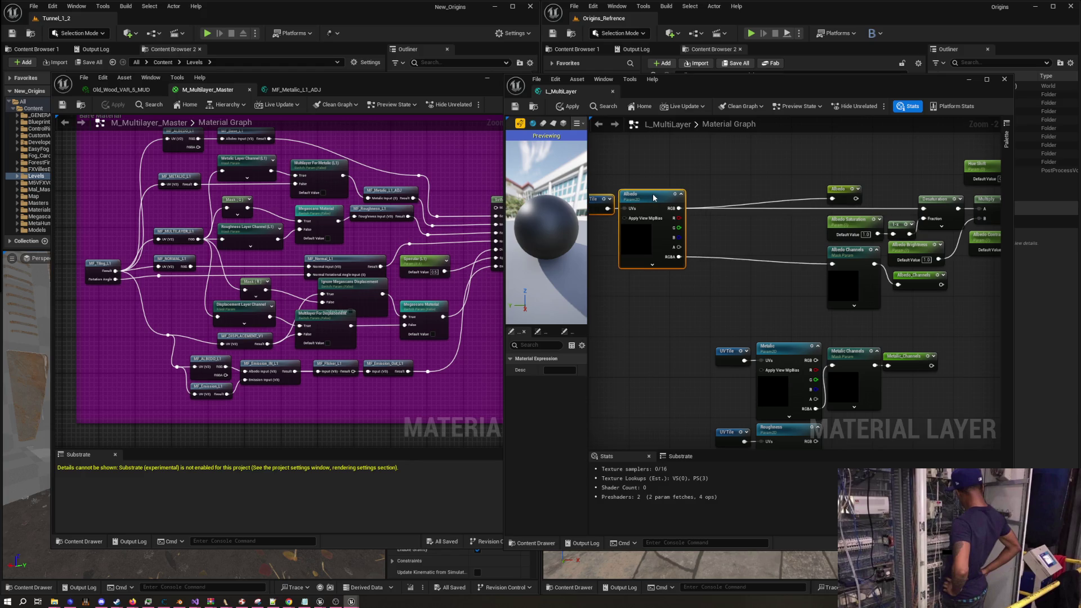
Detach the Desaturation link from Albedo's RGB output, removing a stray reroute point
left_click(792, 239)
left_click_drag(792, 235, 747, 238)
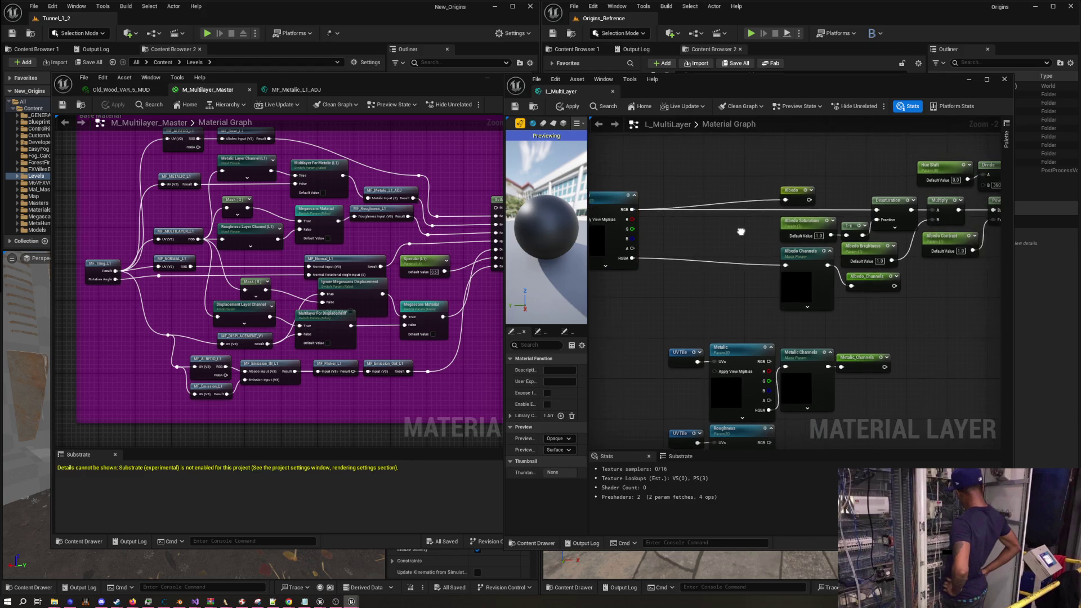
double_click(763, 212)
key("Delete")
mouse_move(880, 211)
left_mouse_down()
mouse_move(761, 216)
mouse_move(755, 188)
mouse_move(732, 204)
mouse_move(668, 206)
left_mouse_up()
right_click(778, 194)
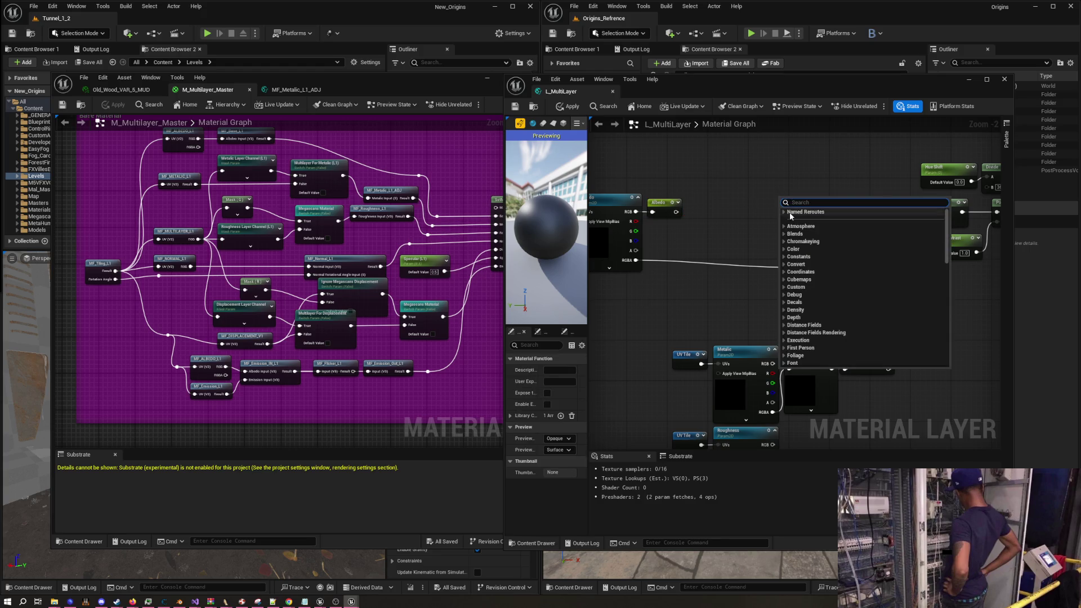
Feed Desaturation from an Albedo named reroute and place Albedo Channels and its reroute beside the Albedo texture
left_click(794, 220)
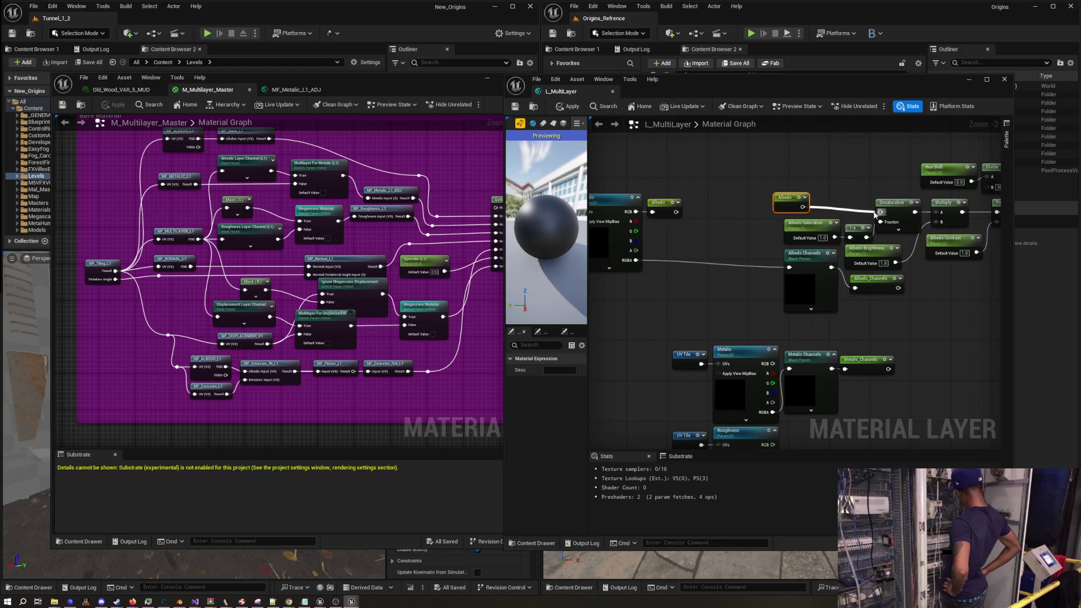
left_click_drag(782, 198, 817, 202)
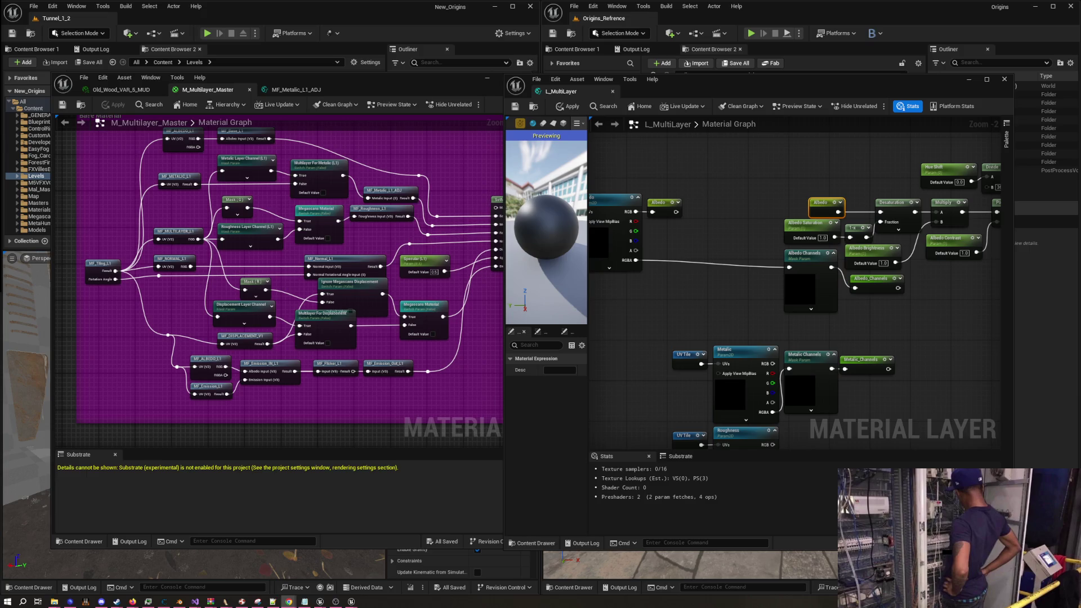
left_click_drag(723, 305, 775, 304)
left_click_drag(839, 261, 702, 242)
mouse_move(890, 293)
left_mouse_down()
mouse_move(783, 250)
mouse_move(742, 247)
left_mouse_up()
scroll(651, 323, "down", 2)
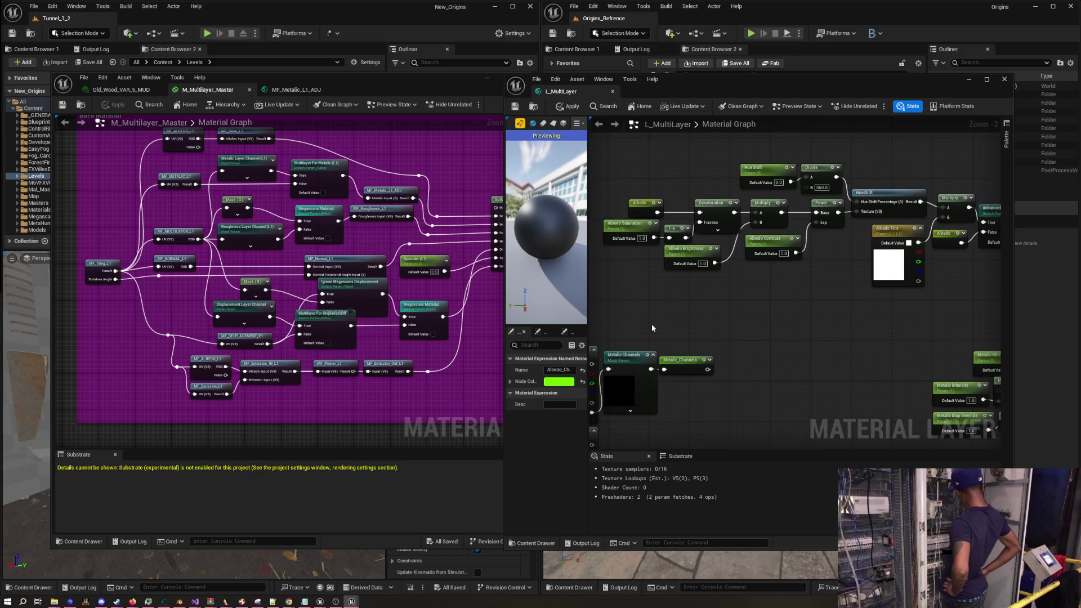
Move the Albedo/Desaturation cluster up-right and the Metallic nodes up beneath it
left_click_drag(625, 203, 886, 314)
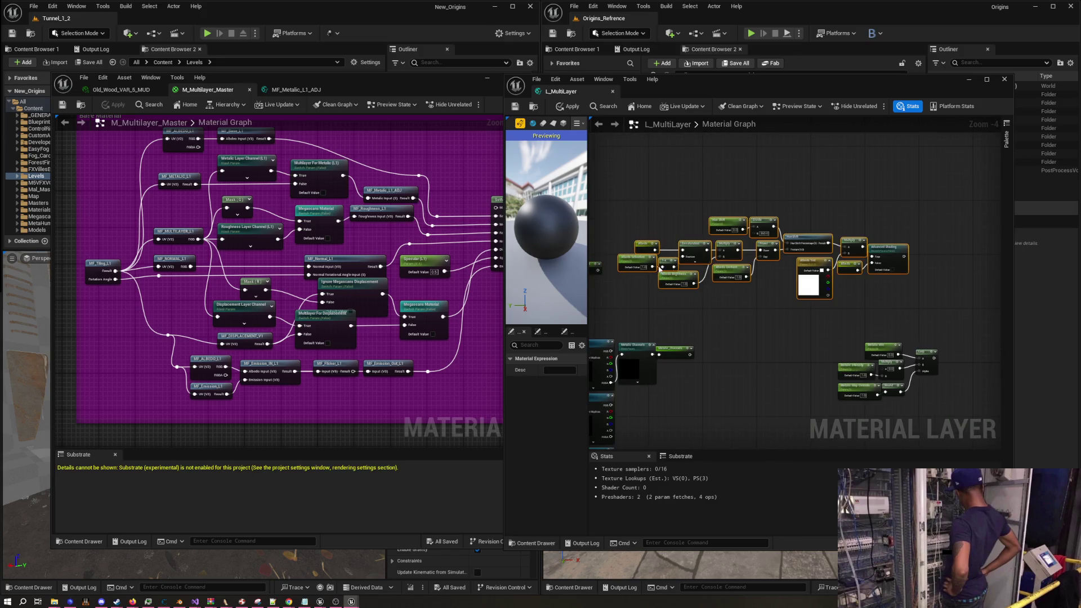
mouse_move(642, 264)
left_mouse_down()
mouse_move(699, 197)
mouse_move(717, 192)
left_mouse_up()
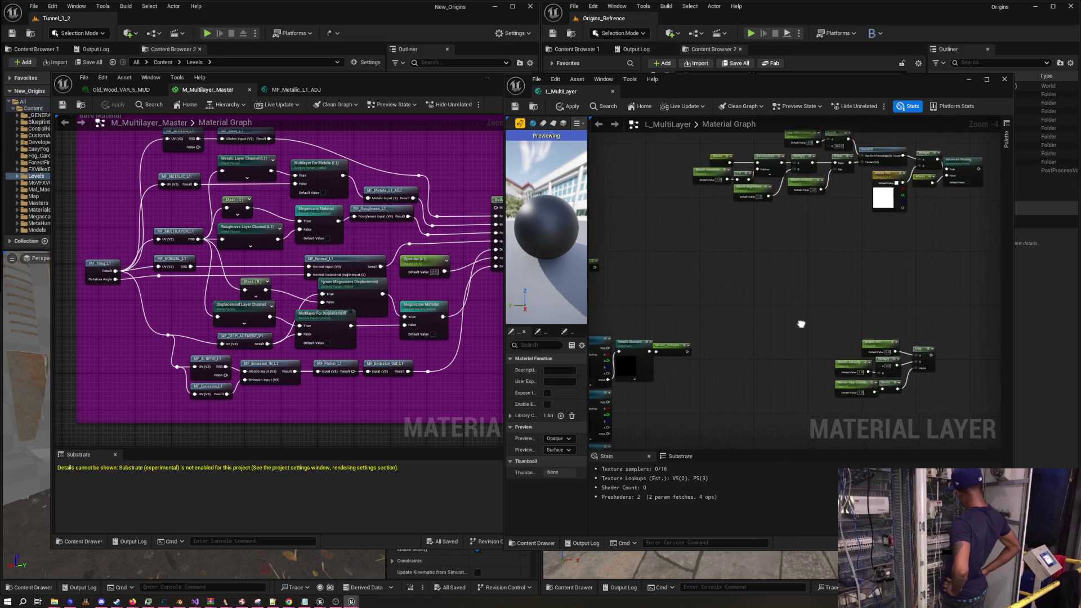
left_click_drag(949, 421, 889, 414)
left_click_drag(783, 380, 799, 338)
mouse_move(800, 338)
left_mouse_down()
mouse_move(814, 305)
mouse_move(895, 265)
left_mouse_up()
Align the Metallic row under the Albedo row and bring the Roughness and Normal nodes up
mouse_move(635, 272)
left_mouse_down()
mouse_move(803, 281)
mouse_move(662, 275)
mouse_move(728, 249)
mouse_move(732, 261)
left_mouse_up()
left_click(818, 268)
left_click_drag(819, 269, 821, 372)
scroll(819, 370, "up", 3)
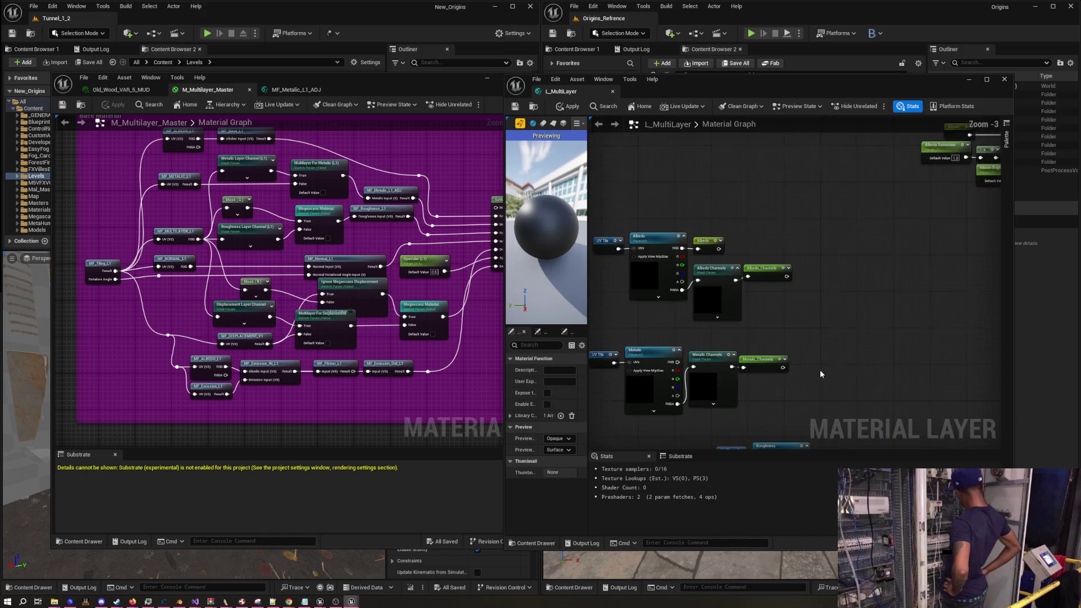
scroll(789, 370, "down", 2)
left_click_drag(793, 379, 816, 295)
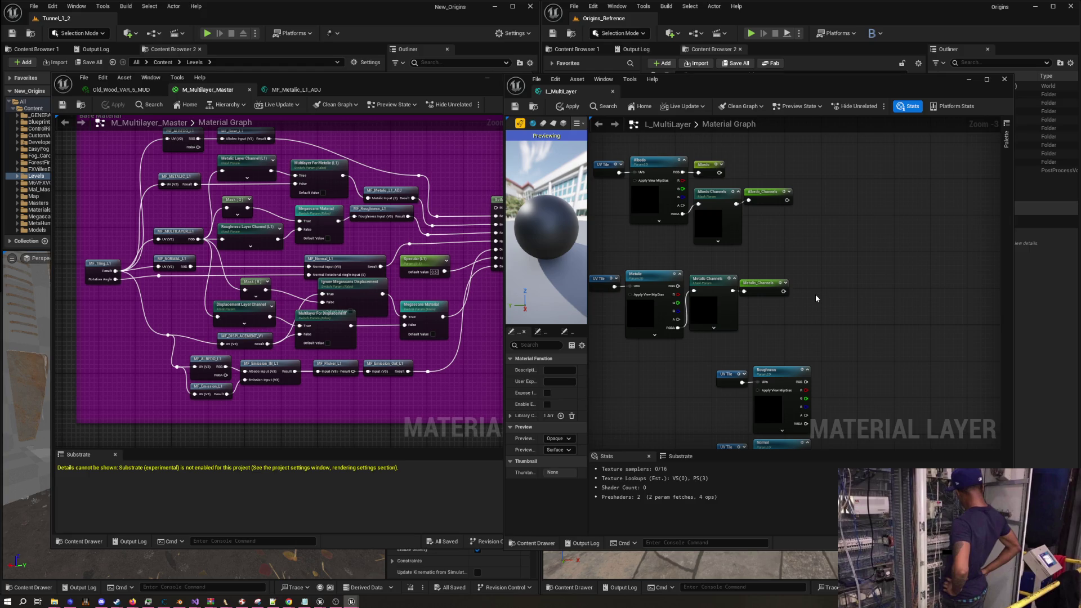
mouse_move(851, 342)
left_mouse_down()
mouse_move(818, 221)
mouse_move(789, 256)
mouse_move(836, 332)
left_mouse_up()
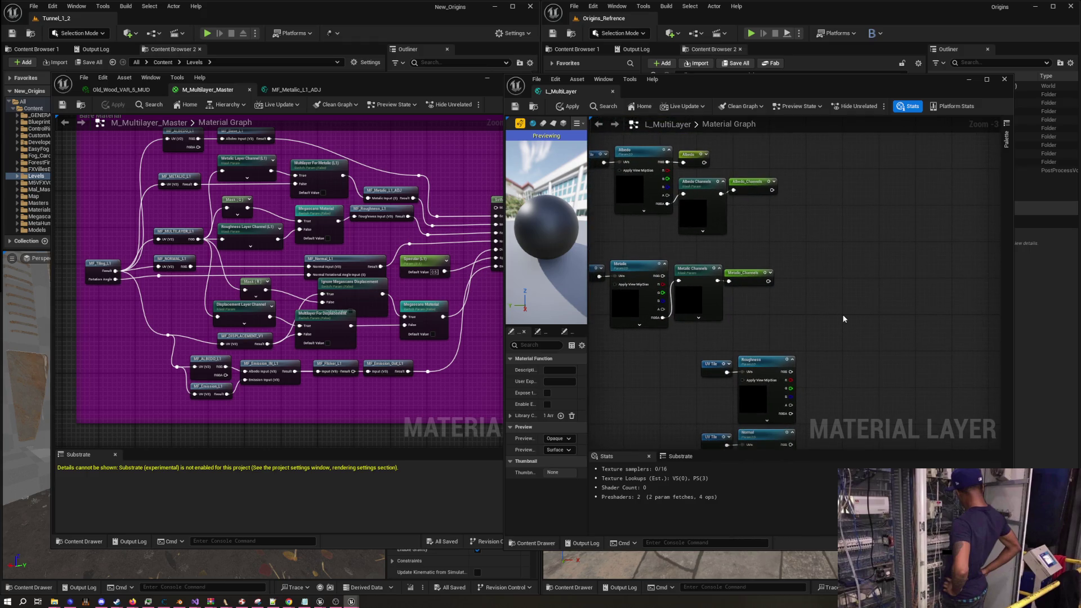
Add a Shading Model node from the 'shading' search and set it to Default Lit
right_click(907, 309)
type("shading")
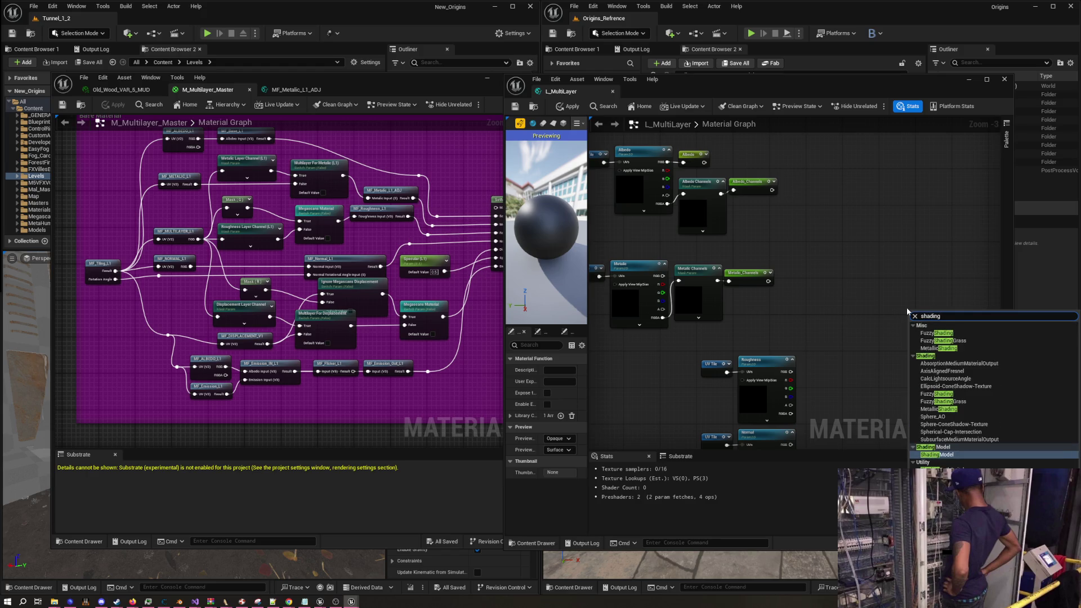
left_click(938, 454)
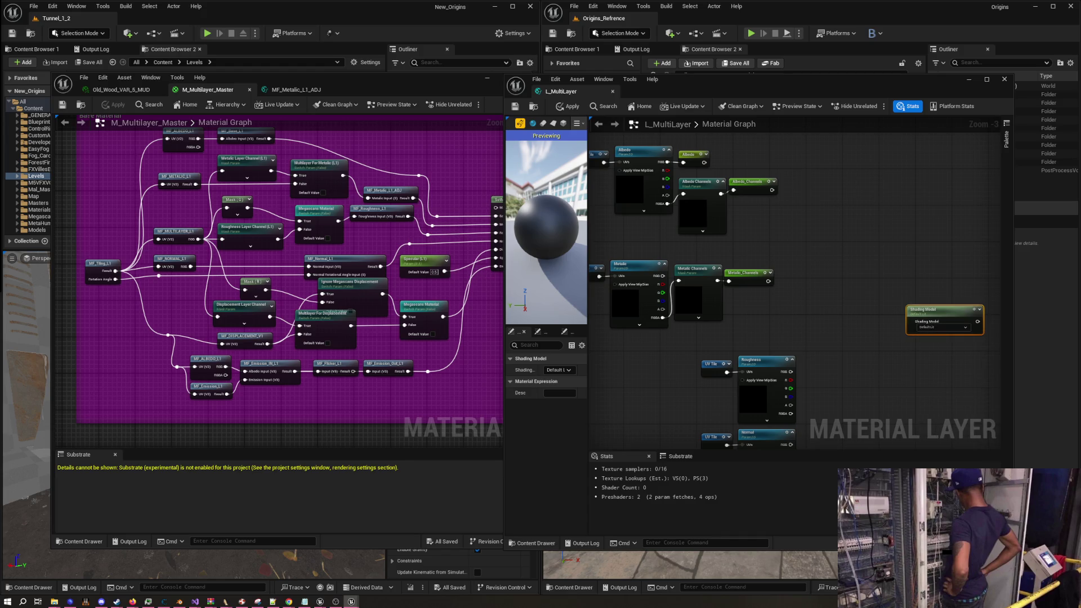
scroll(705, 308, "down", 1)
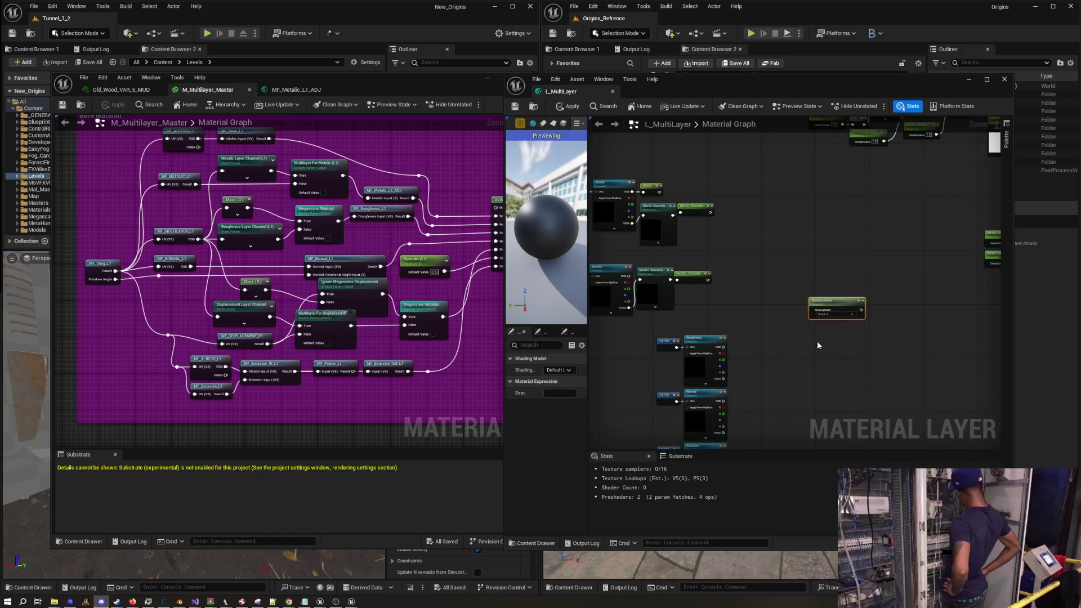
scroll(818, 346, "up", 4)
left_click_drag(846, 302, 739, 315)
left_click(749, 302)
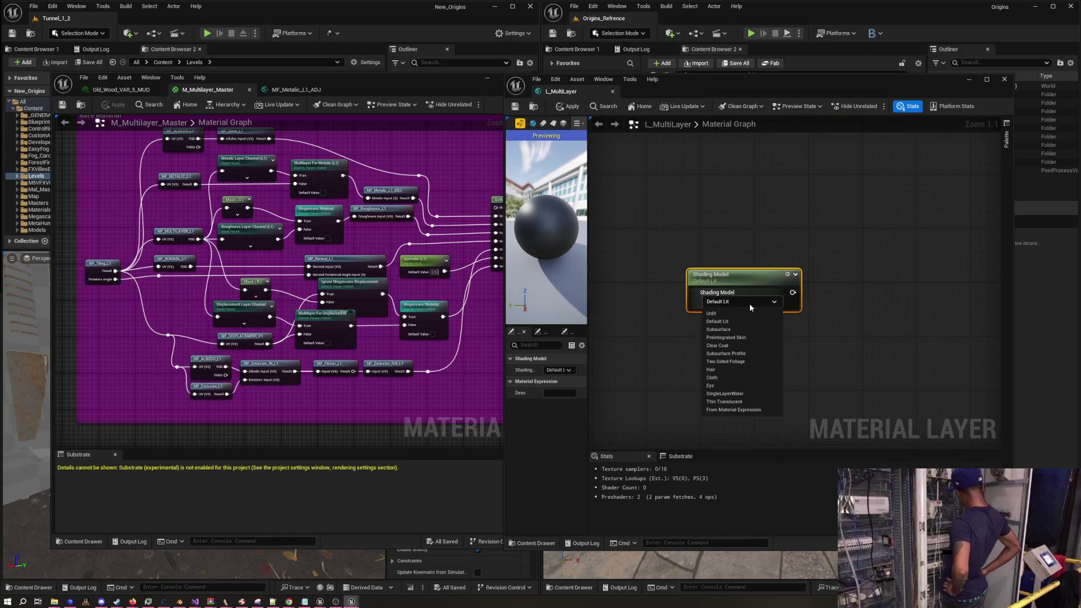
left_click(724, 322)
scroll(861, 344, "down", 4)
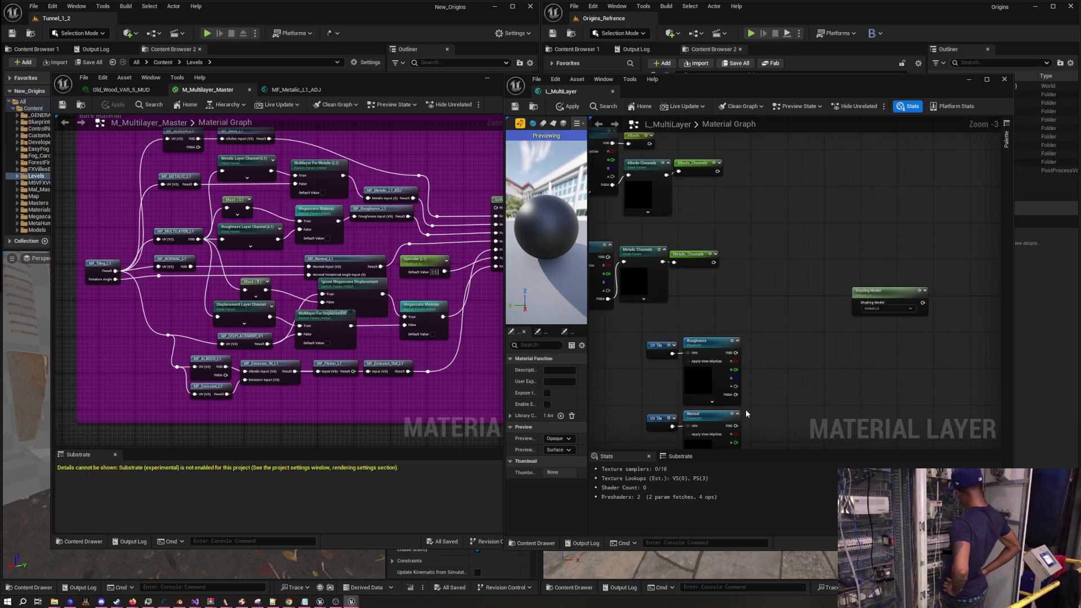
Add a StaticSwitchParameter node from the 'static s' search, duplicate it, and arrange both Param nodes
right_click(775, 214)
type("static s")
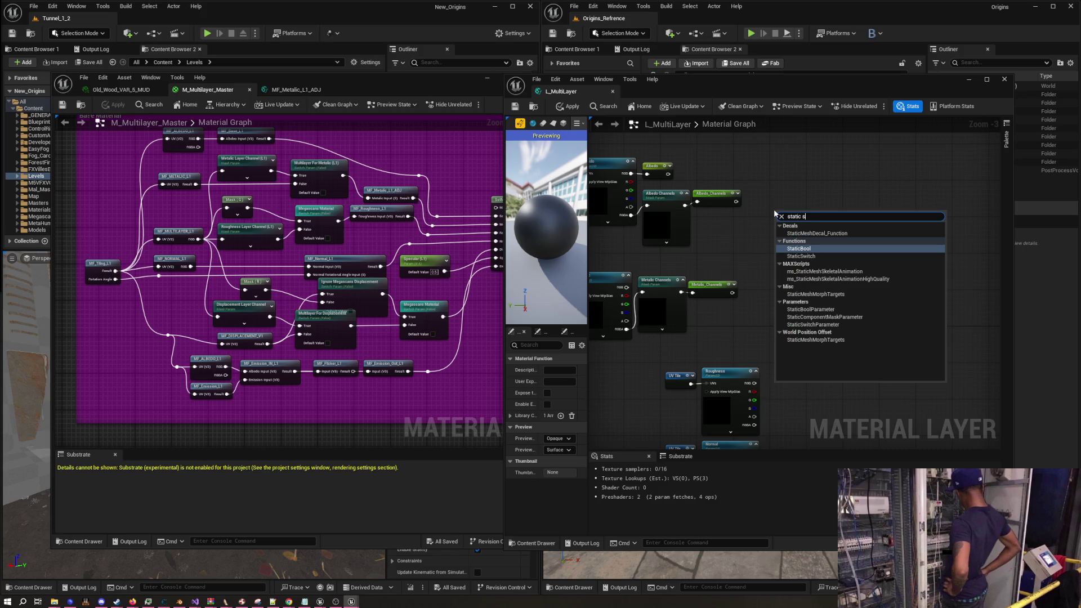
left_click(813, 324)
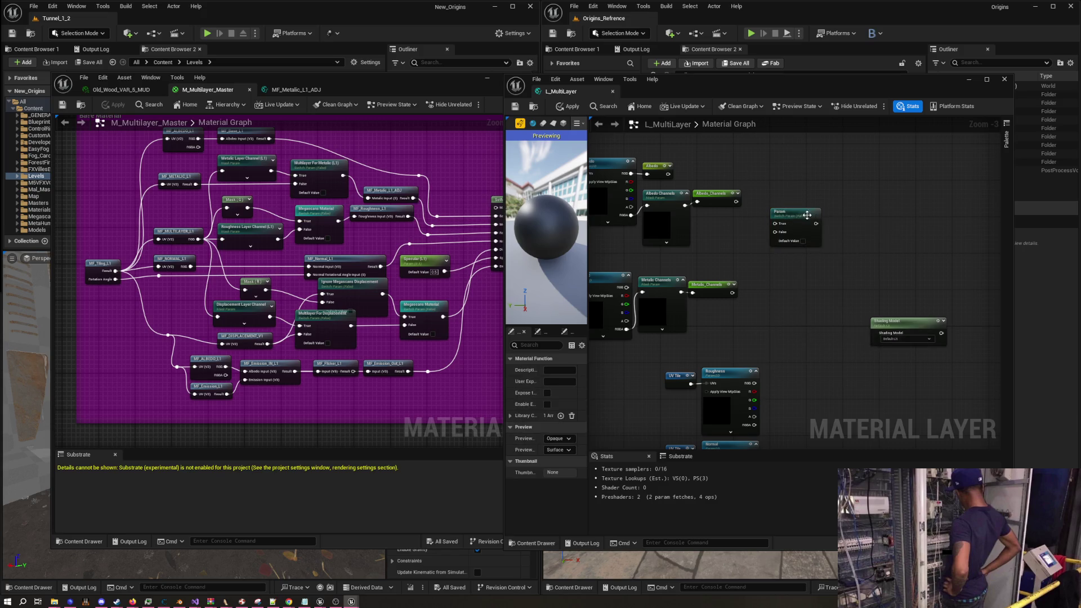
left_click_drag(808, 215, 834, 196)
key("ctrl+d")
left_click(805, 272)
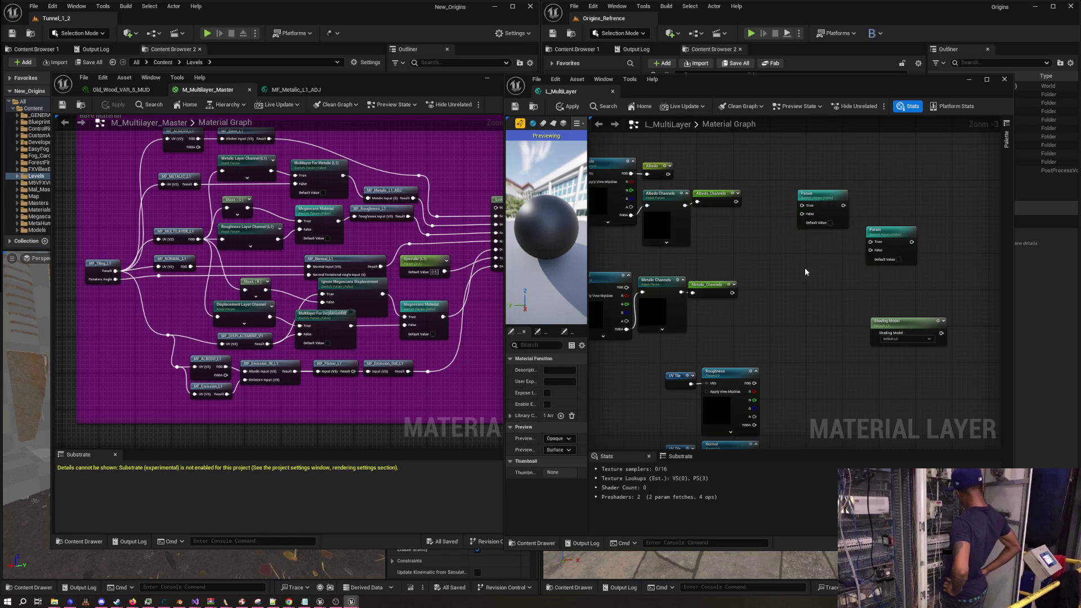
scroll(822, 278, "up", 2)
left_click_drag(811, 176, 819, 260)
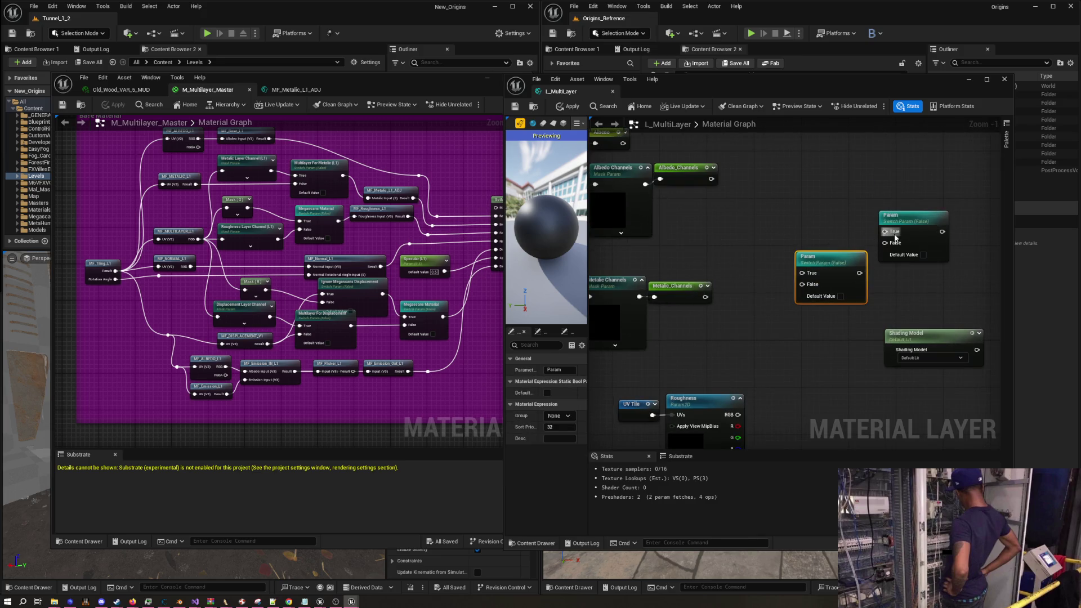
scroll(759, 261, "down", 2)
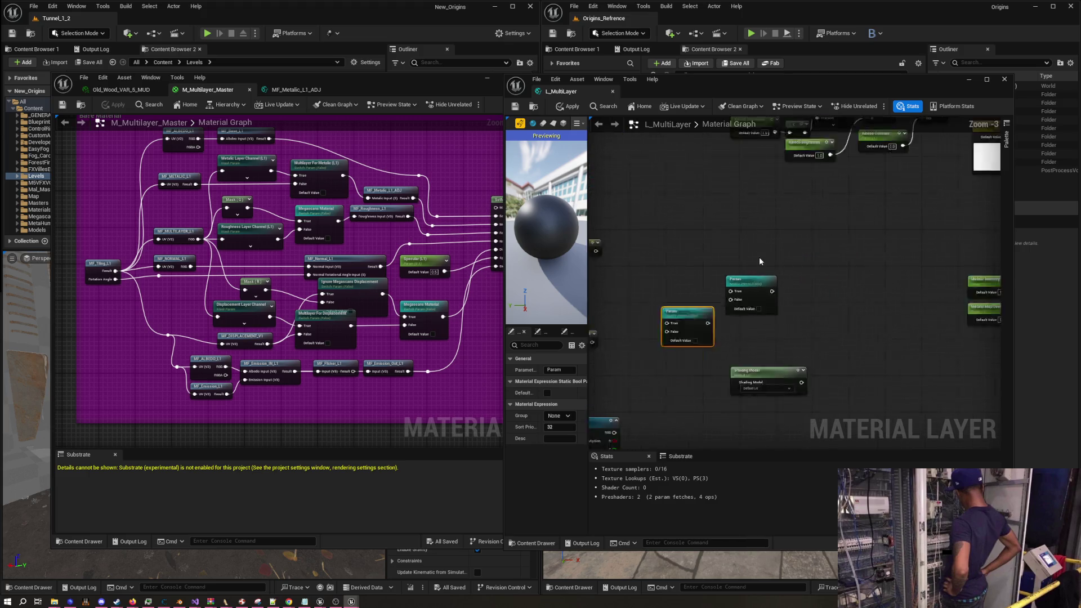
scroll(759, 261, "down", 1)
mouse_move(824, 230)
left_mouse_down()
mouse_move(912, 300)
mouse_move(801, 257)
mouse_move(738, 259)
mouse_move(807, 260)
left_mouse_up()
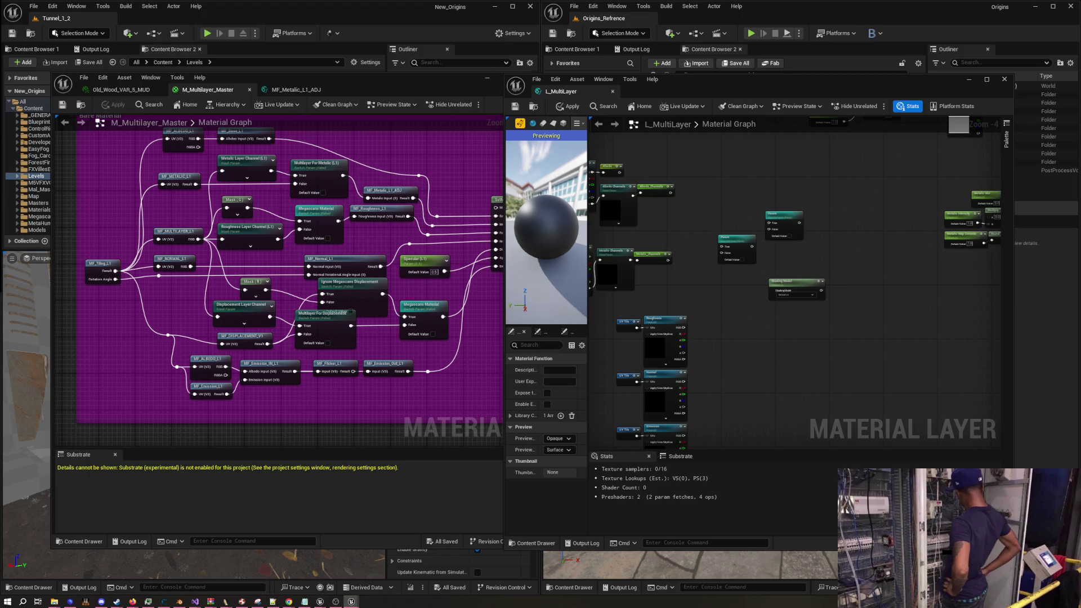
key("alt+Tab")
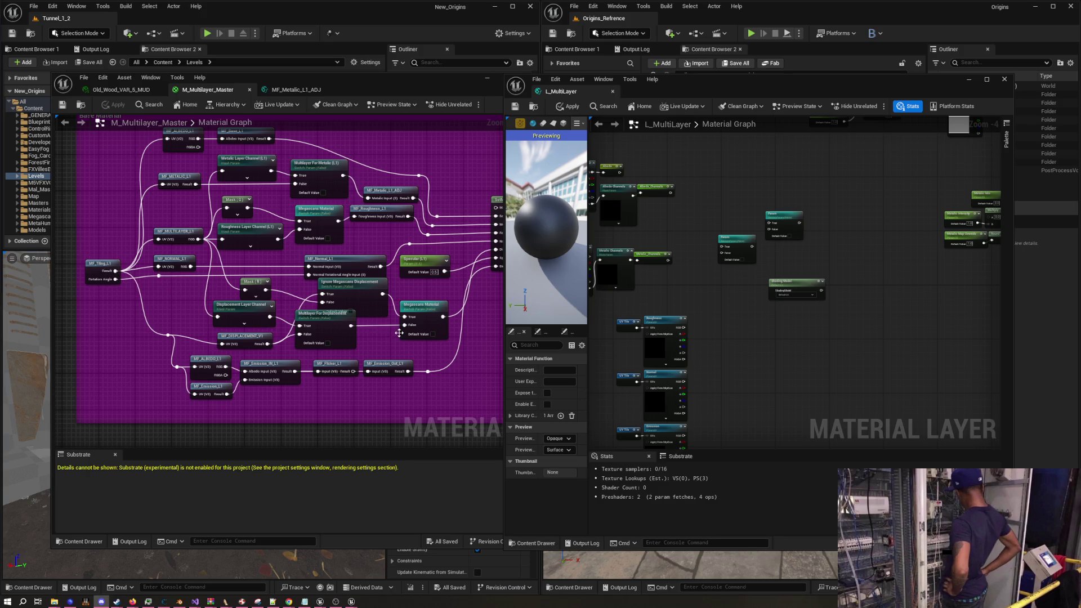
Spread the nodes apart, moving the left Param node left and the Shading Model node right
mouse_move(684, 284)
left_mouse_down()
mouse_move(681, 292)
mouse_move(699, 280)
left_mouse_up()
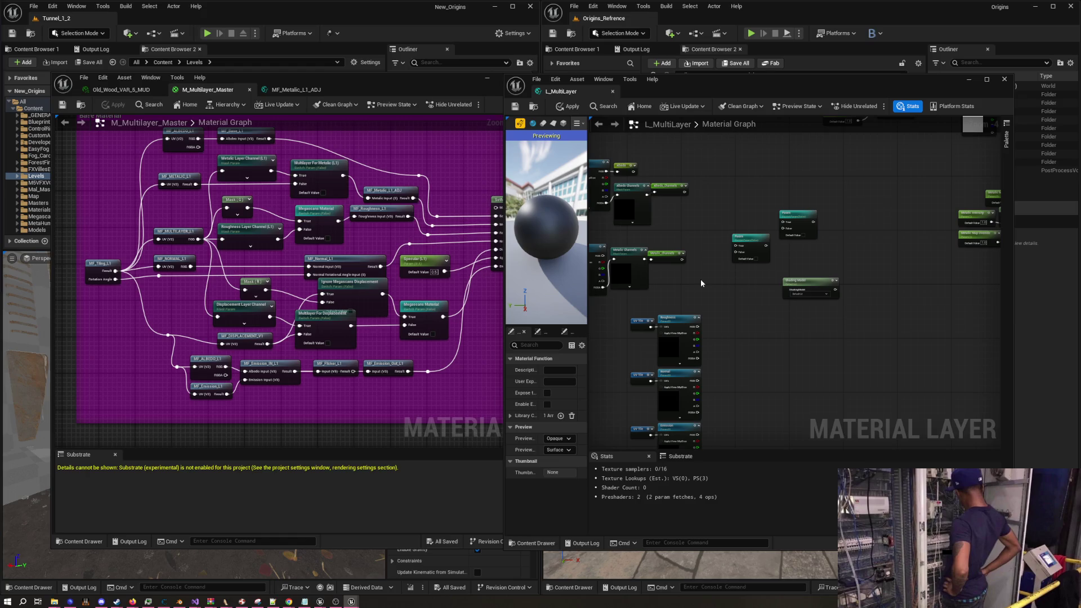
scroll(772, 295, "up", 4)
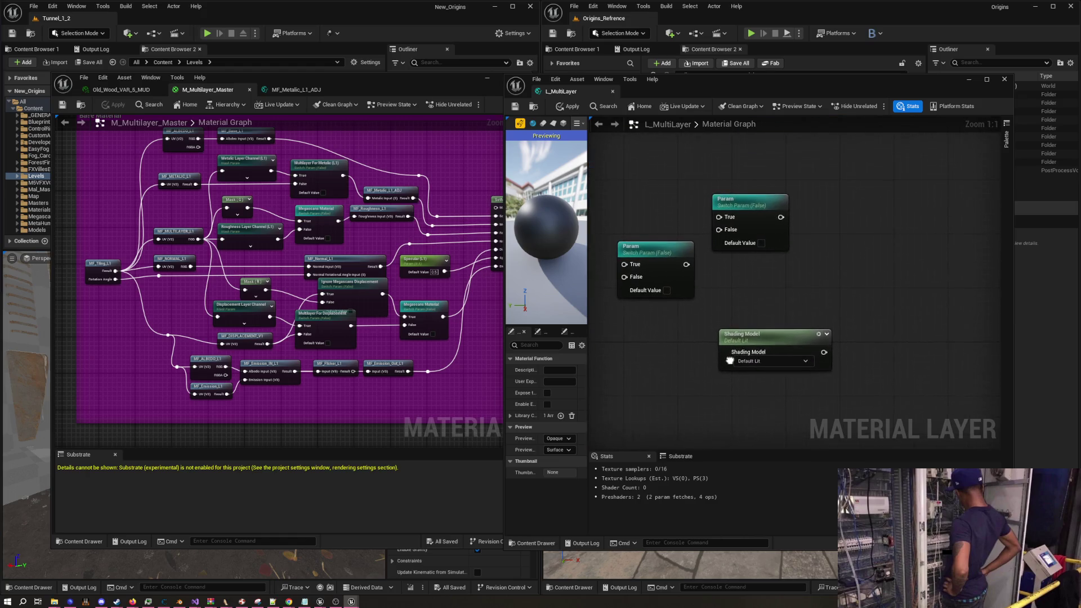
left_click_drag(651, 260, 630, 260)
left_click_drag(752, 336, 772, 336)
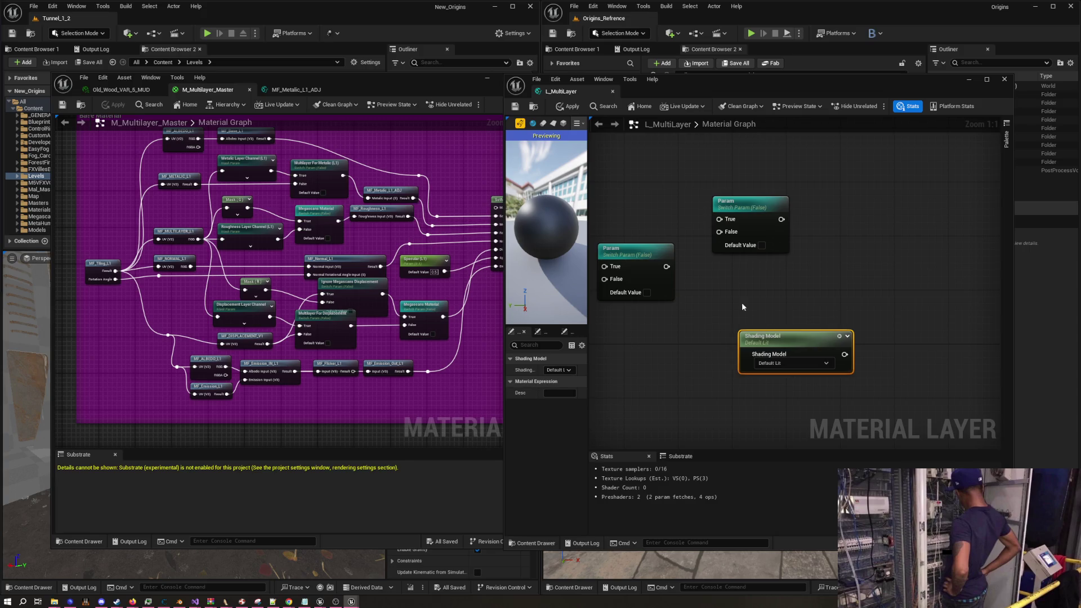
left_click(741, 301)
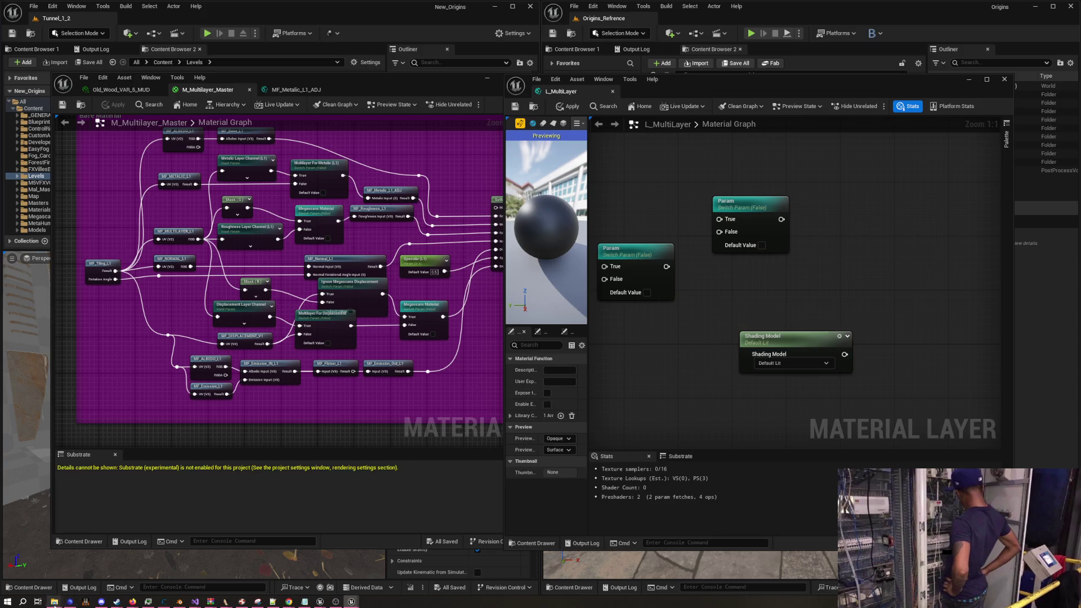
mouse_move(132, 601)
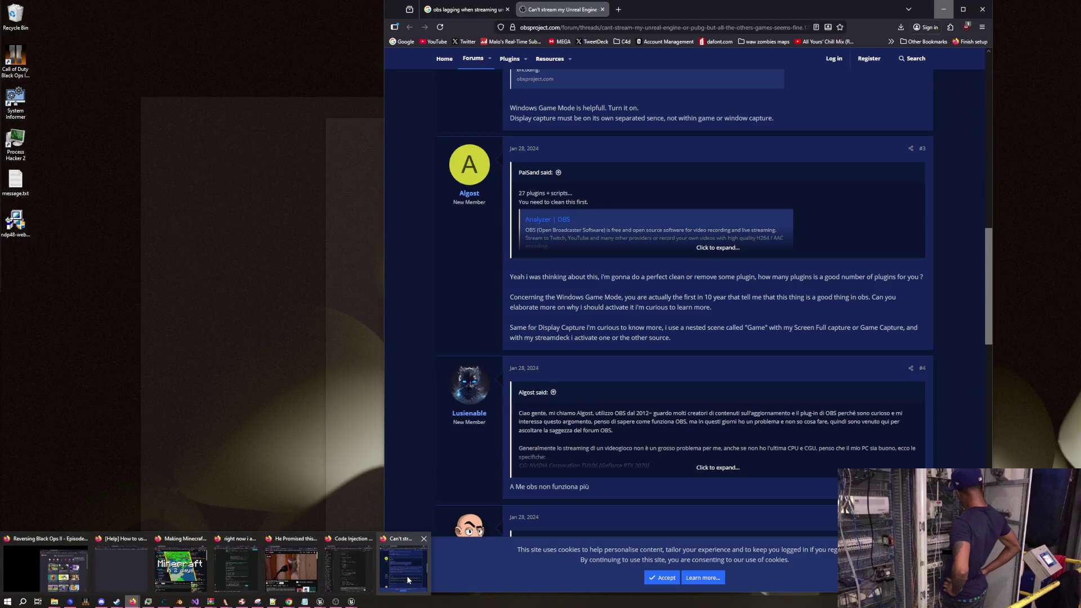
Close the OBS forum thread on streaming Unreal Engine and hide the browser window
left_click(406, 576)
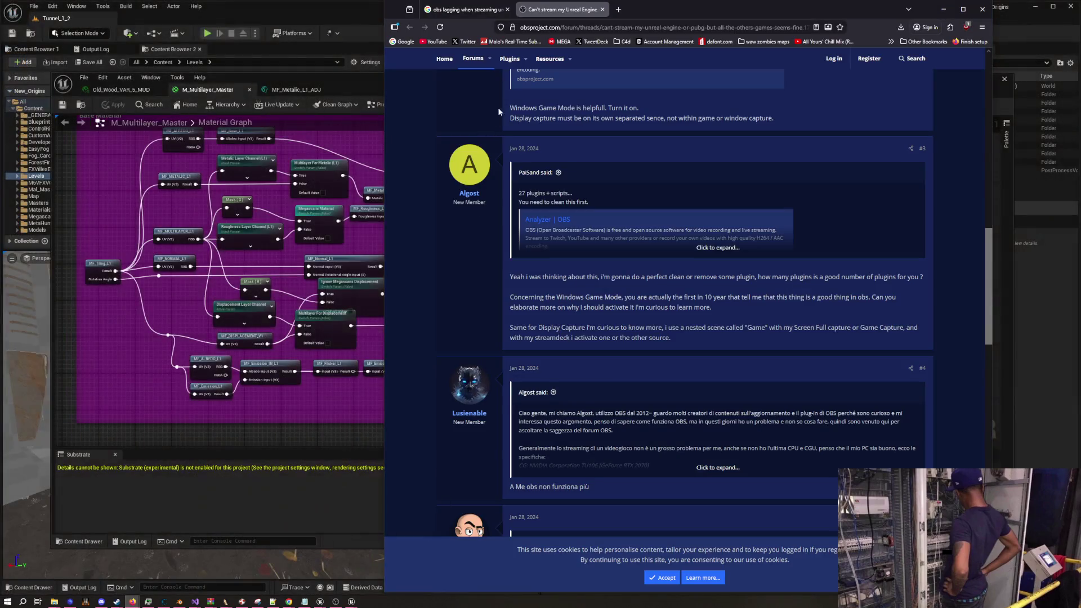
left_click(602, 10)
key("ctrl+w")
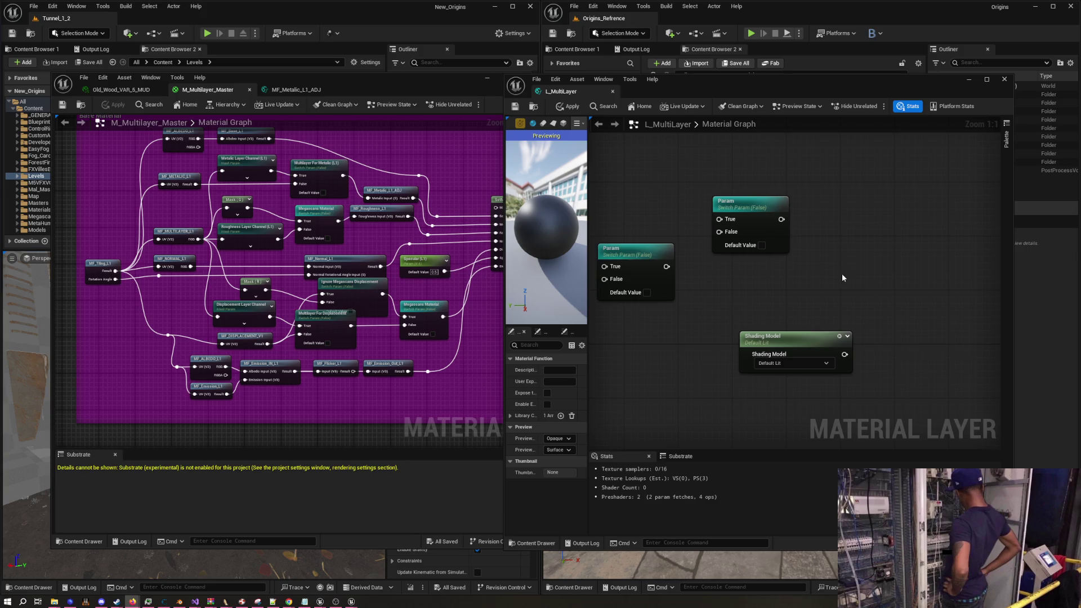
Capture two screenshot regions of the L_MultiLayer graph, checking the shading-model list in between
mouse_move(798, 285)
left_mouse_down()
mouse_move(813, 304)
mouse_move(824, 295)
left_mouse_up()
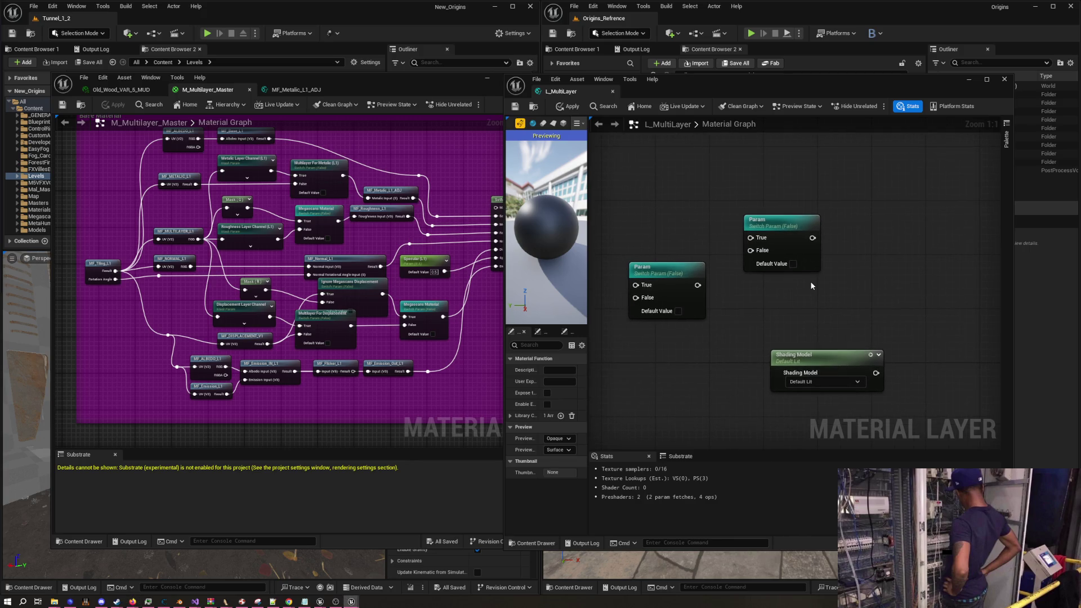
key("super+shift+s")
left_click_drag(616, 175, 953, 456)
left_click(840, 382)
key("super+shift+s")
mouse_move(608, 174)
left_mouse_down()
mouse_move(912, 540)
mouse_move(901, 519)
left_mouse_up()
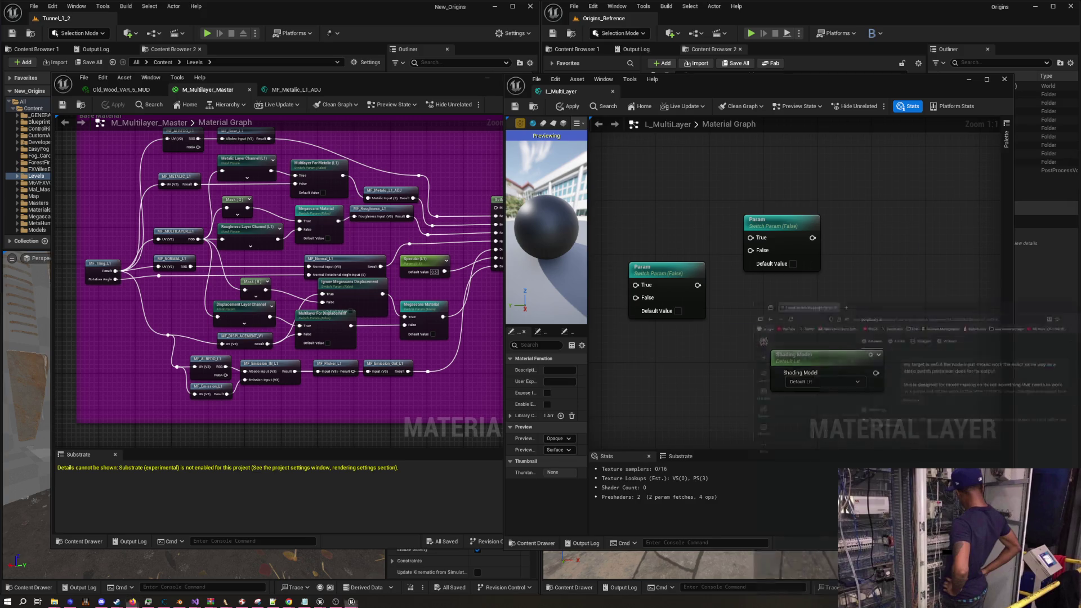
scroll(643, 316, "down", 1)
mouse_move(643, 316)
left_mouse_down()
mouse_move(752, 340)
mouse_move(795, 284)
mouse_move(784, 337)
mouse_move(763, 228)
left_mouse_up()
Zoom out to the column of Metallic and Roughness texture nodes, then zoom back in on them
scroll(763, 228, "down", 2)
scroll(828, 203, "down", 2)
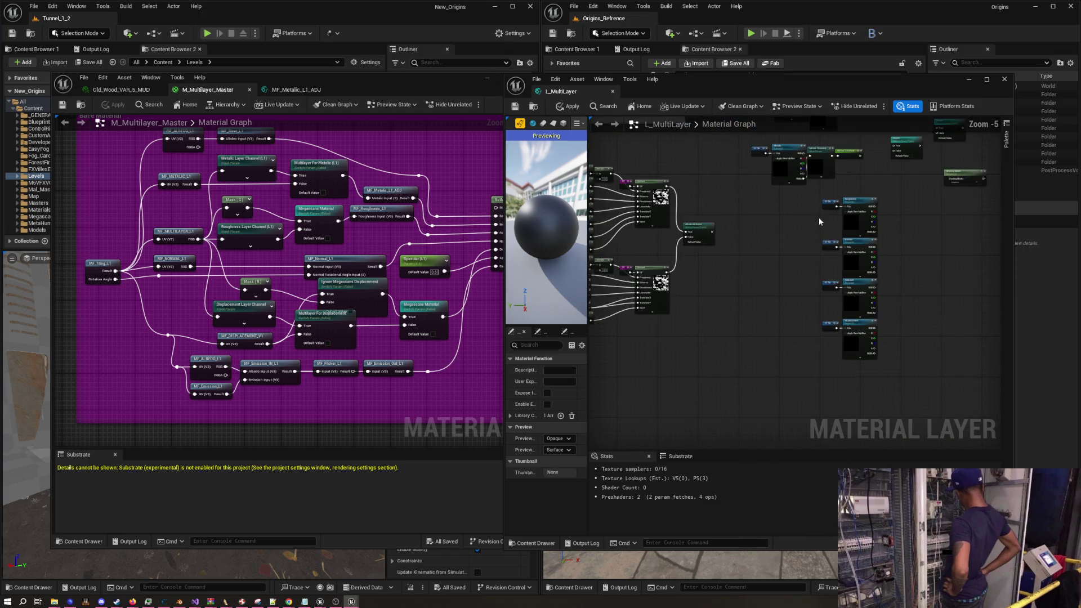
mouse_move(924, 191)
left_mouse_down()
mouse_move(878, 270)
mouse_move(828, 322)
left_mouse_up()
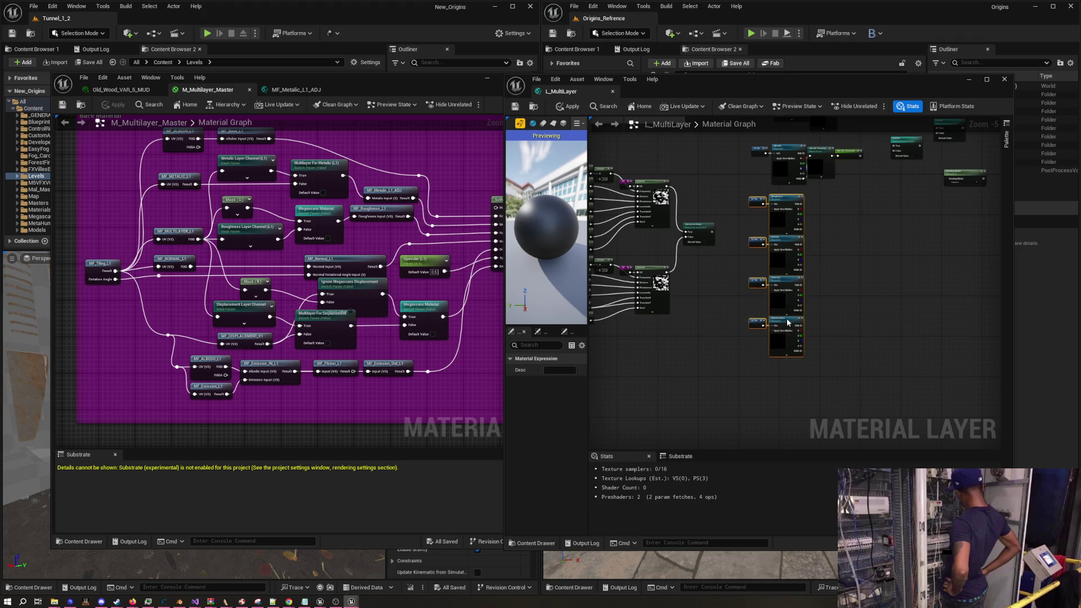
left_click(818, 300)
scroll(779, 272, "up", 6)
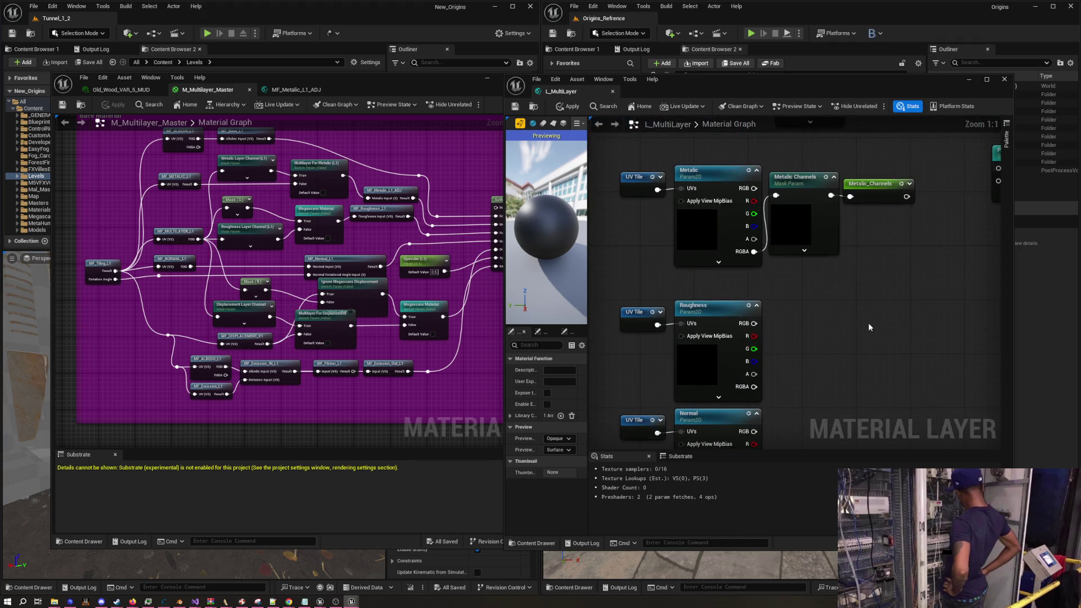
Duplicate the Metallic Channels mask and reroute, and wire Roughness RGB into the copied mask
left_click_drag(868, 323, 769, 168)
key("ctrl+c")
key("ctrl+v")
left_click_drag(826, 309, 826, 322)
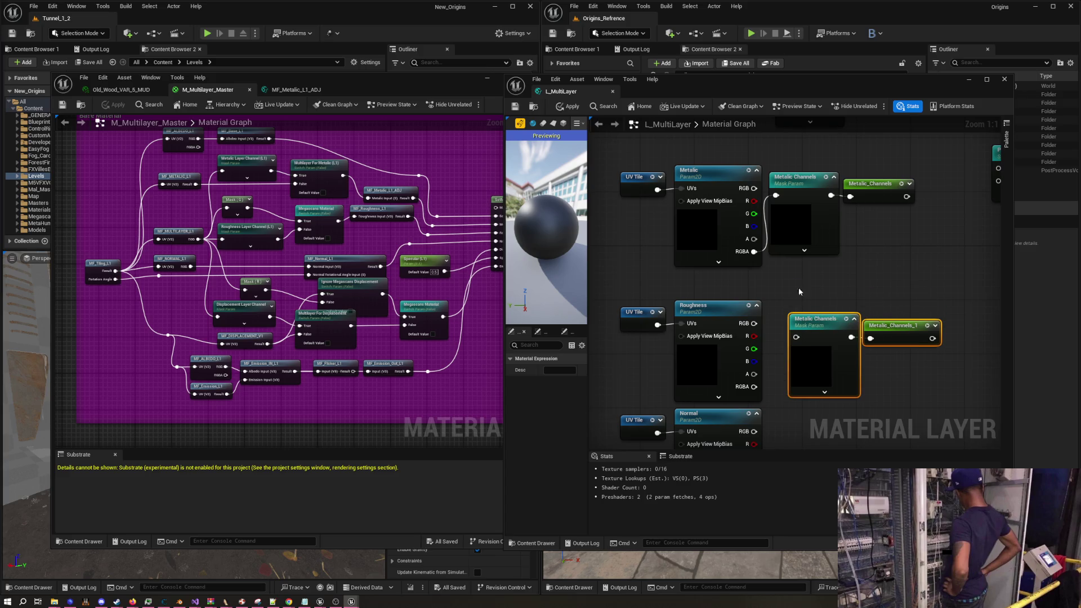
left_click(799, 288)
mouse_move(798, 287)
left_mouse_down()
mouse_move(776, 238)
mouse_move(793, 252)
left_mouse_up()
left_click_drag(900, 276, 836, 239)
left_click(865, 215)
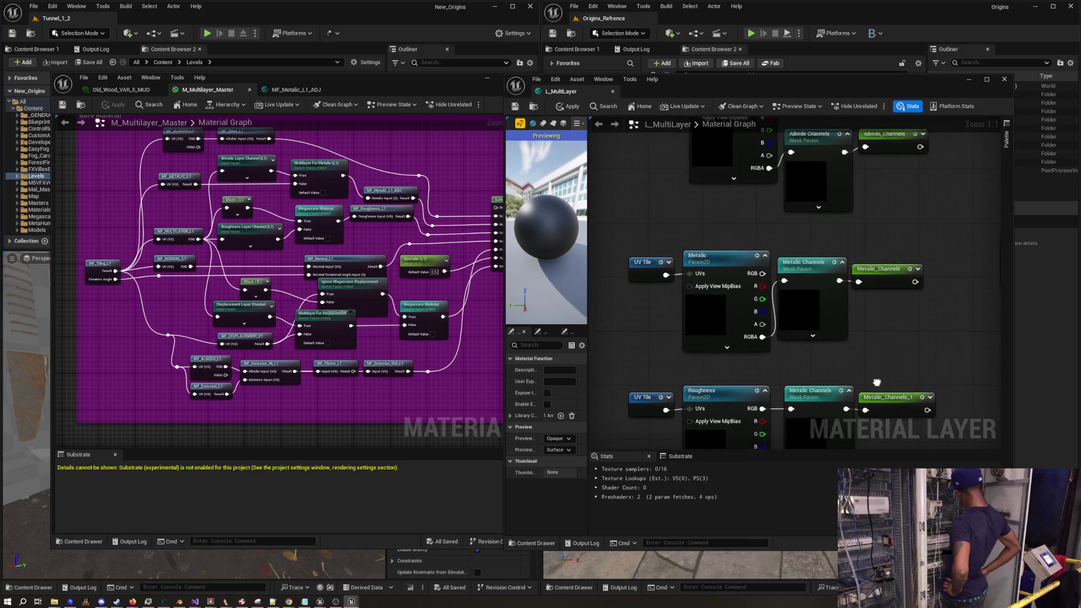
Rename the copies to Roughness Channels and Roughness_Channels, aligning the reroute beside the mask
double_click(769, 297)
type("Rough Channels")
type("ness Channels")
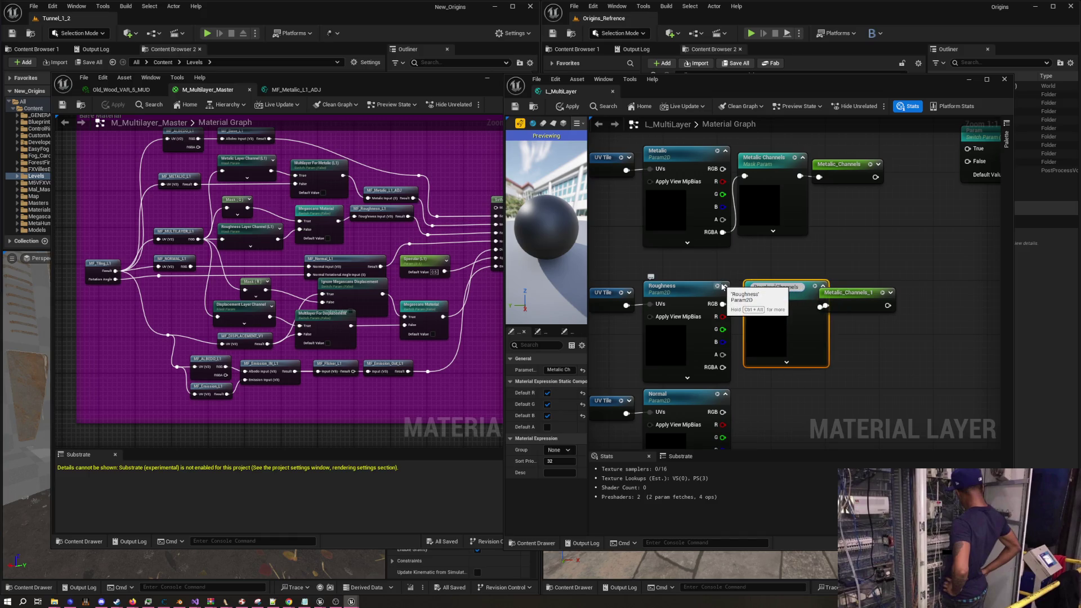
left_click_drag(781, 287, 709, 285)
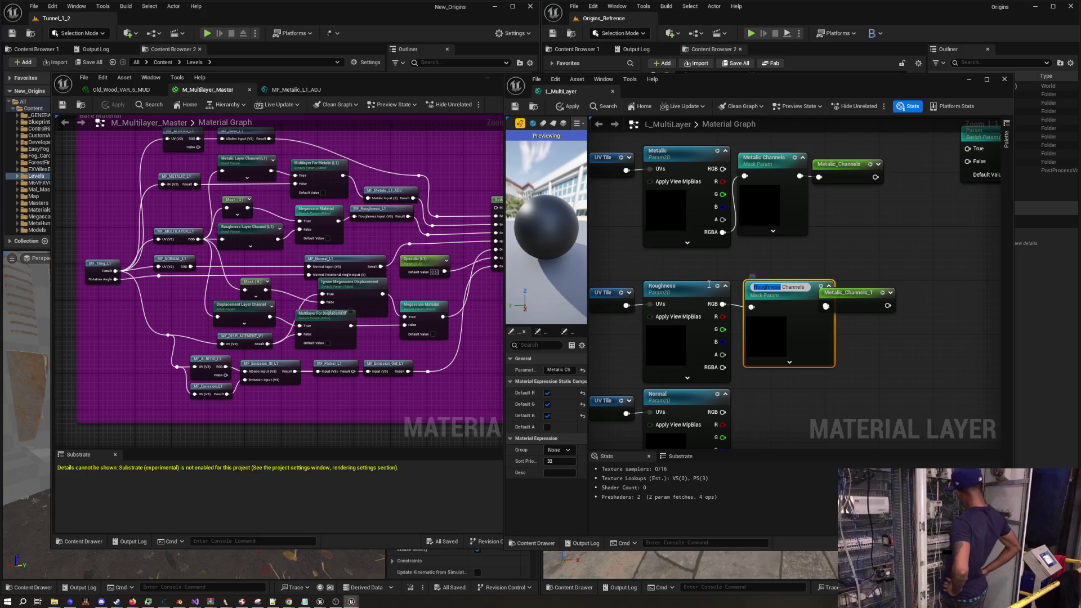
left_click_drag(864, 291, 881, 286)
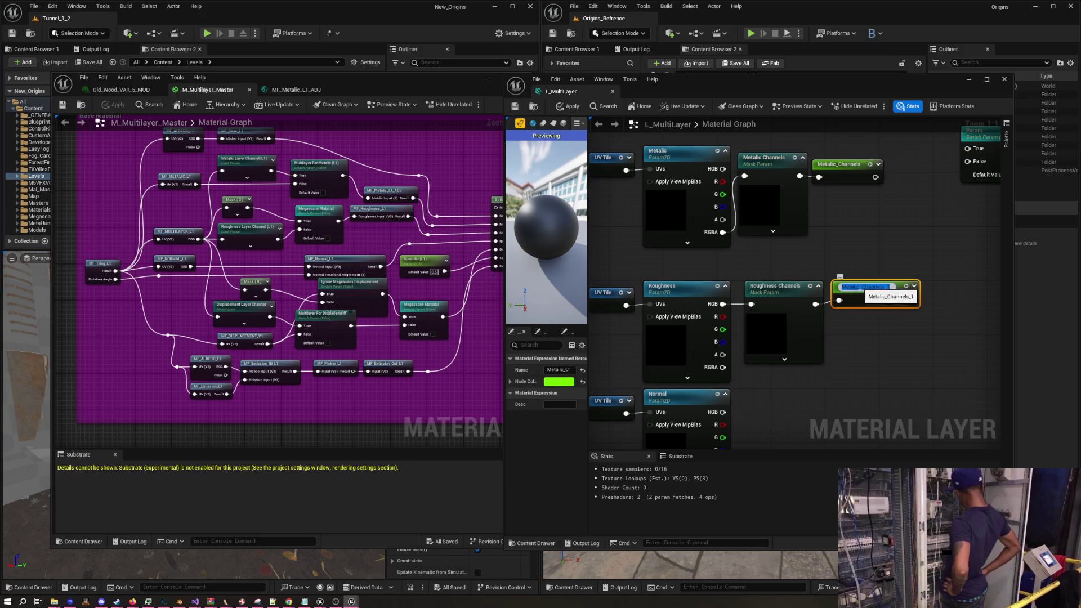
double_click(850, 288)
type("Roughness")
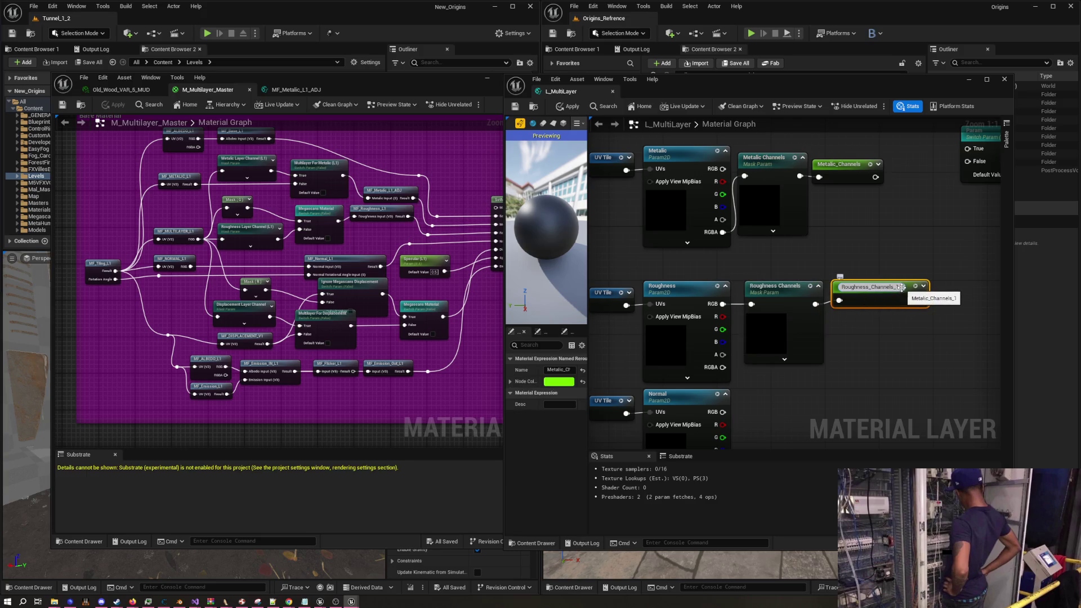
key("BackSpace")
key("BackSpace")
key("Return")
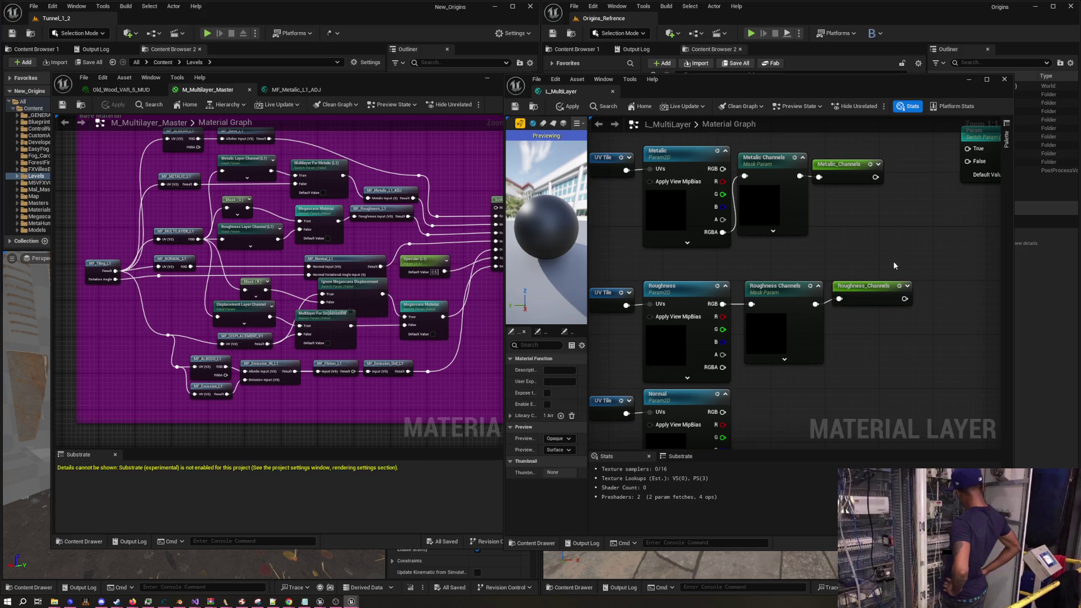
left_click_drag(847, 292, 776, 294)
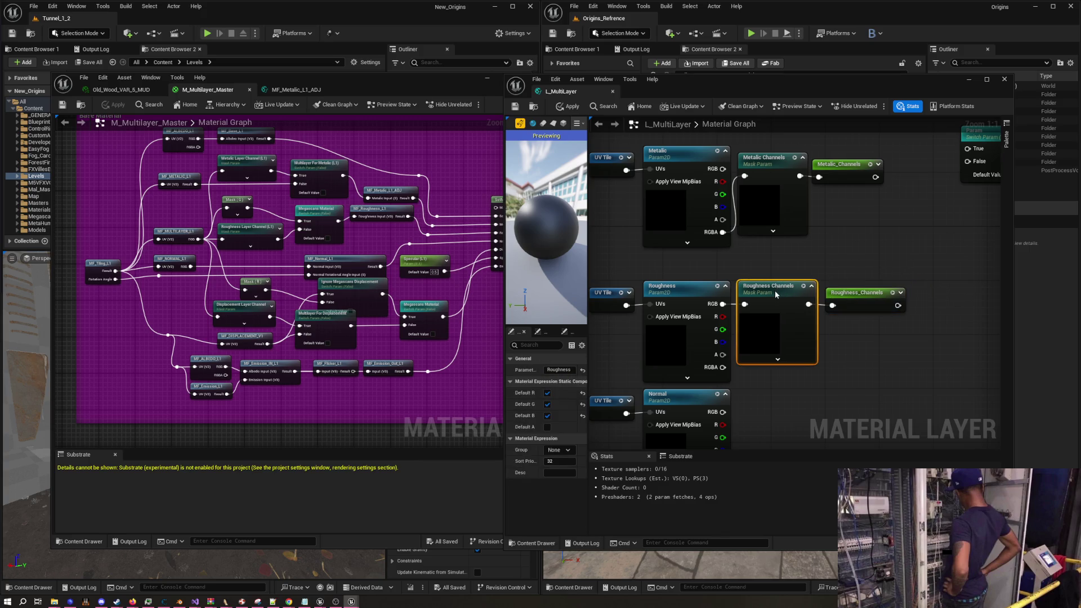
left_click(848, 296)
mouse_move(890, 317)
left_mouse_down()
mouse_move(751, 278)
mouse_move(755, 292)
left_mouse_up()
scroll(756, 295, "down", 2)
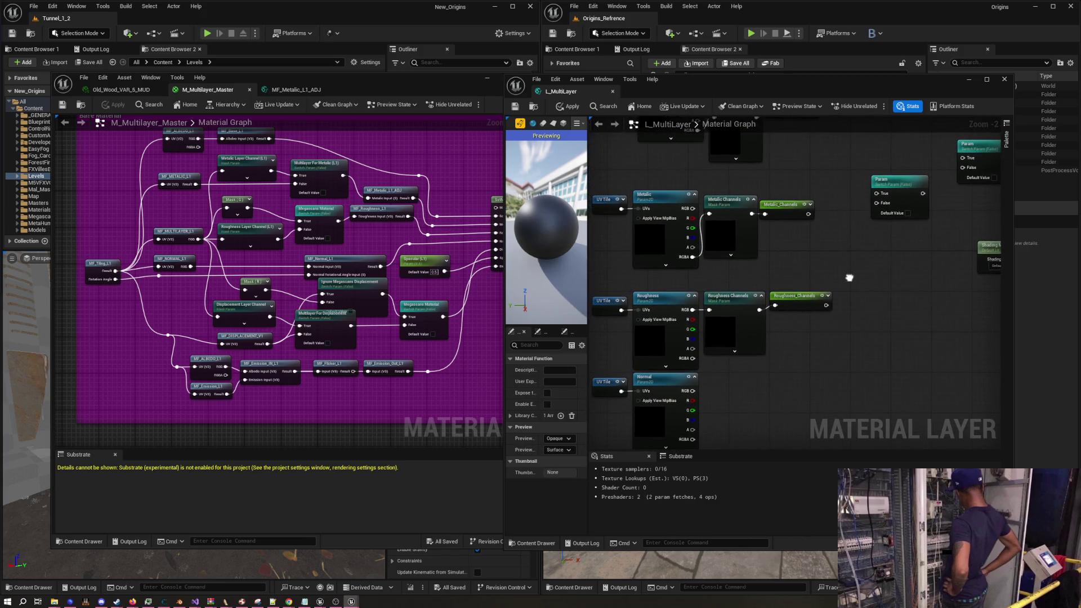
Add 'for Metalic' to the Param switch name and rearrange the Shading Model, Param and Use Roughness nodes
left_click_drag(822, 269, 801, 293)
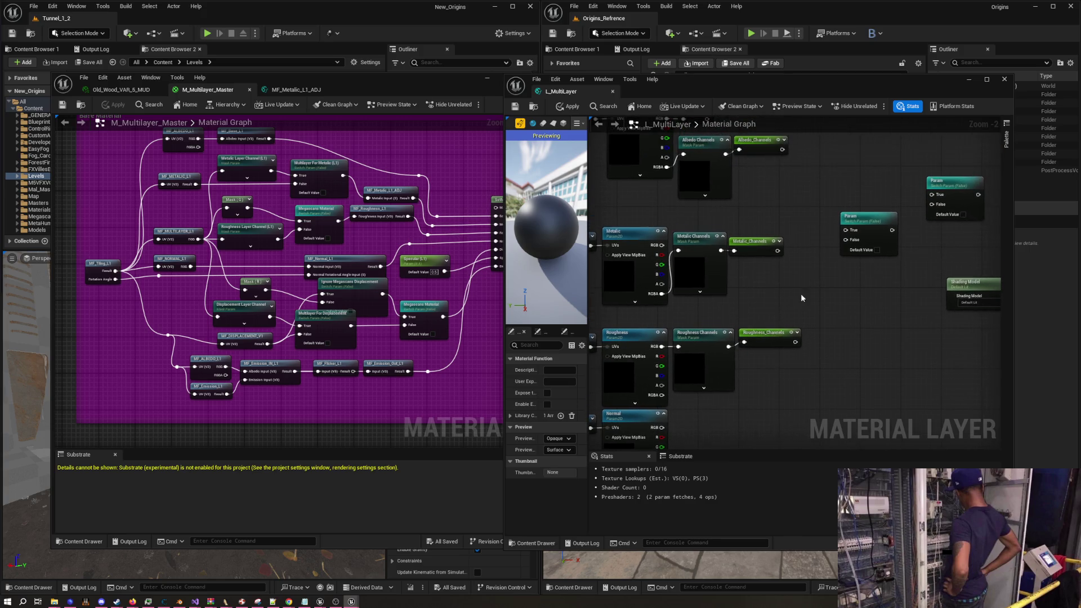
double_click(857, 219)
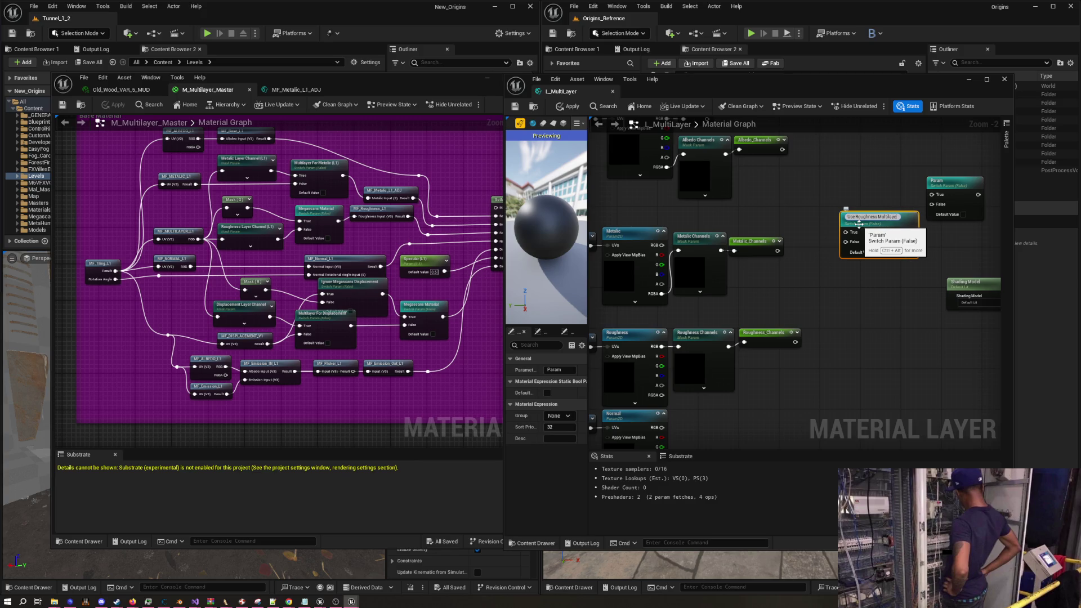
type("UseRoughnessMultiLayer")
type("for Me")
type("talic")
key("Return")
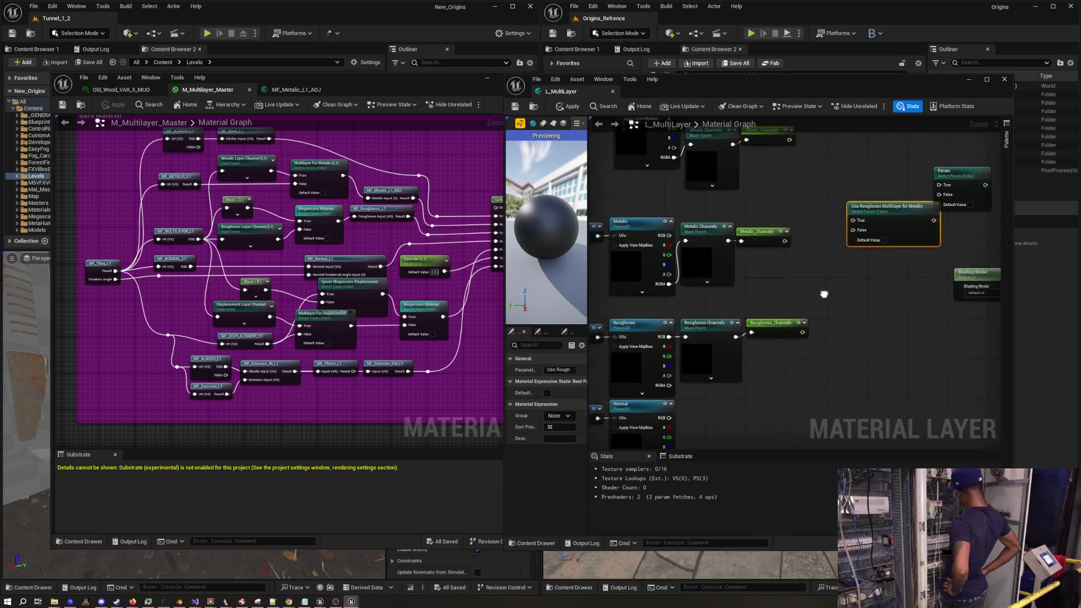
left_click_drag(809, 307, 645, 315)
left_click_drag(781, 289, 892, 289)
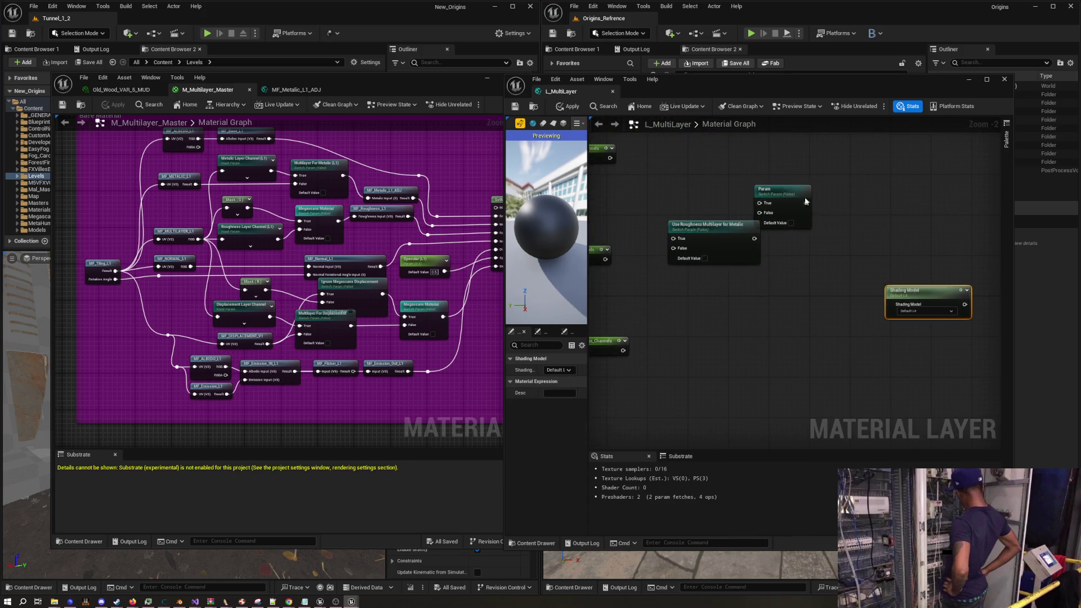
left_click_drag(805, 197, 886, 227)
left_click_drag(699, 218, 764, 203)
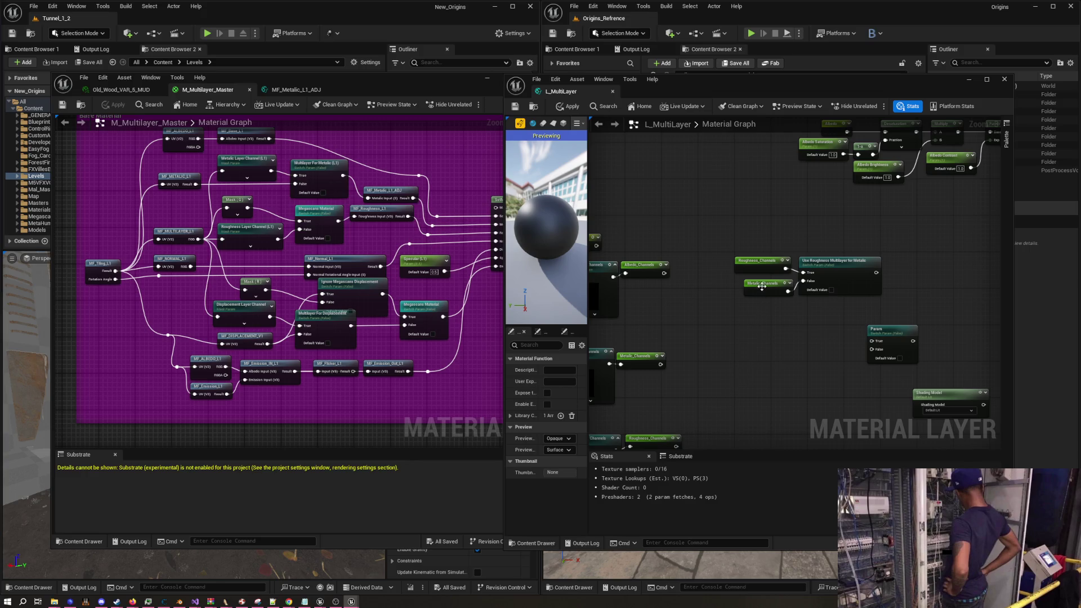
Rename the Use Roughness switch to Megascans Material and move Roughness_Channels up and left
mouse_move(745, 329)
left_mouse_down()
mouse_move(761, 223)
mouse_move(799, 261)
mouse_move(824, 233)
left_mouse_up()
left_click(666, 346)
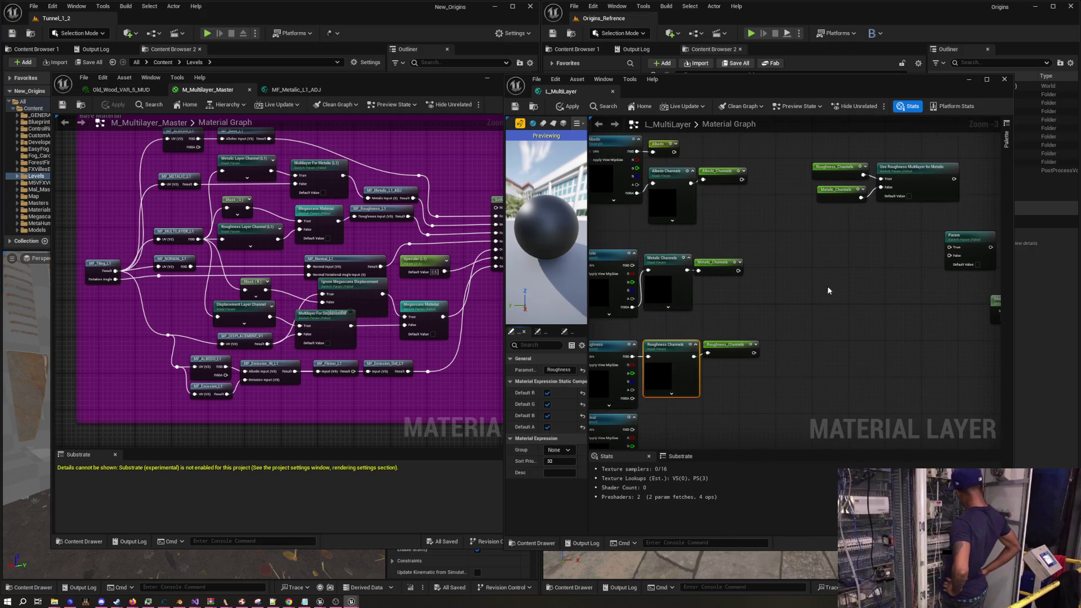
scroll(879, 247, "up", 4)
double_click(884, 251)
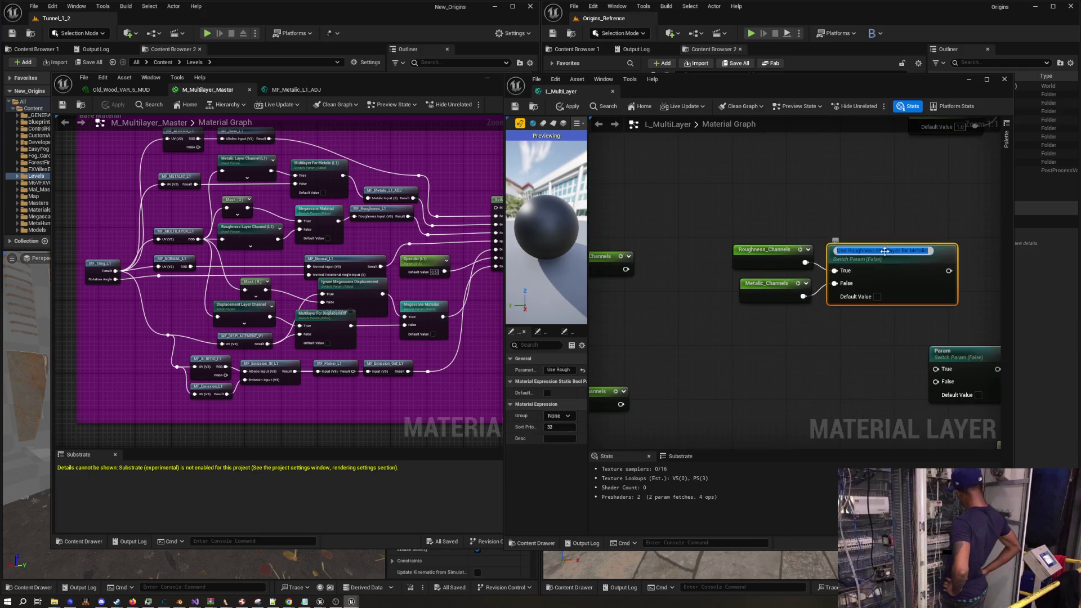
type("Mat")
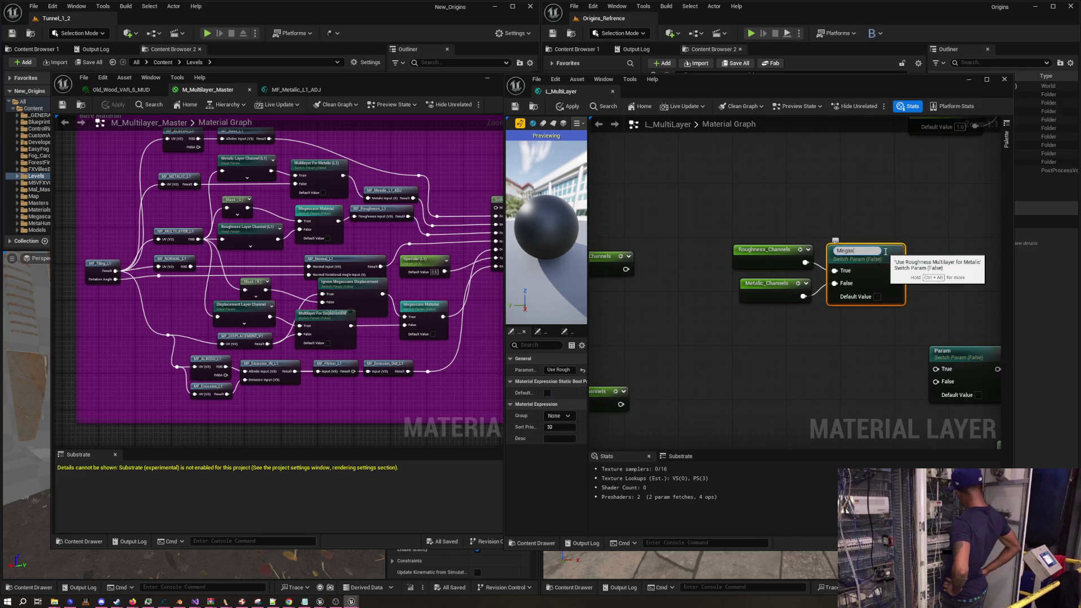
type("erial")
key("Return")
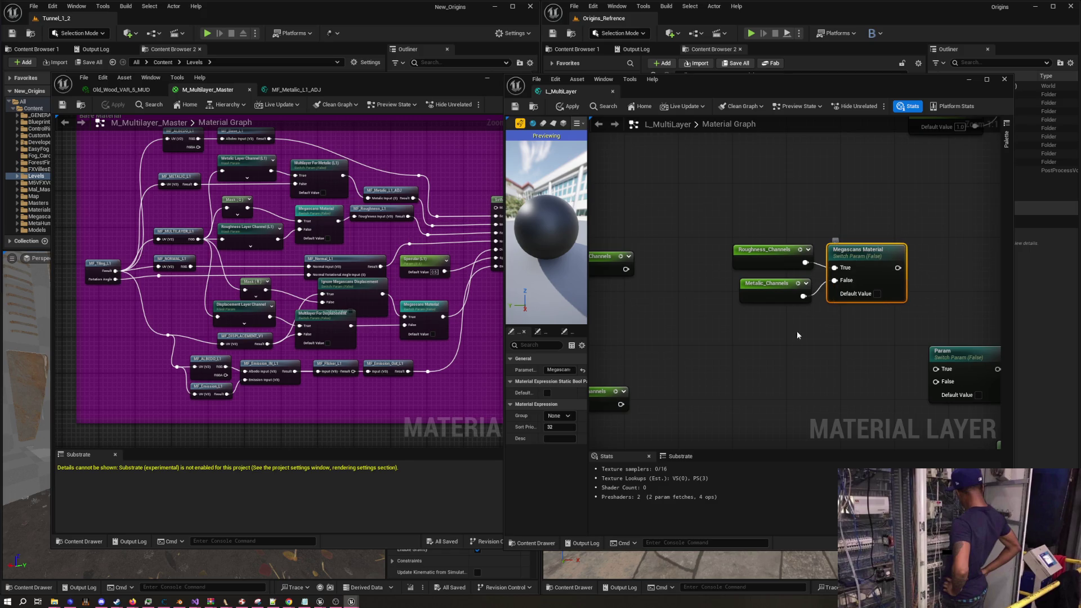
left_click(786, 334)
left_click_drag(761, 255, 681, 244)
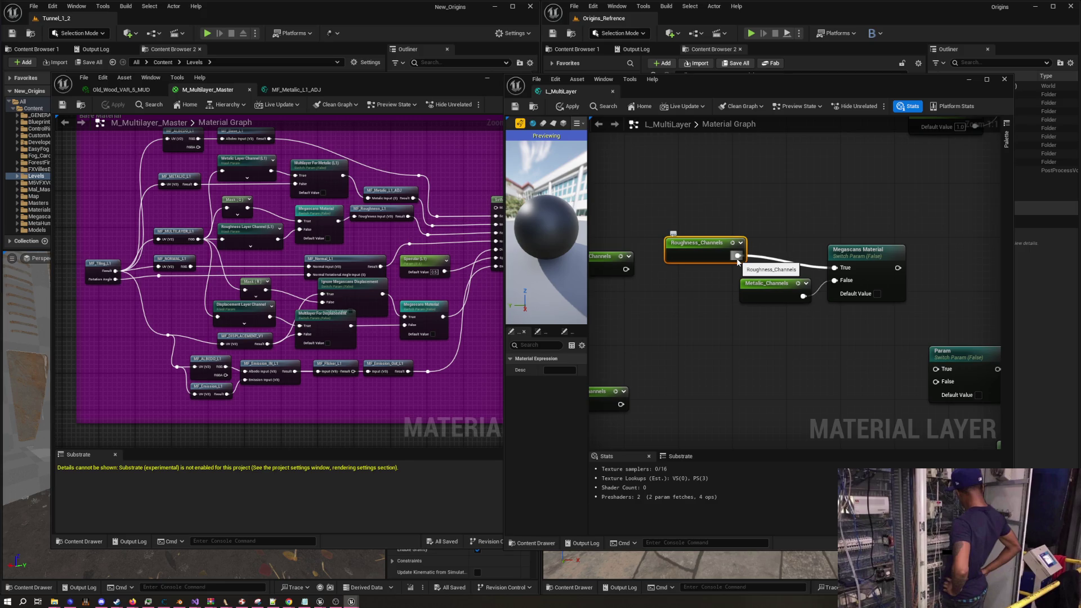
Add a component mask with R unticked on Roughness_Channels and wire it into Megascans Material's True input
left_click_drag(737, 259, 771, 238)
type("mask")
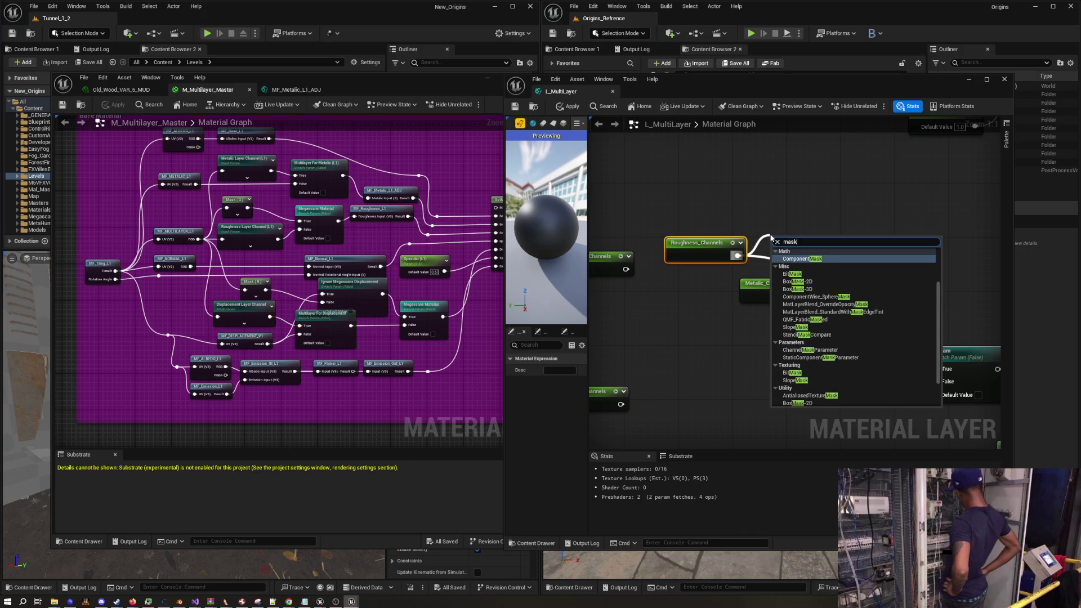
left_click(850, 325)
left_click(546, 370)
mouse_move(813, 249)
left_mouse_down()
mouse_move(834, 268)
mouse_move(786, 250)
left_mouse_up()
left_click_drag(706, 241, 718, 249)
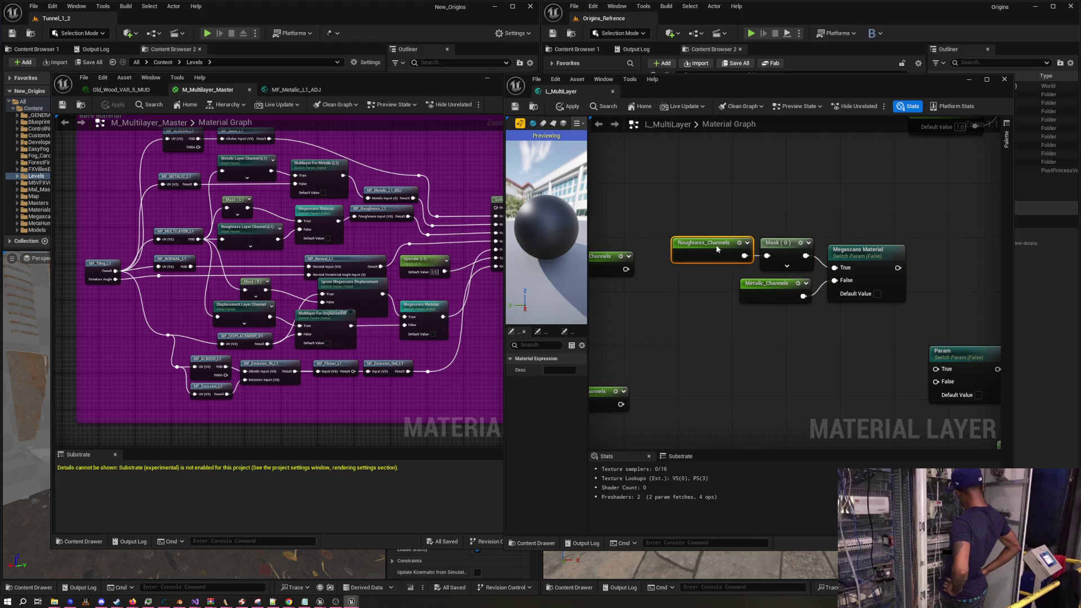
left_click(743, 320)
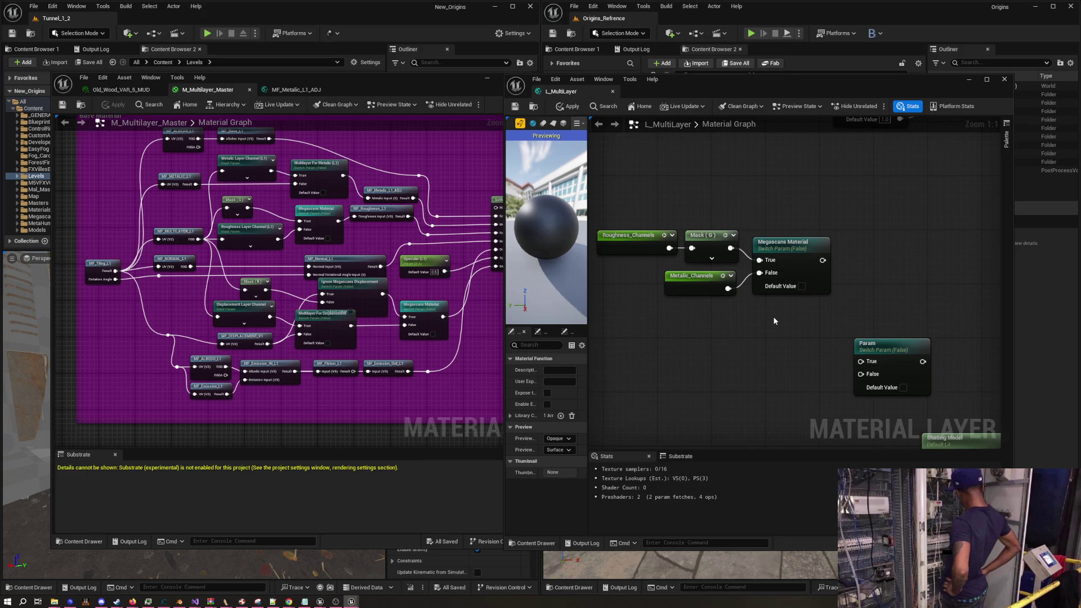
Rename the Param switch to Fab Material, place it beside Megascans Material, and feed Megascans Material into it
mouse_move(766, 330)
left_mouse_down()
mouse_move(912, 322)
mouse_move(837, 326)
mouse_move(816, 338)
mouse_move(861, 331)
mouse_move(846, 343)
left_mouse_up()
double_click(846, 343)
type("Fab Materia")
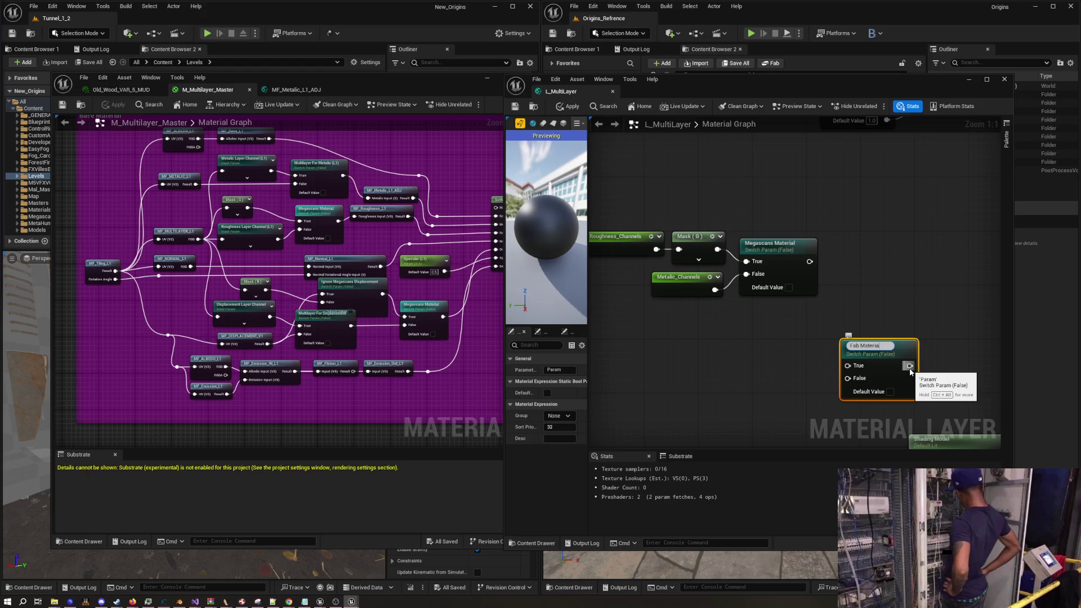
type("l")
key("Return")
left_click_drag(850, 351, 795, 331)
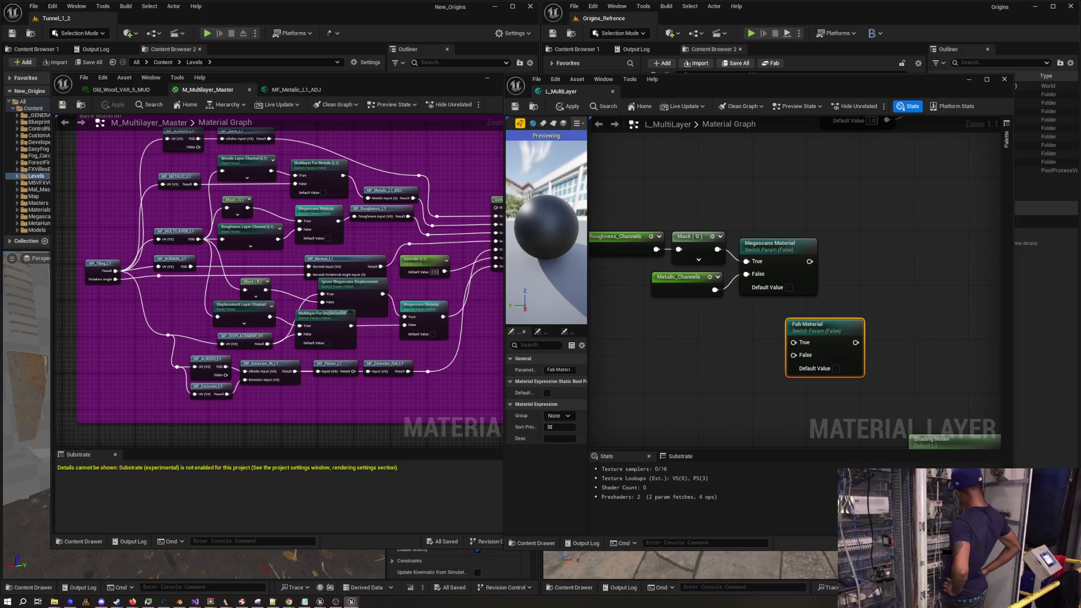
mouse_move(814, 323)
left_mouse_down()
mouse_move(871, 286)
mouse_move(892, 256)
mouse_move(890, 215)
mouse_move(897, 222)
left_mouse_up()
mouse_move(829, 262)
left_mouse_down()
mouse_move(834, 274)
mouse_move(881, 253)
mouse_move(857, 275)
mouse_move(895, 256)
mouse_move(874, 213)
left_mouse_up()
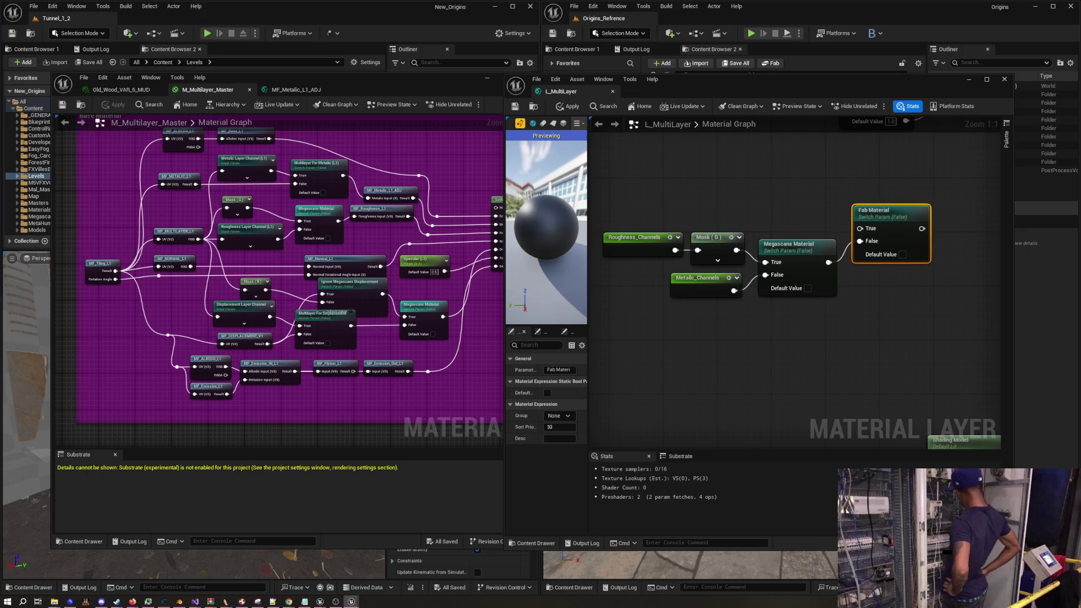
scroll(819, 293, "down", 1)
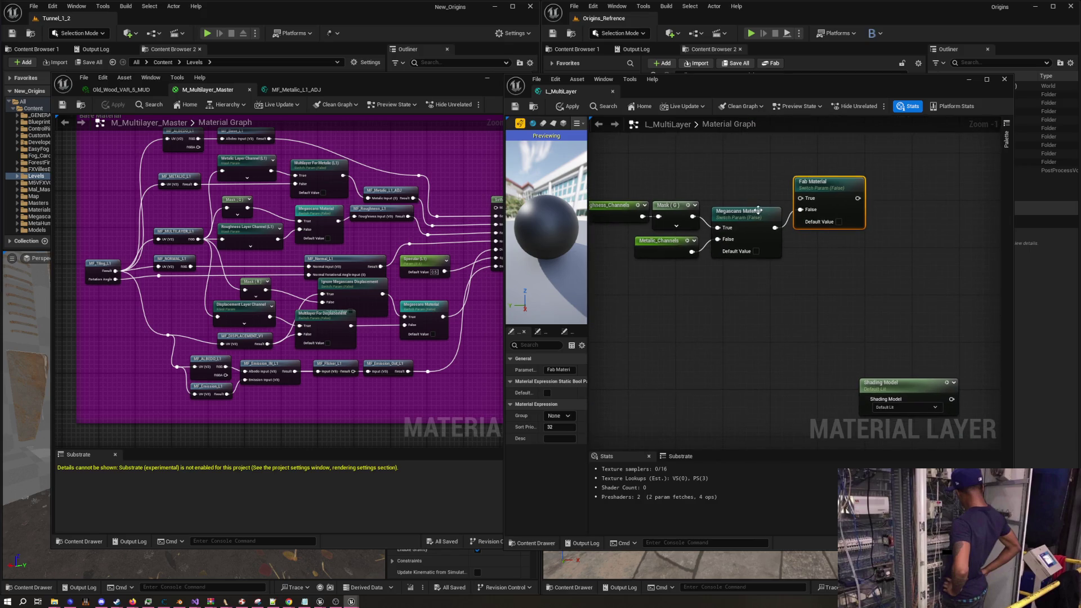
mouse_move(758, 210)
left_mouse_down()
mouse_move(707, 157)
mouse_move(690, 106)
left_mouse_up()
Delete the Shading Model node after checking its shading-model list without changes
left_click(833, 302)
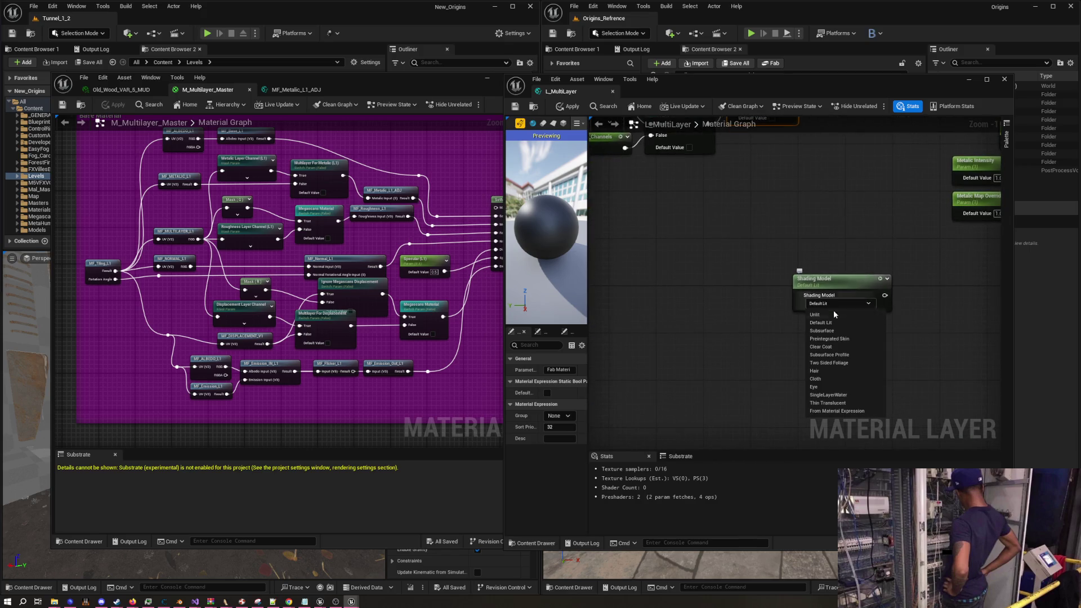
left_click(730, 323)
left_click_drag(700, 205, 772, 320)
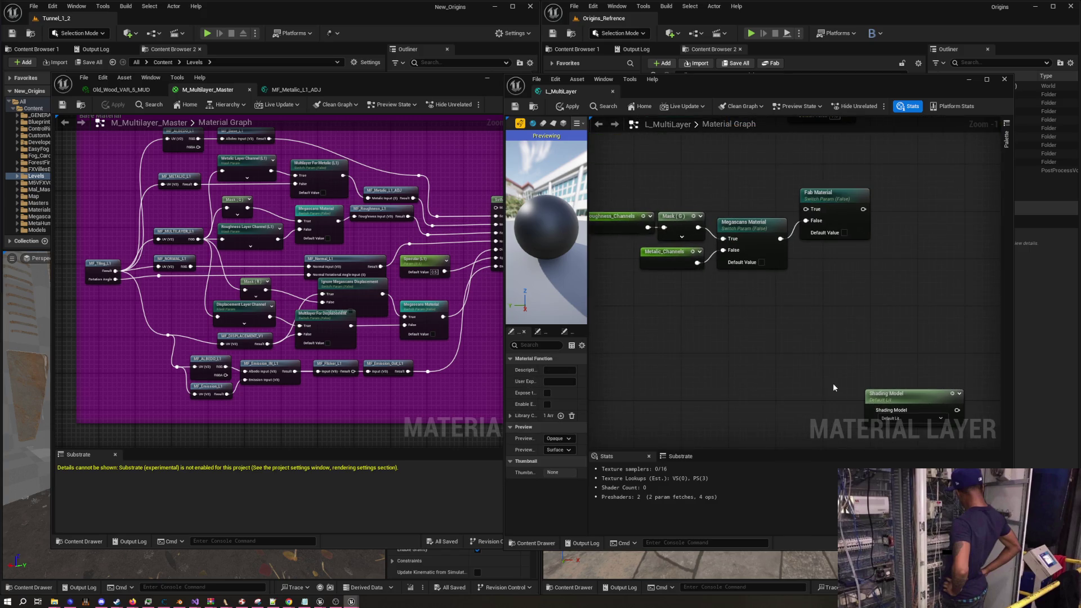
scroll(820, 358, "down", 2)
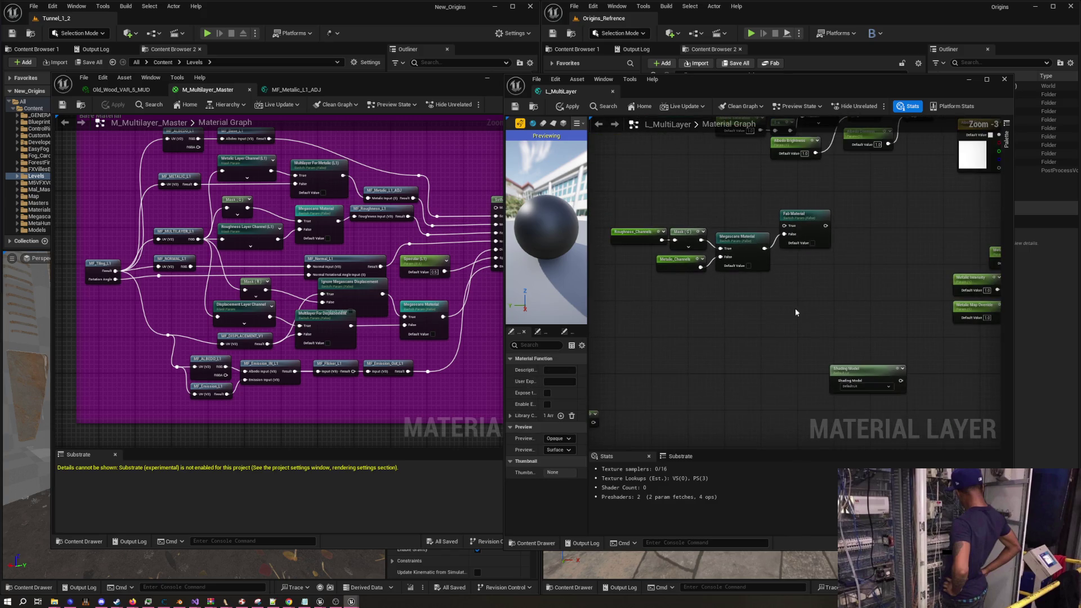
left_click_drag(822, 338, 901, 424)
key("Delete")
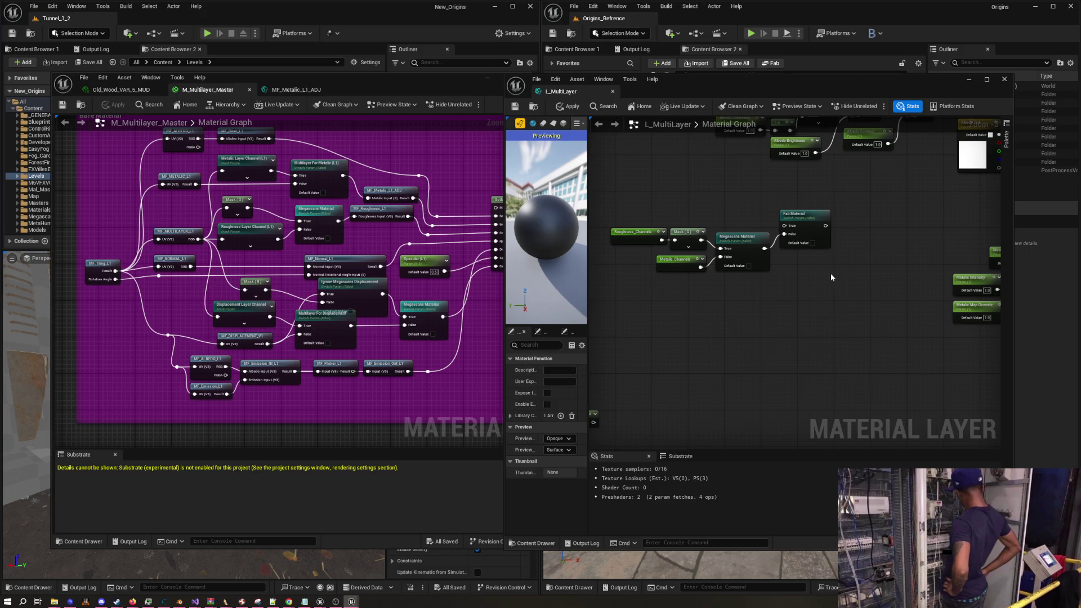
Inspect the Fab, Cod New, Cod Old and Custom comment boxes and the switch and albedo nodes
left_click_drag(831, 277, 863, 360)
scroll(864, 359, "up", 1)
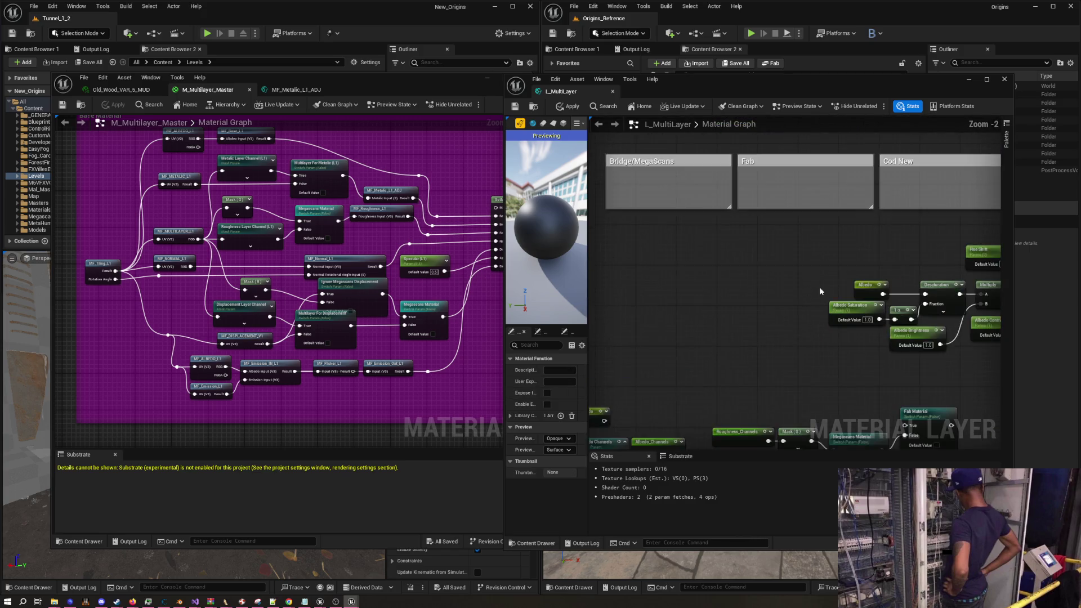
scroll(748, 322, "down", 2)
left_click_drag(646, 205, 977, 279)
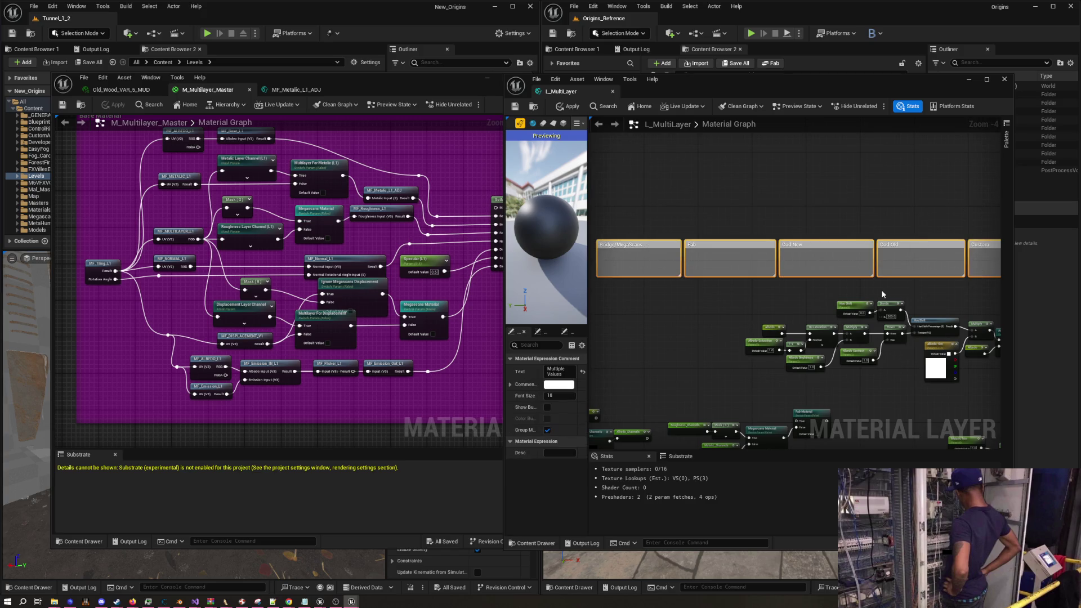
left_click(739, 204)
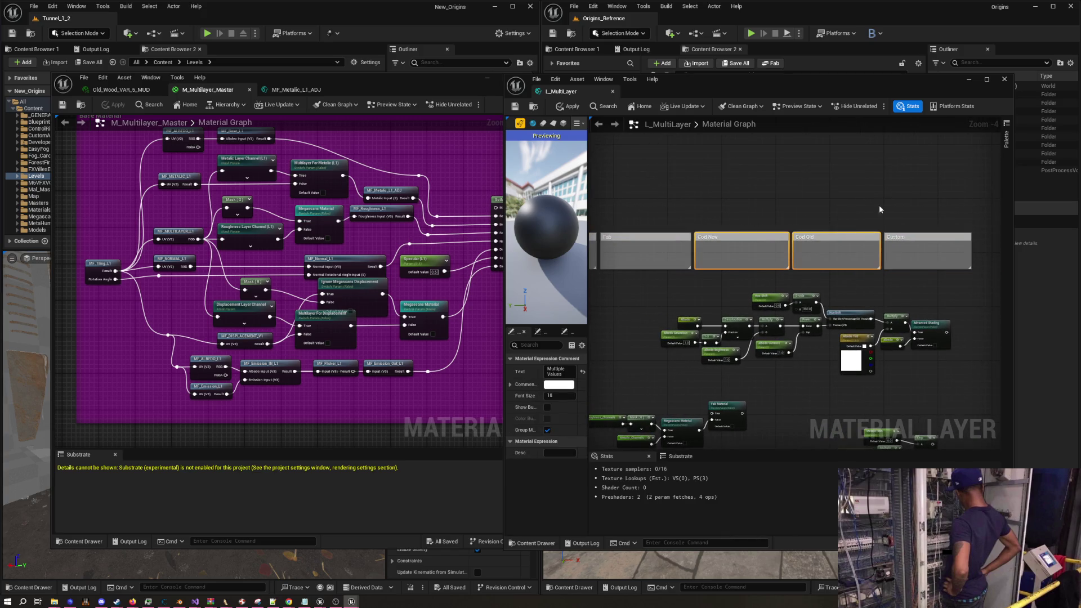
left_click(923, 236)
left_click_drag(846, 275, 965, 288)
left_click(799, 306)
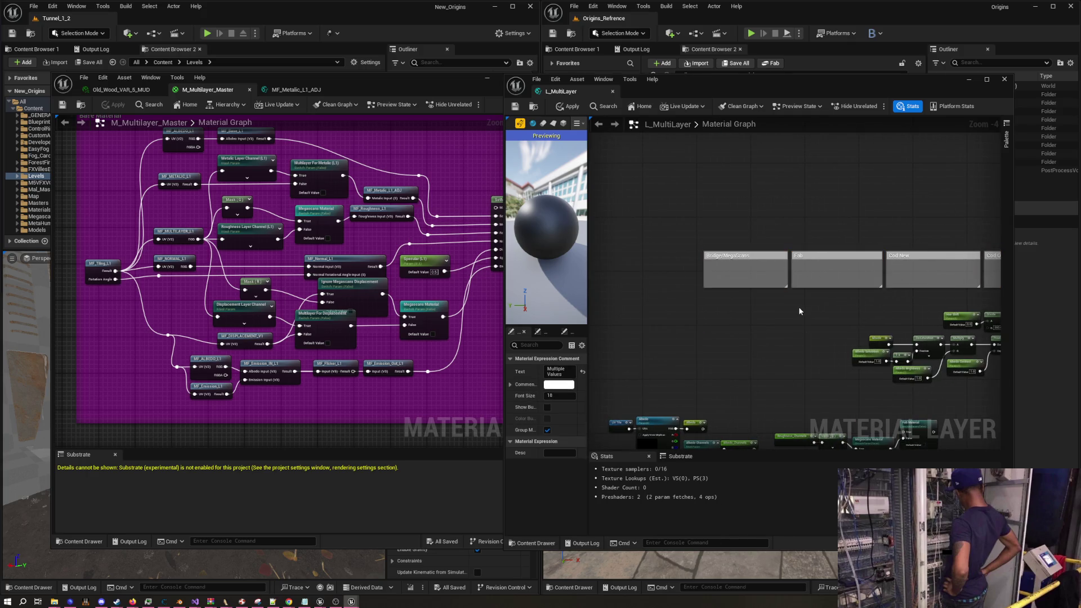
left_click_drag(798, 306, 752, 252)
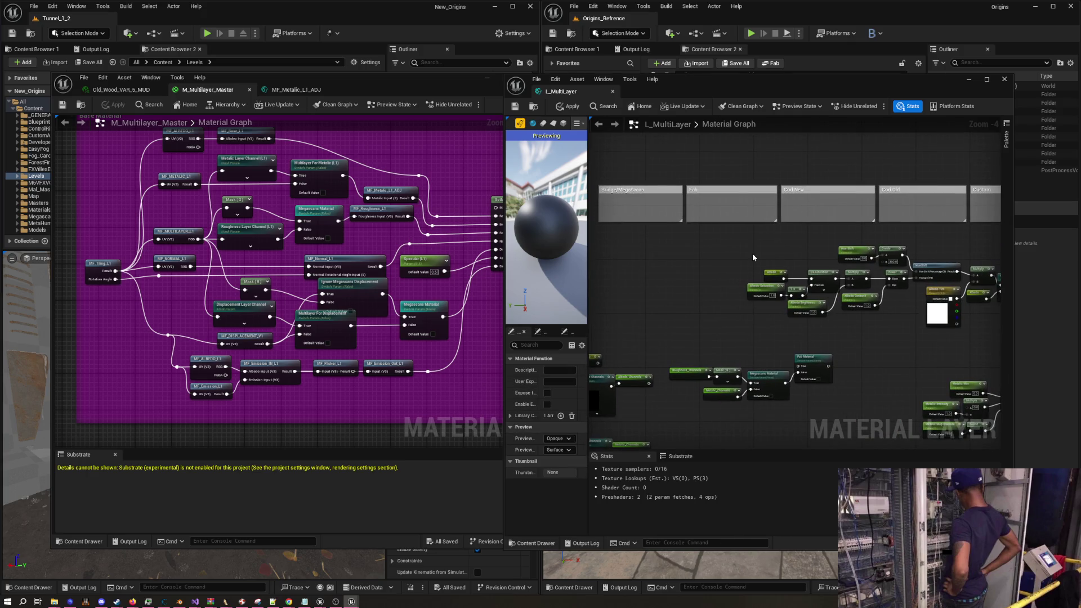
mouse_move(753, 255)
left_mouse_down()
mouse_move(741, 258)
mouse_move(770, 310)
left_mouse_up()
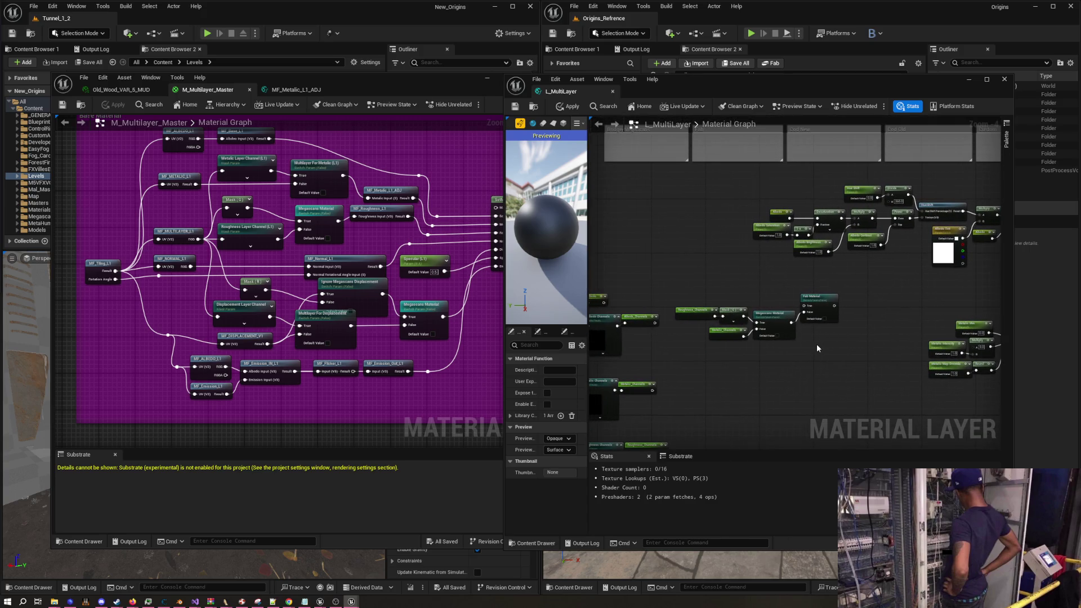
scroll(817, 343, "up", 3)
mouse_move(810, 343)
left_mouse_down()
mouse_move(829, 277)
mouse_move(823, 292)
left_mouse_up()
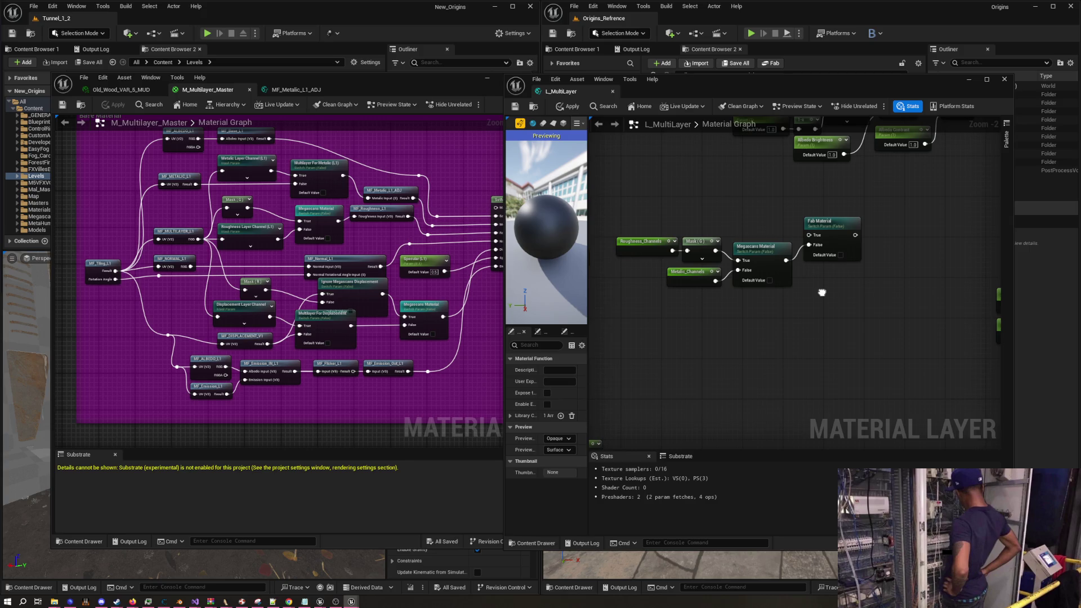
mouse_move(822, 293)
left_mouse_down()
mouse_move(799, 294)
mouse_move(836, 344)
mouse_move(851, 333)
left_mouse_up()
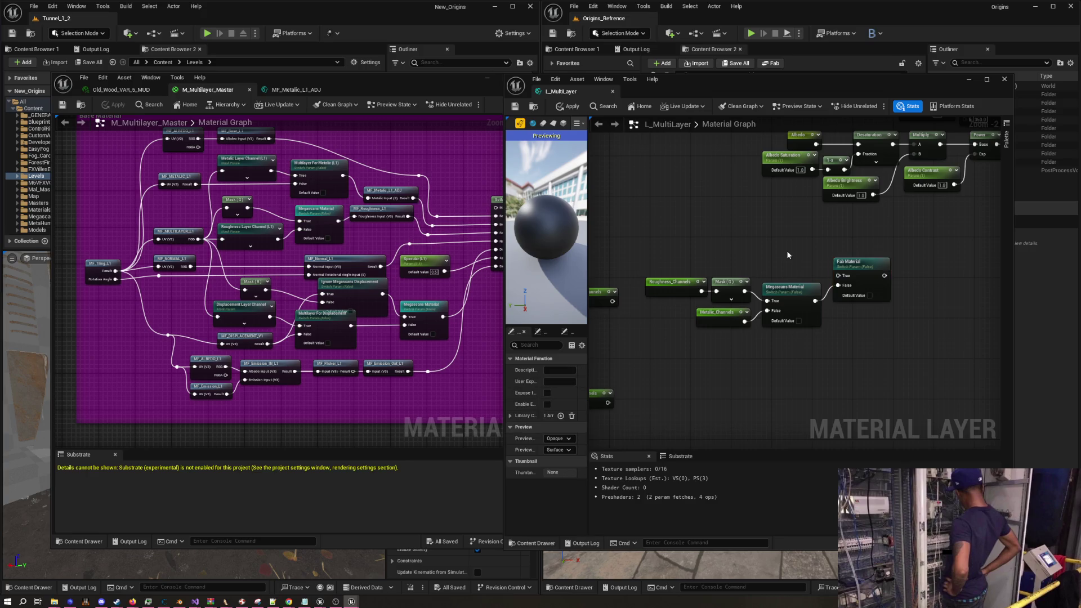
mouse_move(730, 316)
left_mouse_down()
mouse_move(806, 274)
mouse_move(755, 294)
left_mouse_up()
mouse_move(749, 254)
left_mouse_down()
mouse_move(799, 258)
mouse_move(798, 202)
mouse_move(847, 232)
left_mouse_up()
Duplicate the Fab Material switch and name the copy Cod New Material
left_click(828, 330)
scroll(829, 330, "down", 3)
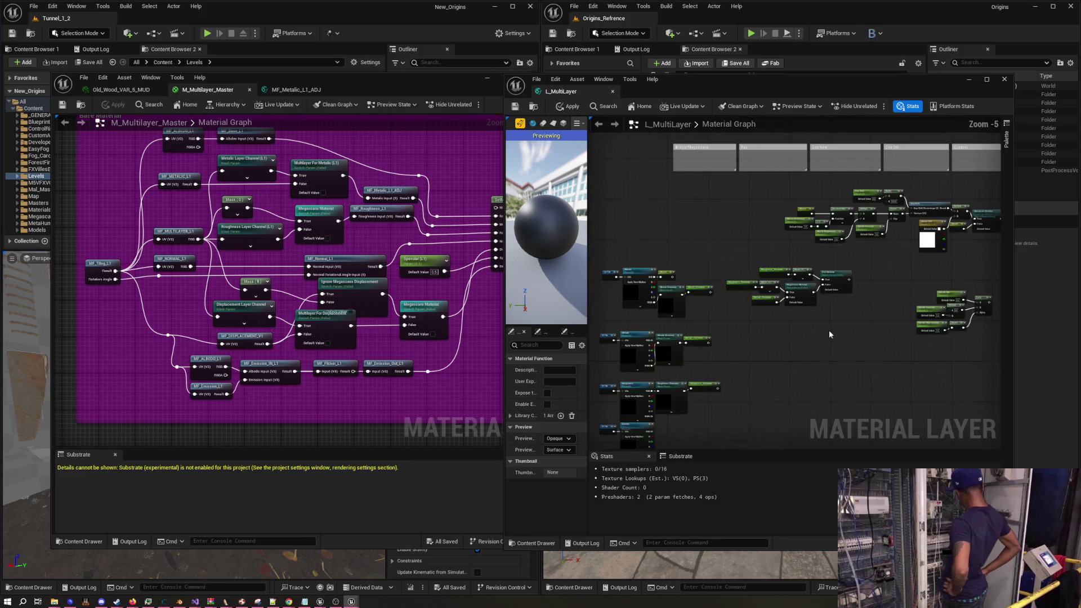
scroll(832, 336, "up", 2)
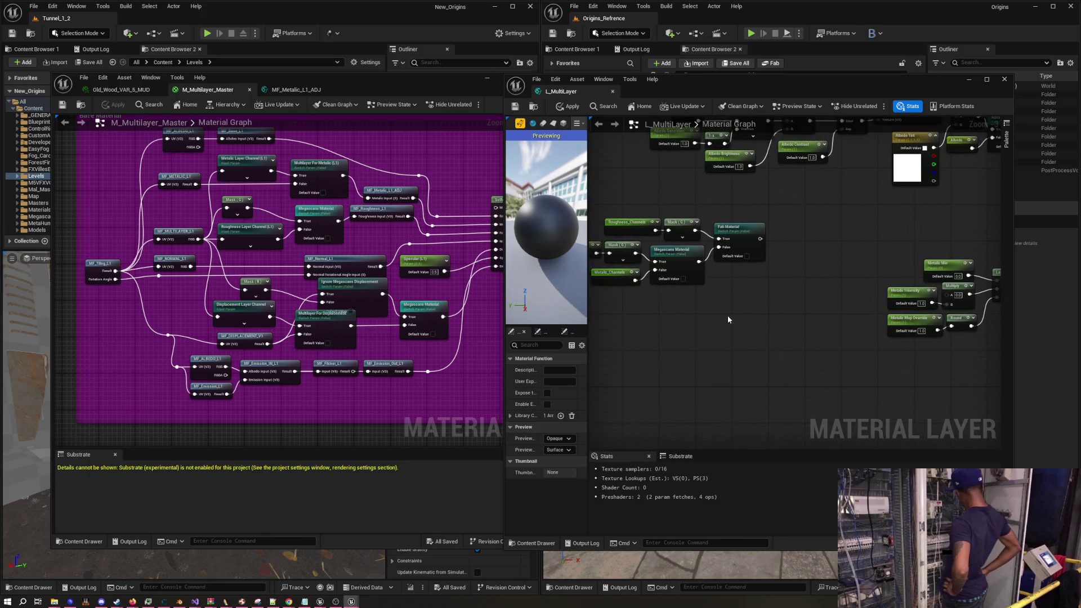
left_click_drag(758, 299, 773, 314)
left_click(749, 270)
key("ctrl+d")
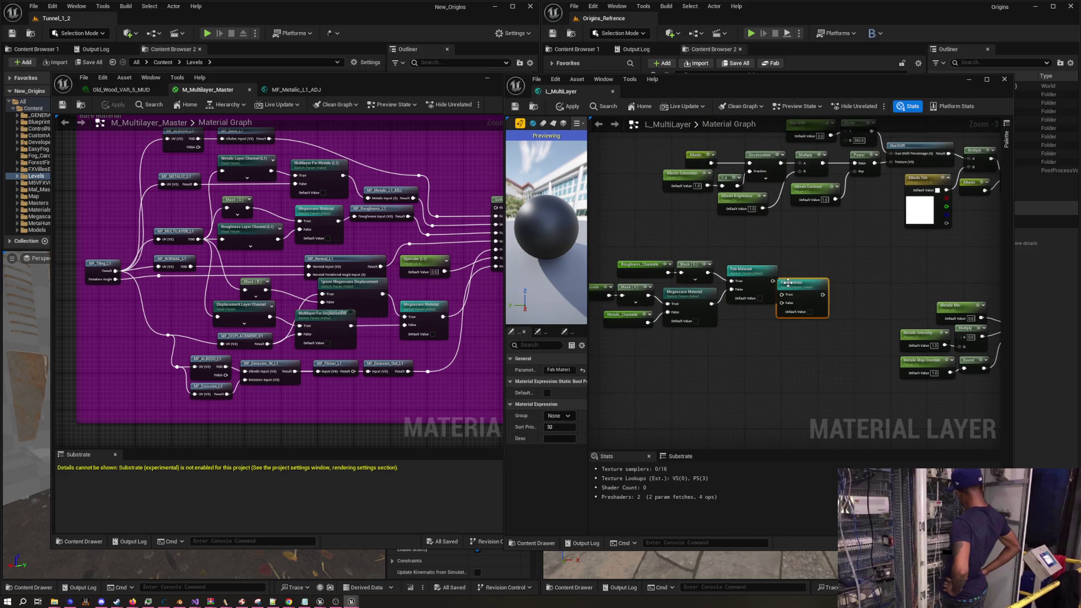
double_click(811, 270)
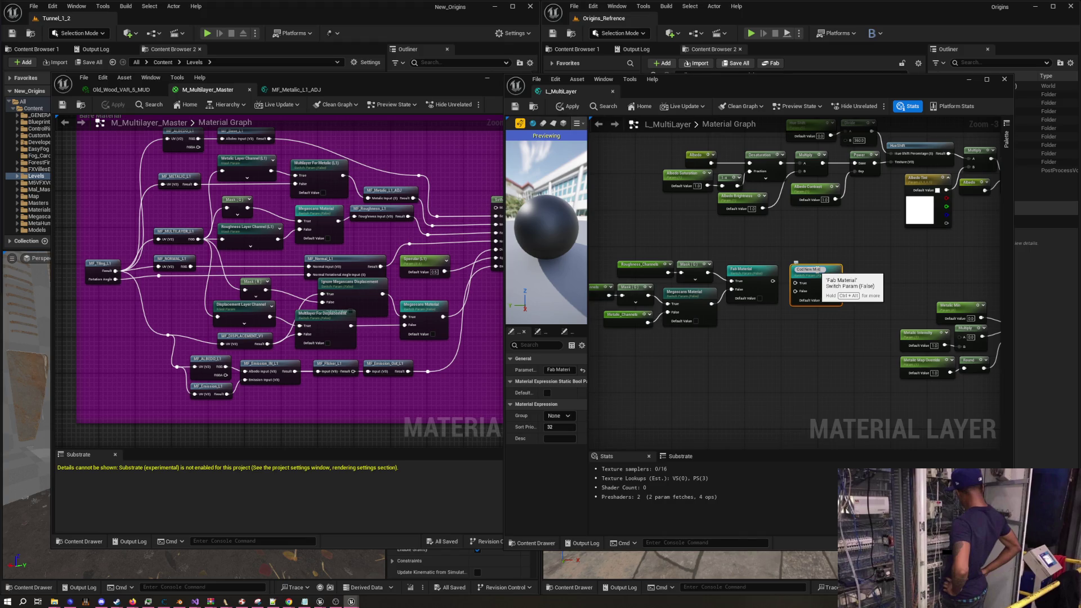
key("Return")
Connect Fab Material's output into Cod New Material's False input
scroll(763, 287, "up", 4)
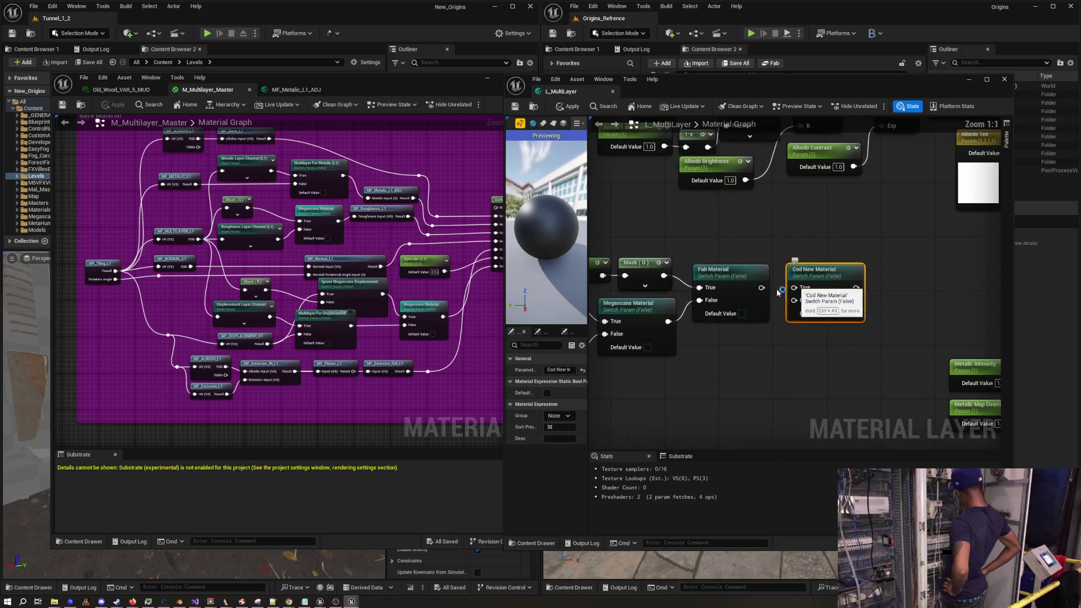
mouse_move(761, 288)
left_mouse_down()
mouse_move(794, 300)
mouse_move(816, 238)
left_mouse_up()
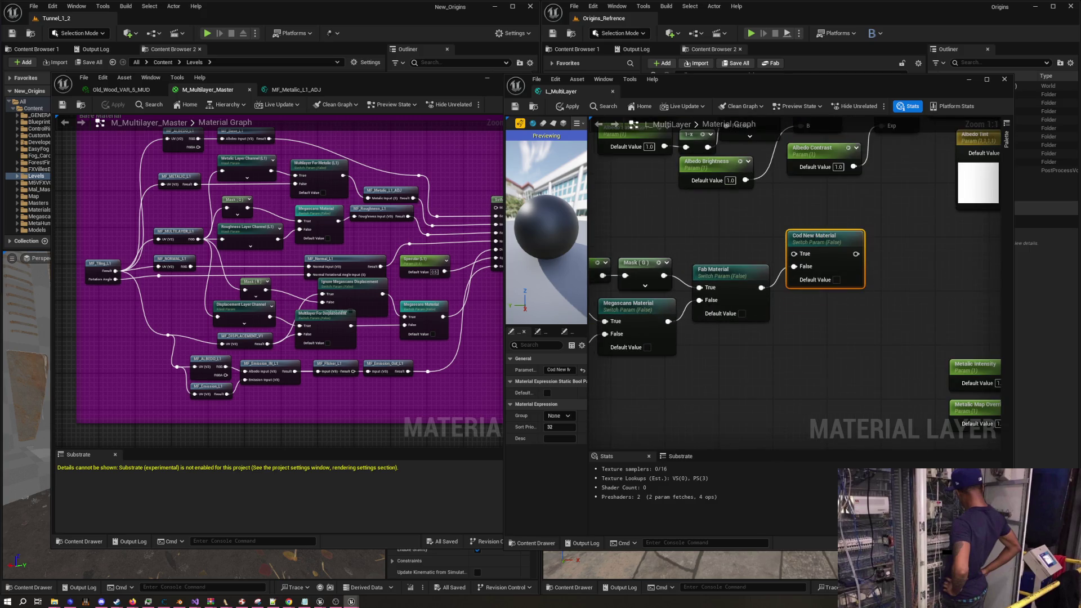
left_click_drag(695, 247, 836, 249)
scroll(823, 275, "down", 3)
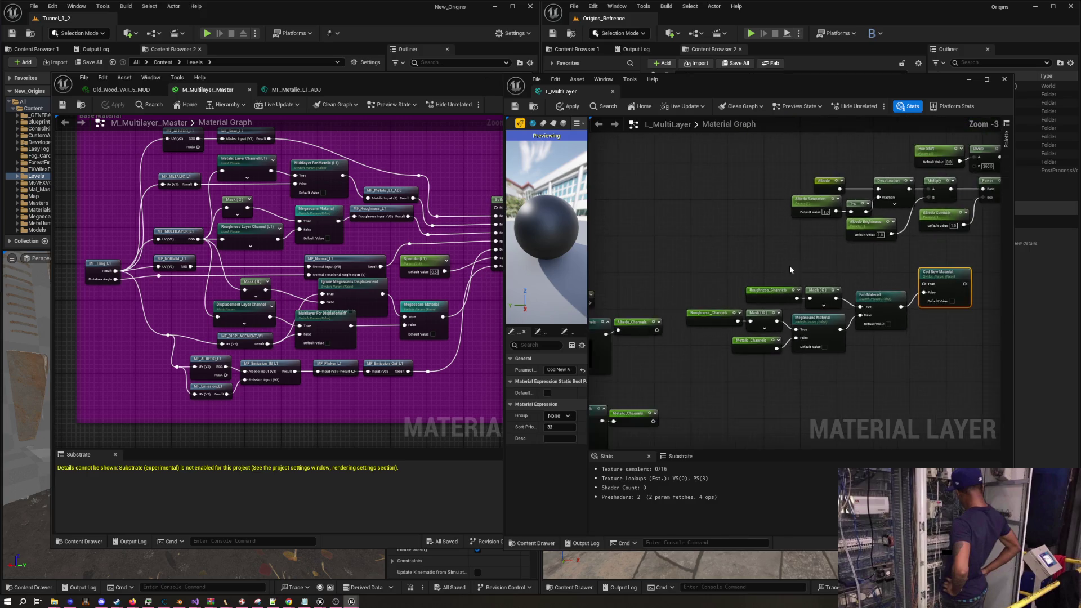
mouse_move(858, 337)
left_mouse_down()
mouse_move(789, 244)
mouse_move(837, 270)
left_mouse_up()
Add an Albedo_Channels reroute feeding a Mask set to A, wired into Cod New Material's True input
right_click(837, 270)
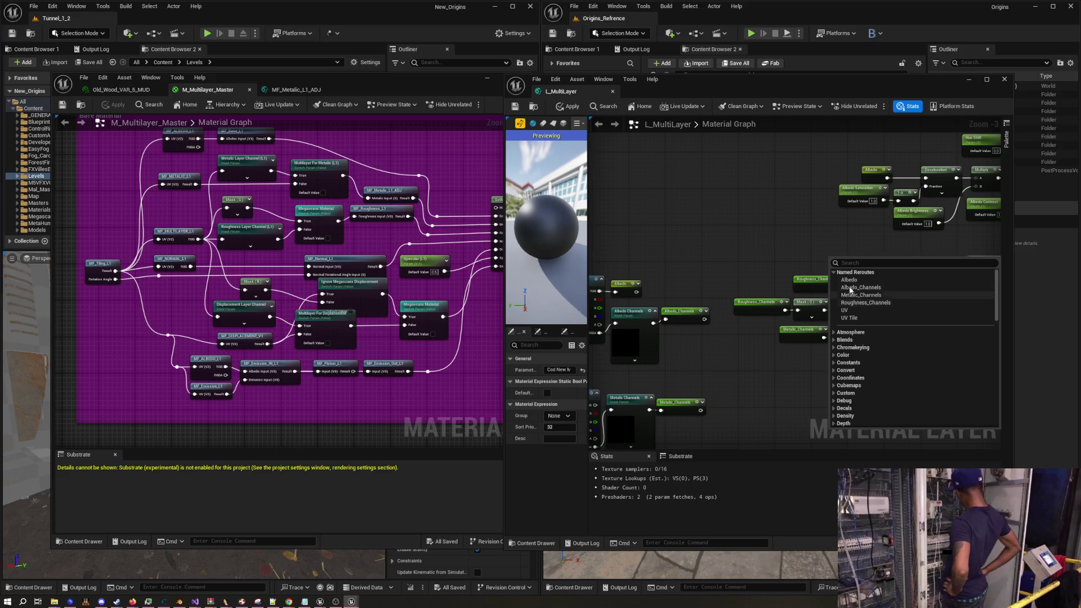
key("Escape")
scroll(860, 293, "up", 3)
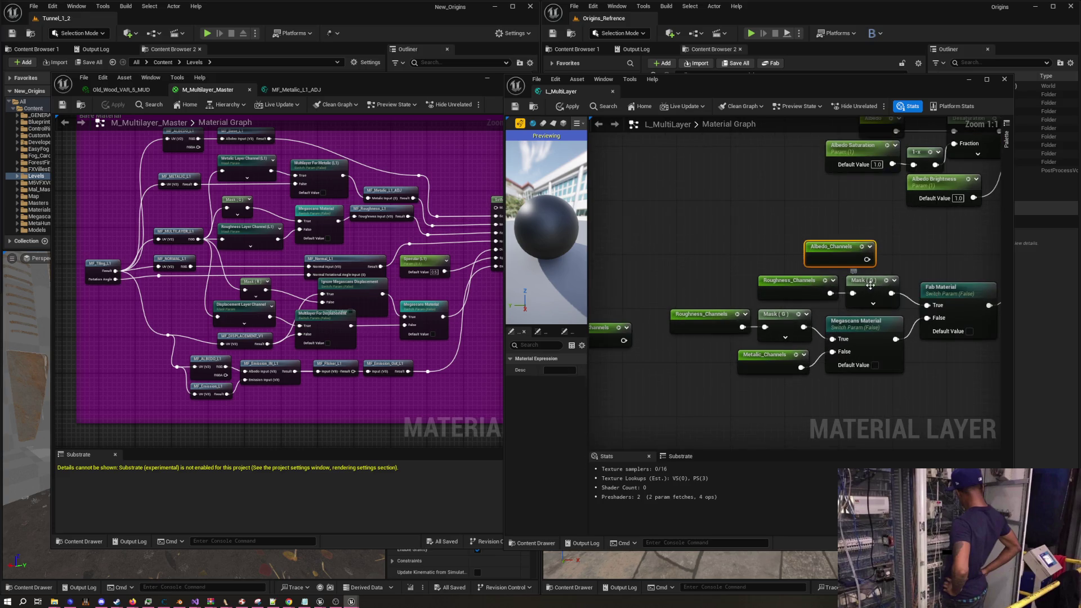
mouse_move(868, 287)
left_mouse_down()
mouse_move(919, 283)
mouse_move(930, 242)
left_mouse_up()
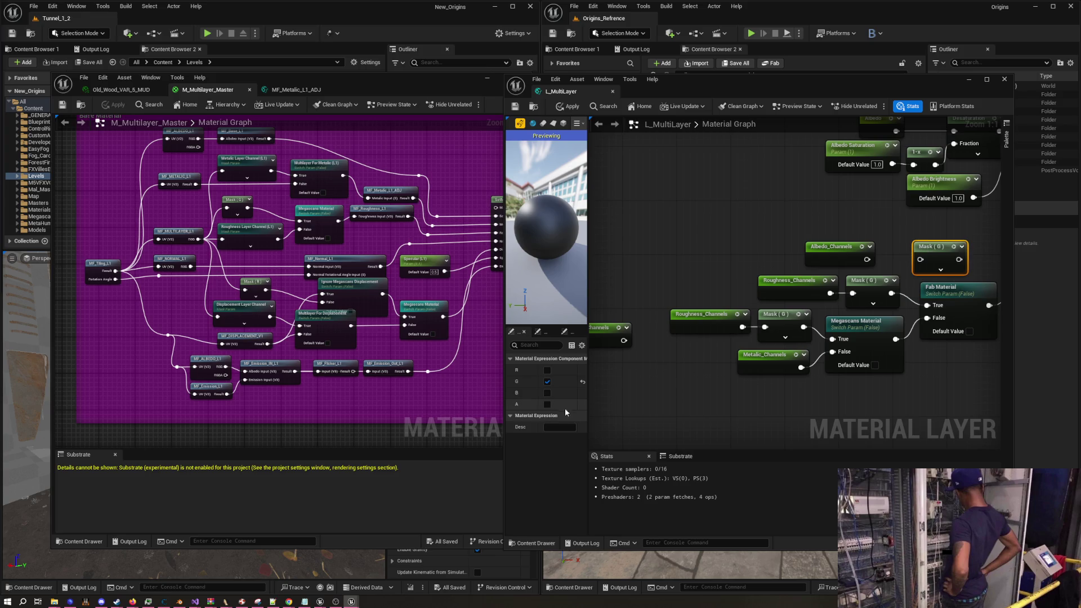
left_click(547, 403)
left_click(547, 381)
left_click_drag(867, 260, 919, 259)
mouse_move(777, 237)
left_mouse_down()
mouse_move(851, 252)
mouse_move(851, 219)
left_mouse_up()
left_click_drag(734, 215, 783, 215)
mouse_move(876, 345)
left_mouse_down()
mouse_move(779, 339)
mouse_move(810, 357)
mouse_move(912, 314)
mouse_move(833, 296)
left_mouse_up()
scroll(810, 356, "down", 3)
scroll(833, 296, "down", 3)
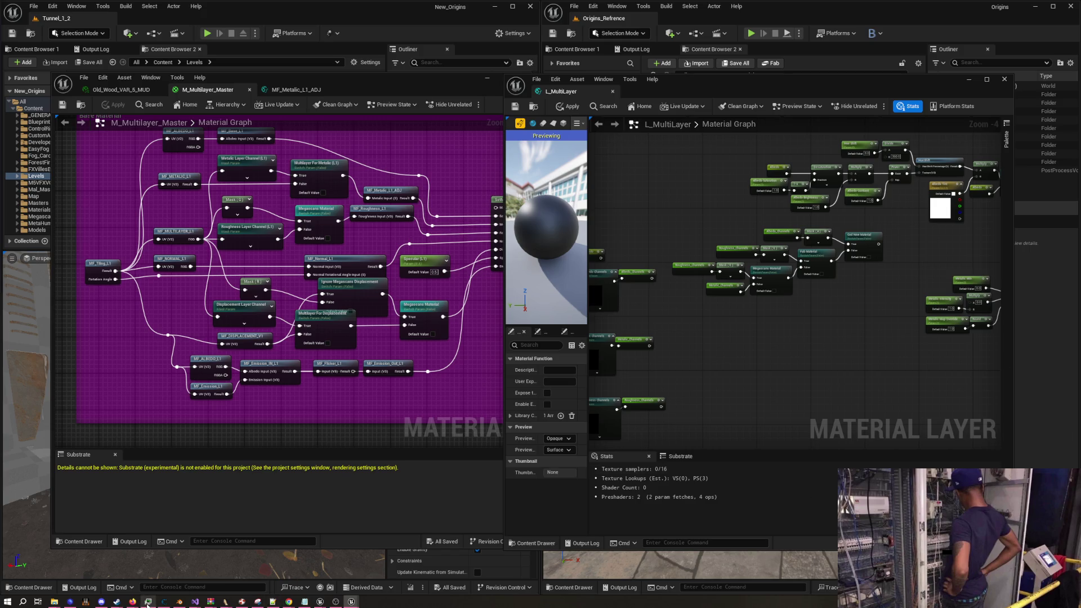
left_click(390, 569)
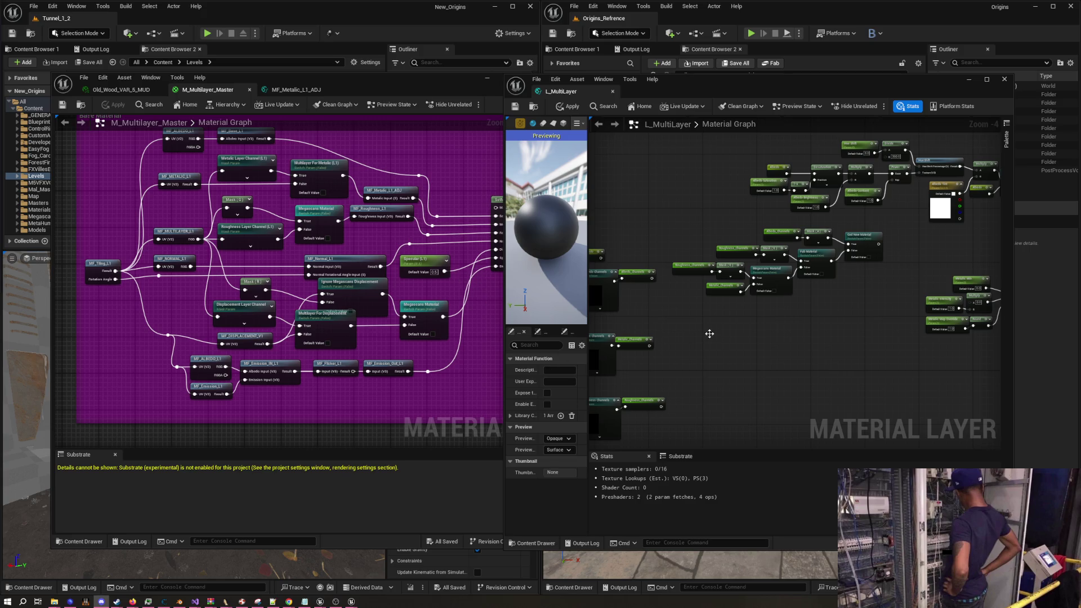
scroll(712, 320, "down", 2)
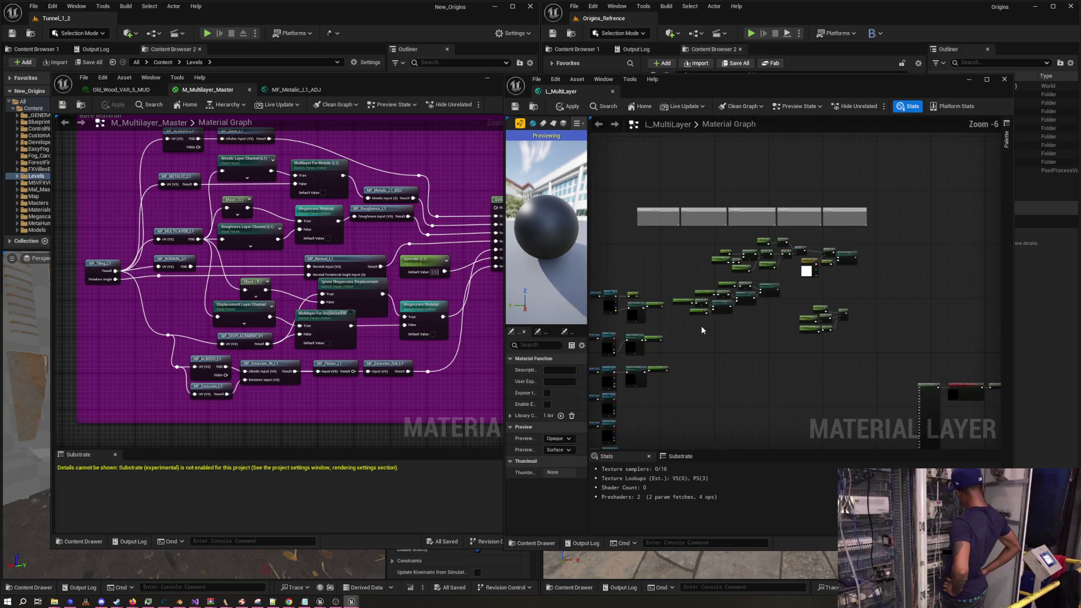
Move the right-hand node cluster up and wrap the albedo nodes in an Albedo Shading comment
mouse_move(694, 230)
left_mouse_down()
mouse_move(793, 276)
mouse_move(898, 271)
mouse_move(881, 164)
left_mouse_up()
left_click_drag(780, 254, 949, 329)
mouse_move(849, 299)
left_mouse_down()
mouse_move(729, 204)
mouse_move(760, 212)
left_mouse_up()
type("c")
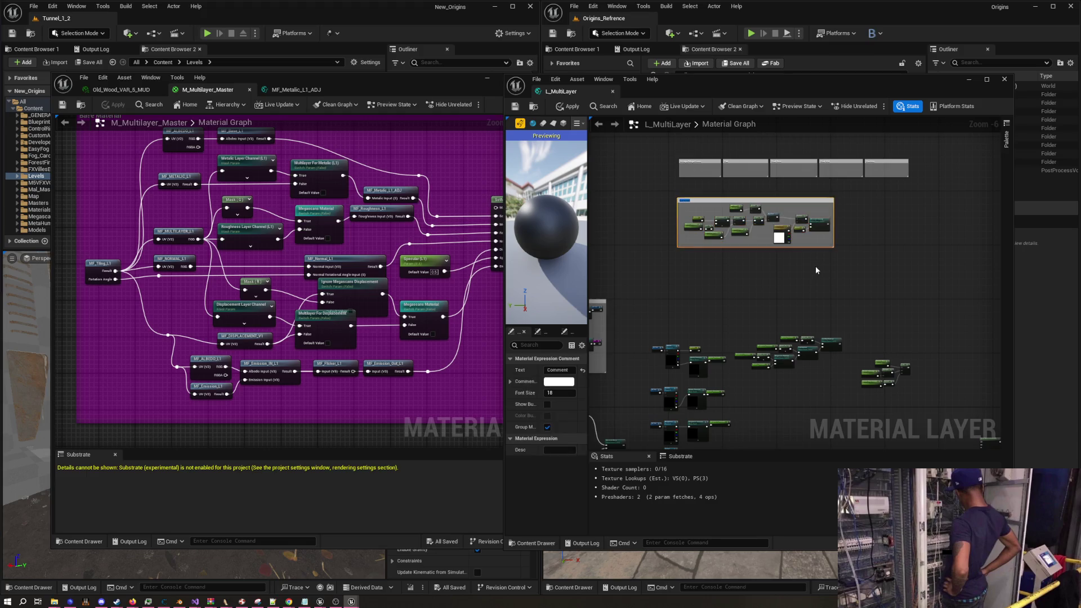
type("a")
key("F2")
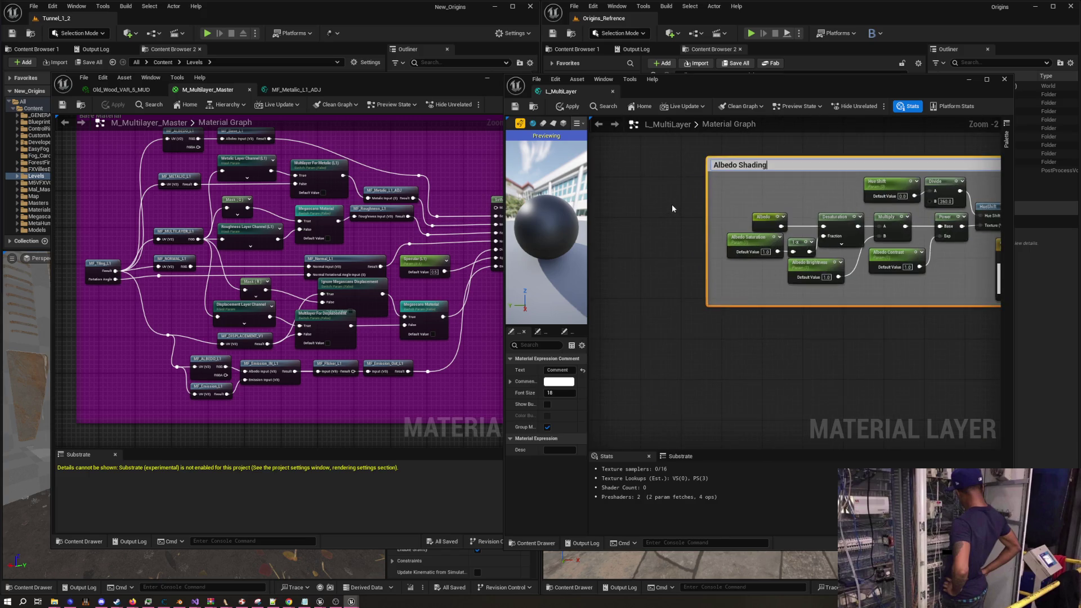
scroll(673, 211, "down", 4)
left_click(724, 280)
Move the central material-switch node cluster up to sit just below the Albedo Shading comment
scroll(758, 285, "up", 1)
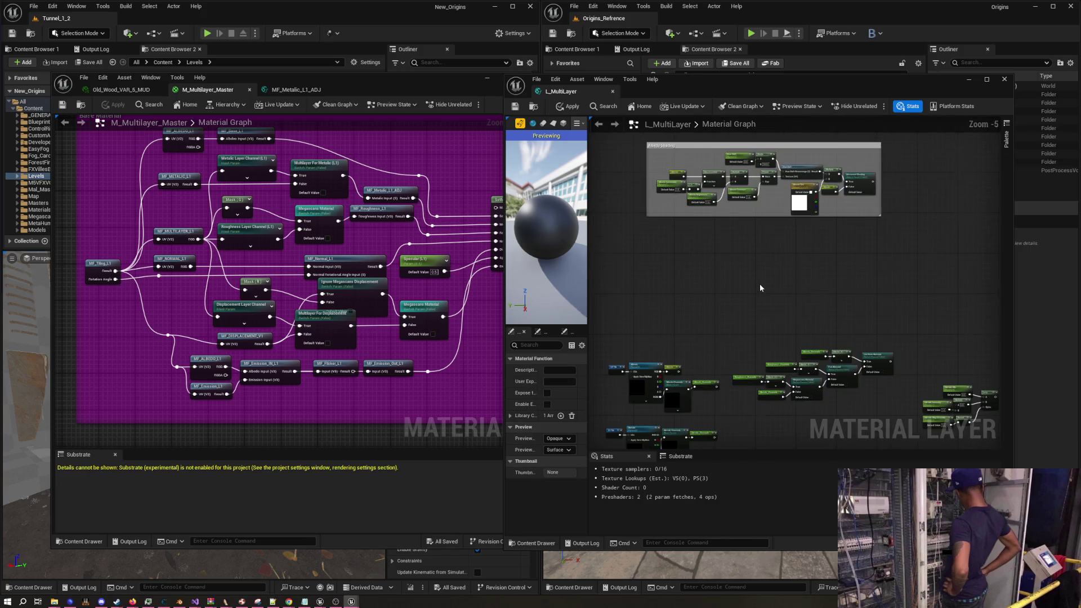
scroll(759, 283, "up", 1)
mouse_move(775, 323)
left_mouse_down()
mouse_move(763, 218)
mouse_move(746, 204)
mouse_move(801, 204)
mouse_move(755, 203)
mouse_move(743, 250)
left_mouse_up()
scroll(745, 205, "up", 1)
scroll(717, 224, "down", 1)
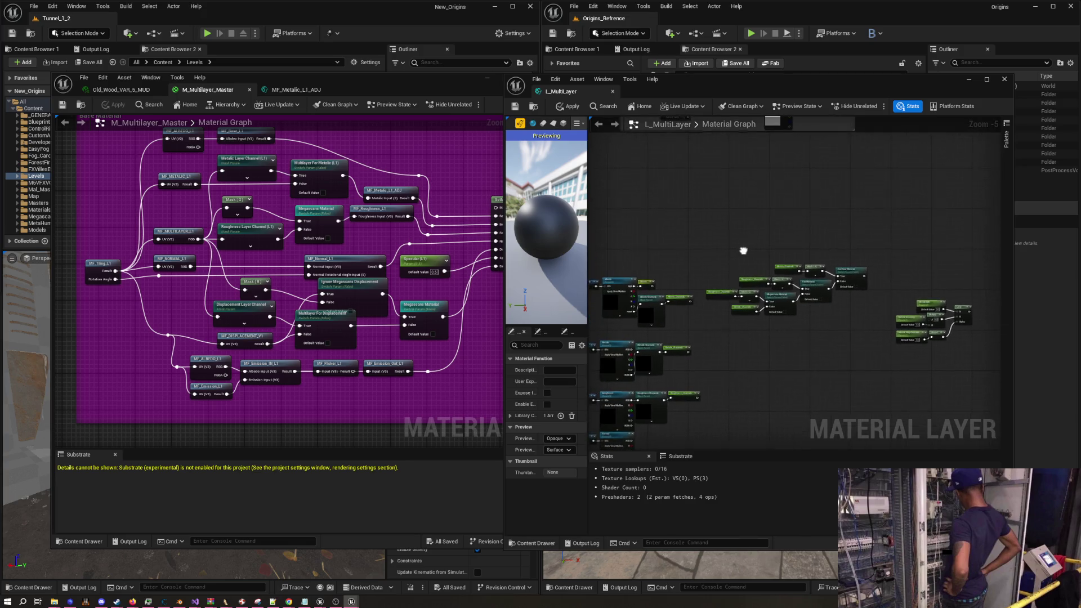
left_click_drag(690, 224, 862, 316)
left_click_drag(788, 295, 916, 337)
mouse_move(852, 280)
left_mouse_down()
mouse_move(844, 256)
mouse_move(844, 268)
left_mouse_up()
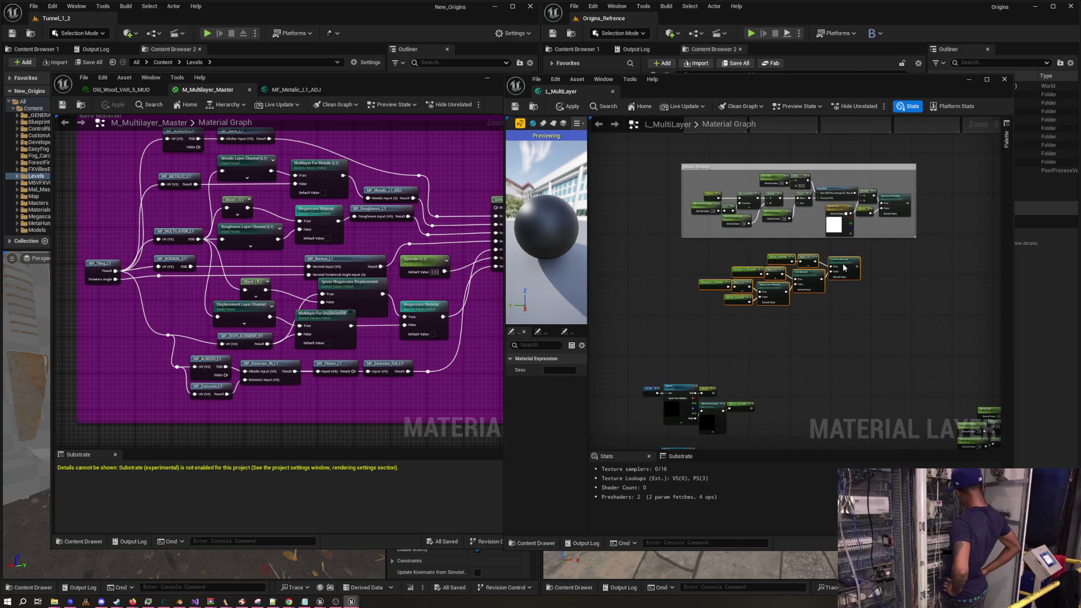
left_click(832, 322)
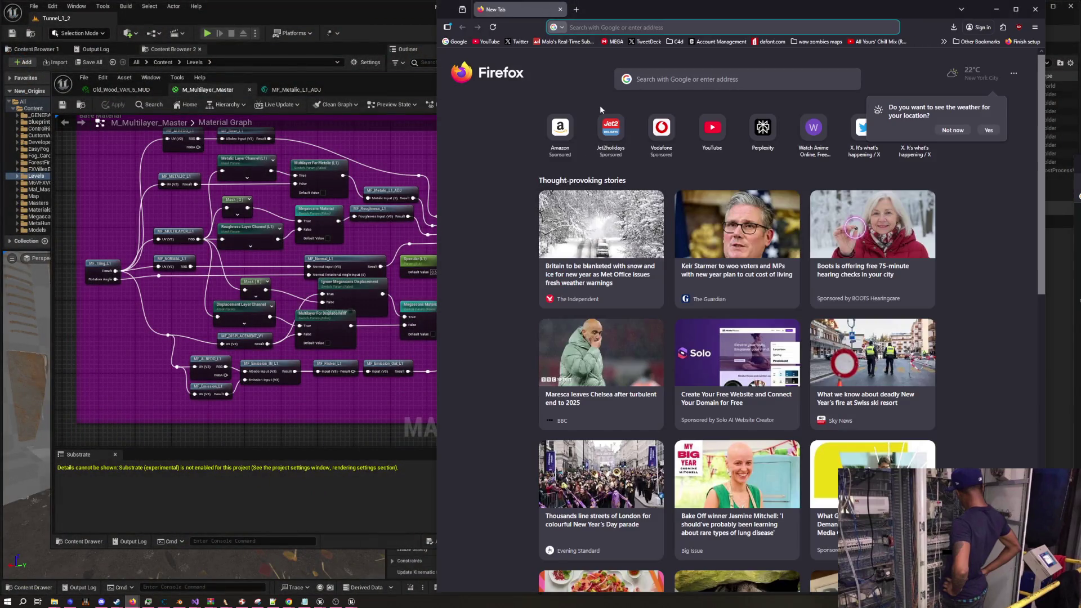
Search the web for 'fab material for unreal engine' and open Fab's Unreal Engine result in a new tab
type("fab ")
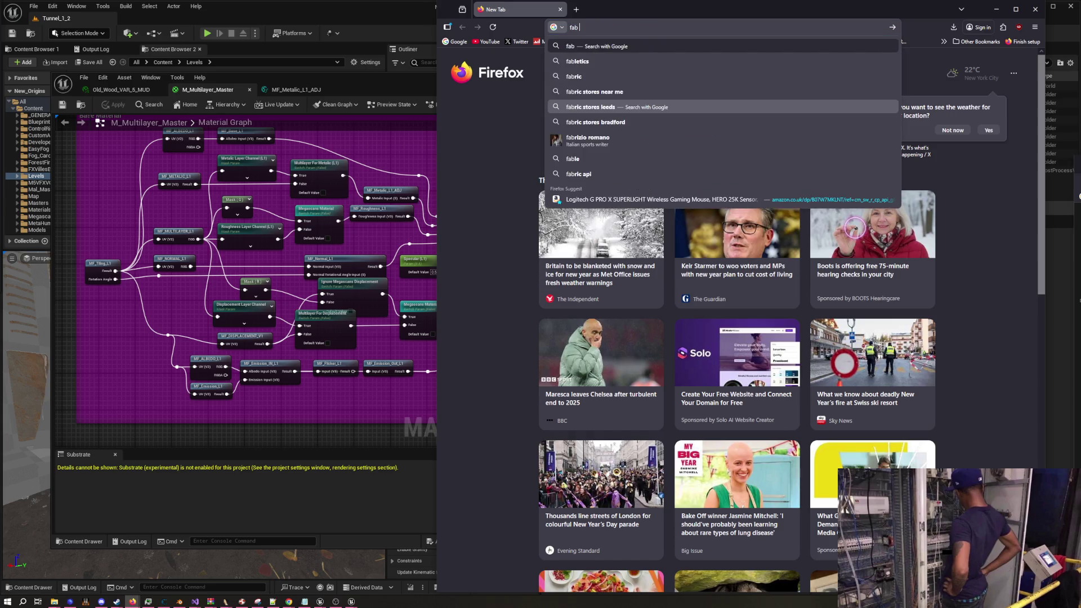
type("material for unr")
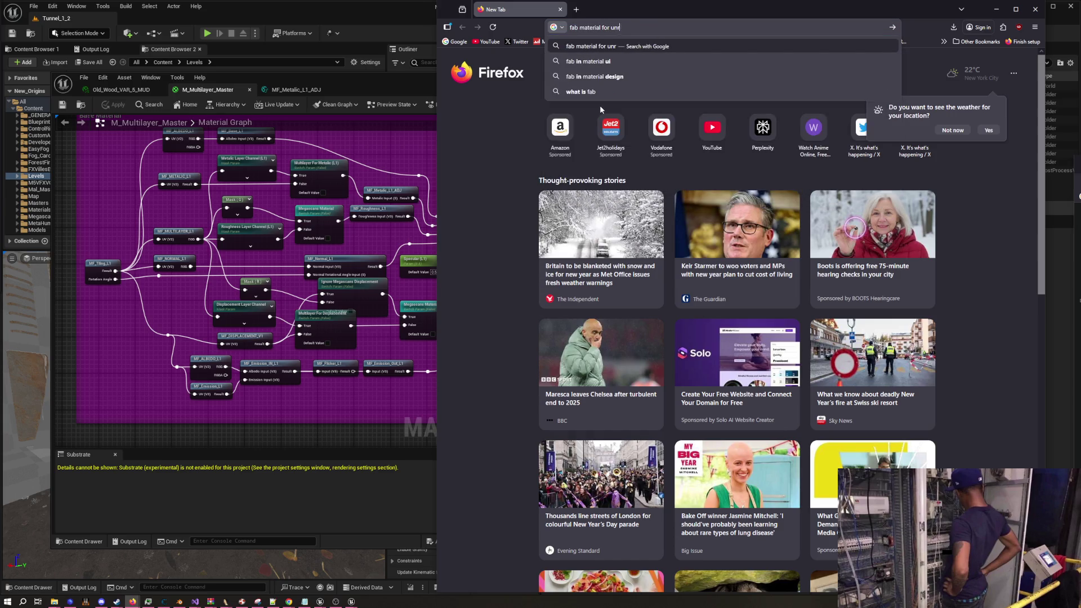
type("eal engine")
key("Return")
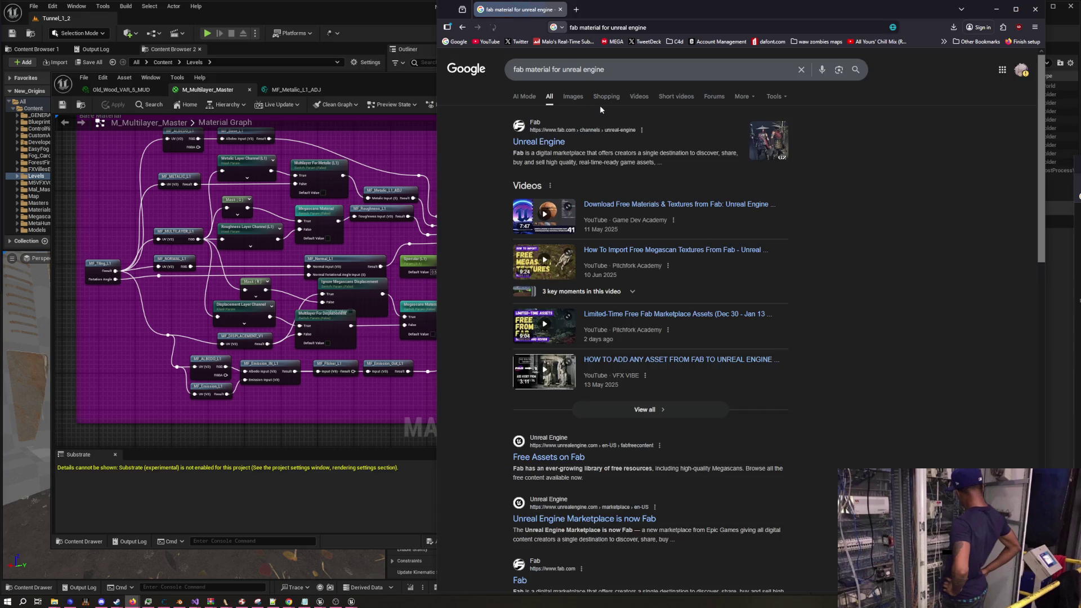
right_click(532, 148)
left_click(557, 153)
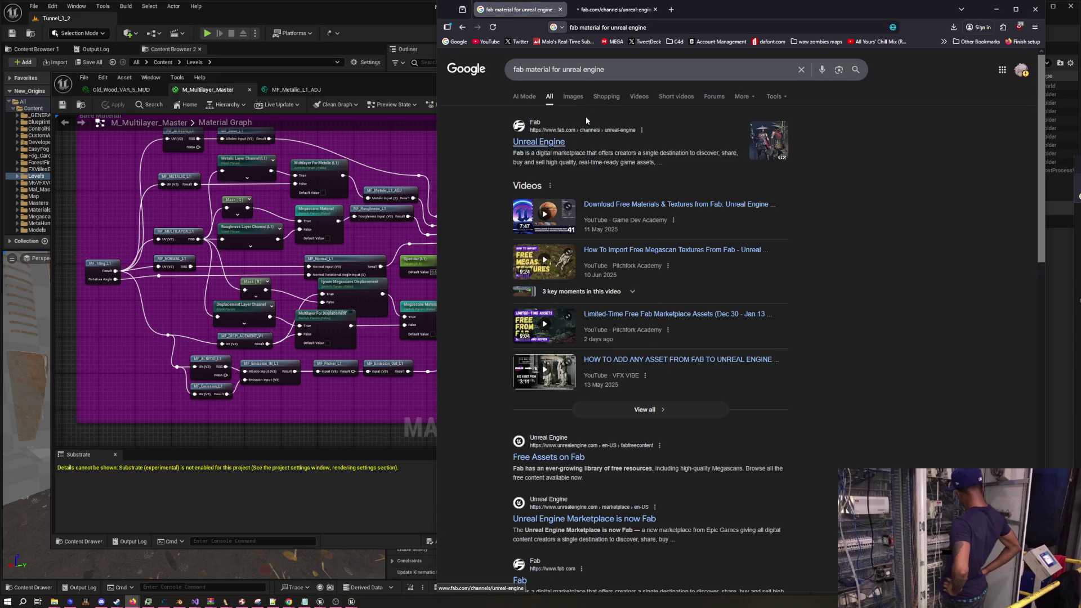
left_click(599, 10)
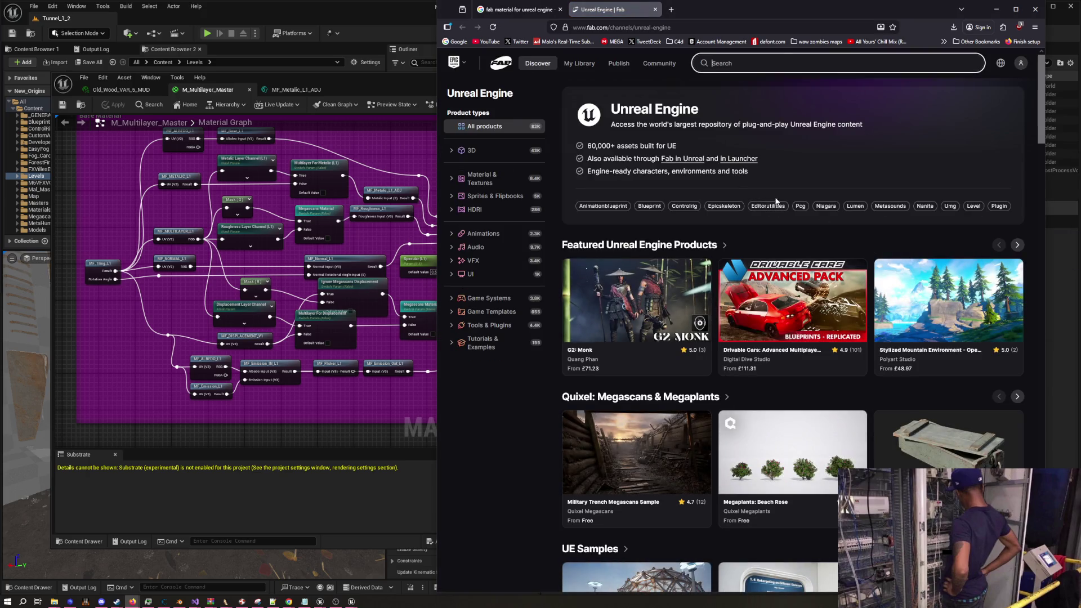
left_click_drag(728, 19, 590, 36)
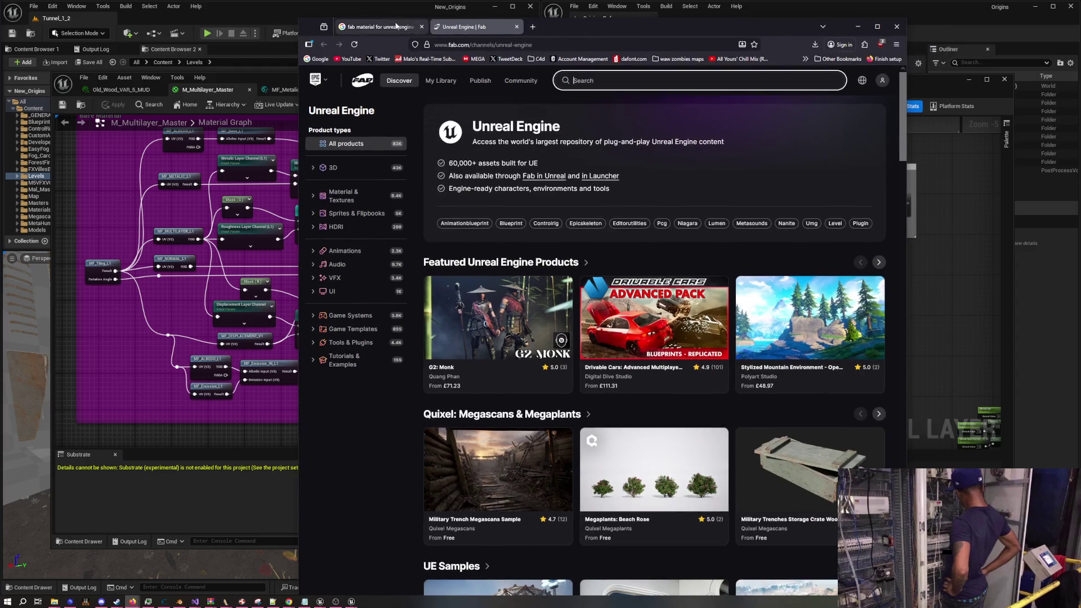
Return to the Google results tab, scroll the results, and place the cursor in the search query
left_click(380, 27)
scroll(371, 164, "down", 3)
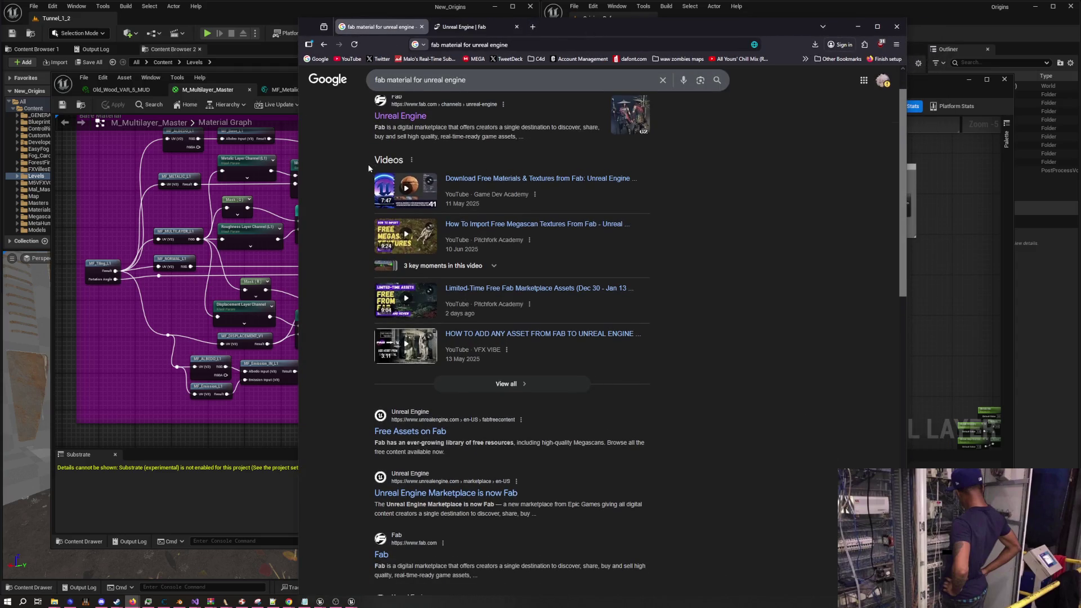
scroll(377, 152, "down", 1)
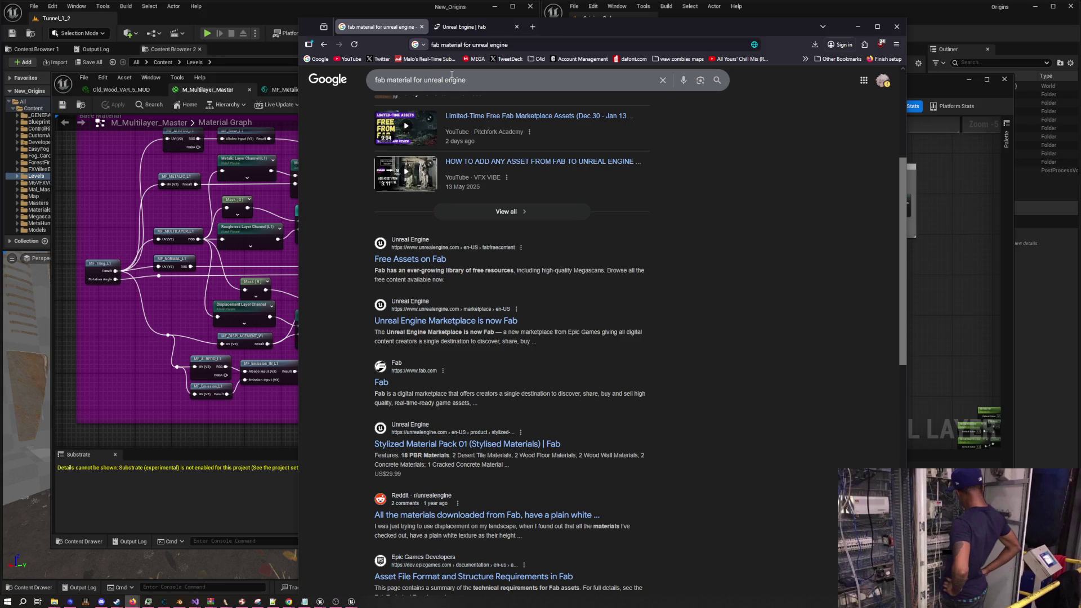
left_click(418, 80)
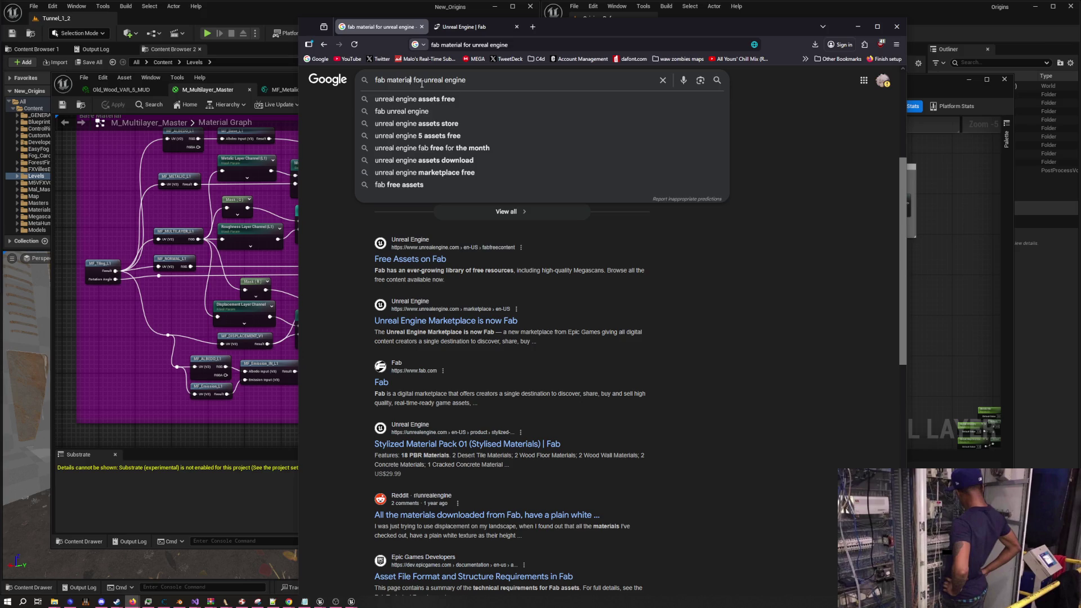
Refine the search to 'fab material texture channels for unreal engine' and review the AI overview
type("textur")
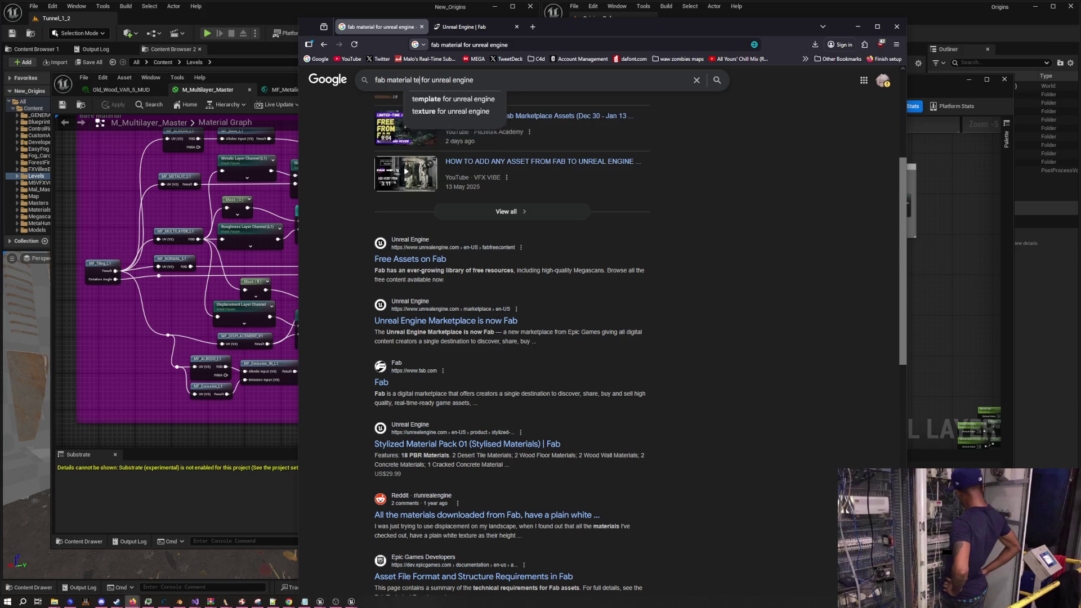
type("e channels")
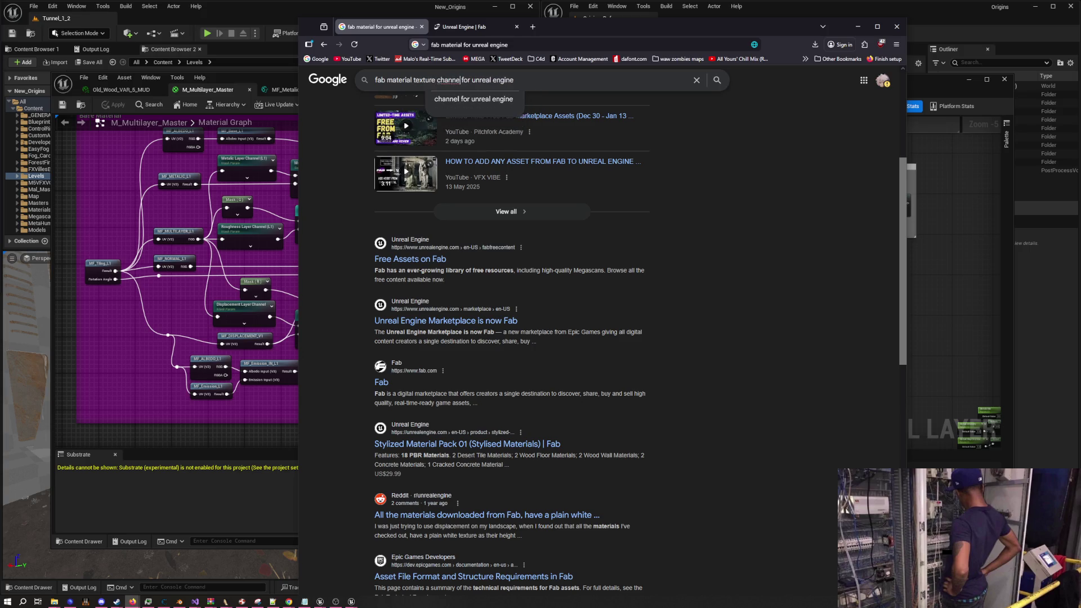
key("Return")
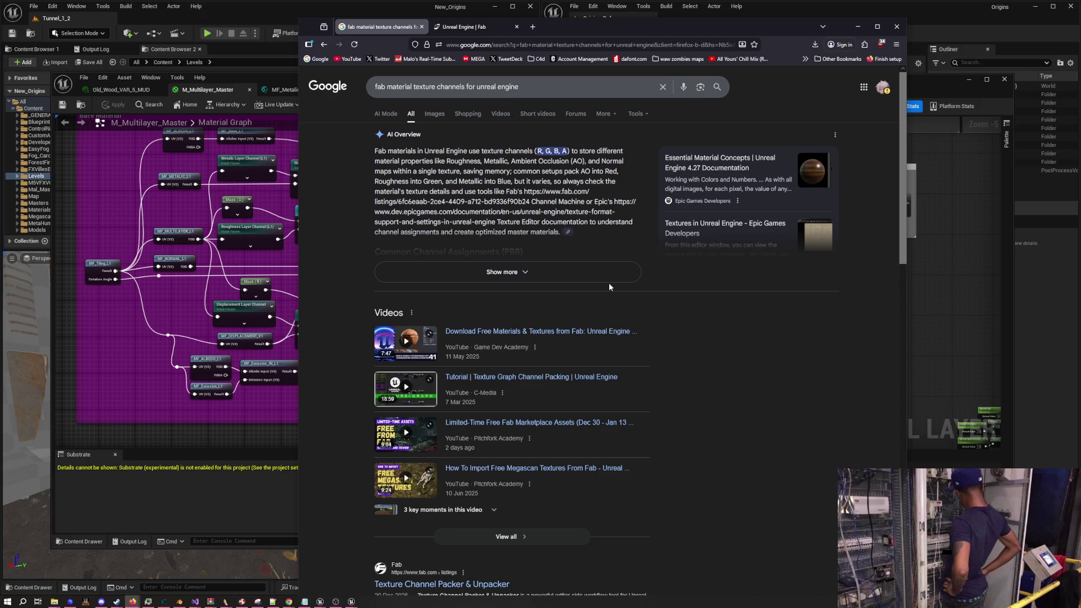
mouse_move(507, 182)
left_mouse_down()
mouse_move(478, 192)
mouse_move(513, 201)
left_mouse_up()
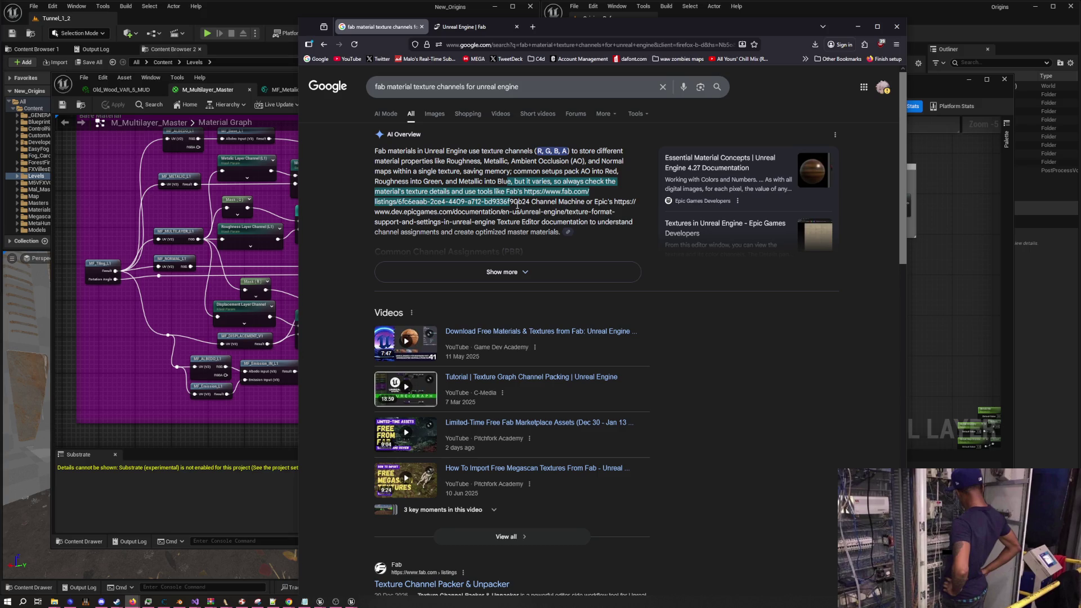
scroll(517, 205, "down", 4)
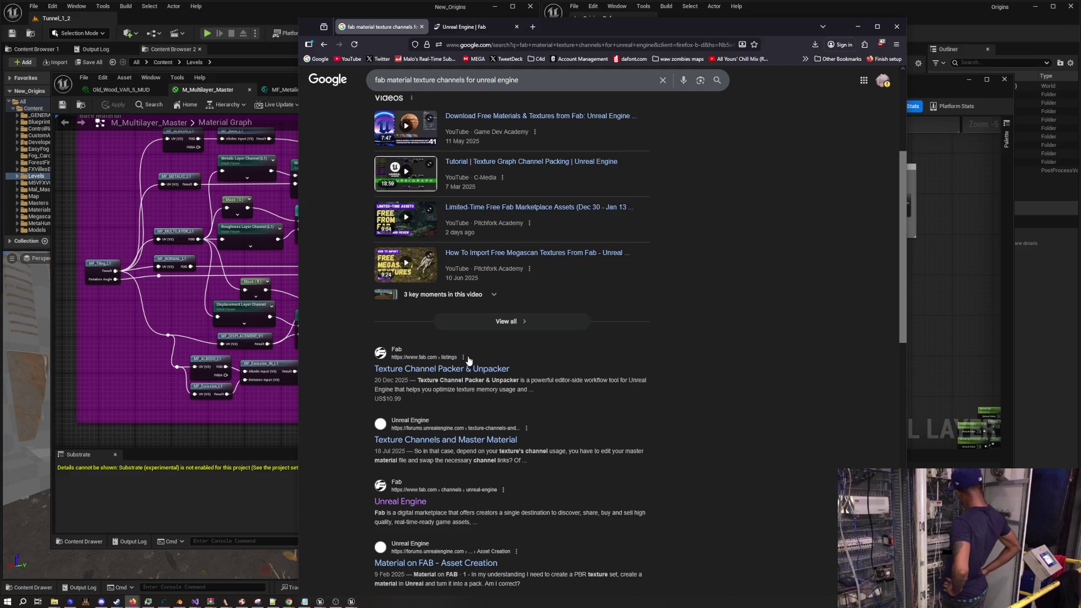
right_click(461, 370)
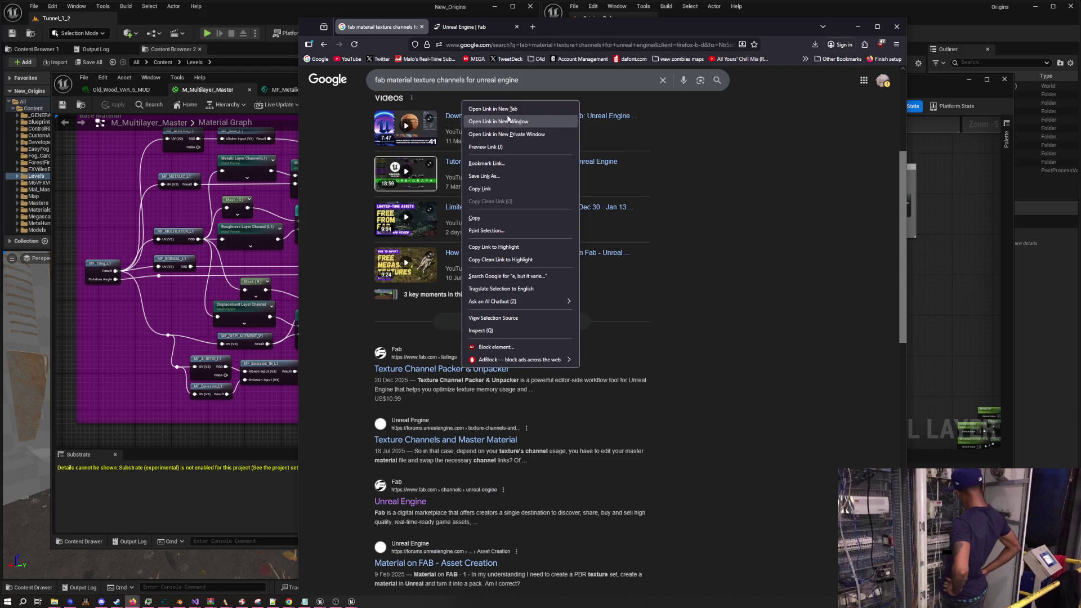
Open the Texture Channel Packer listing in a new tab and read the Material on FAB forum post
left_click(506, 107)
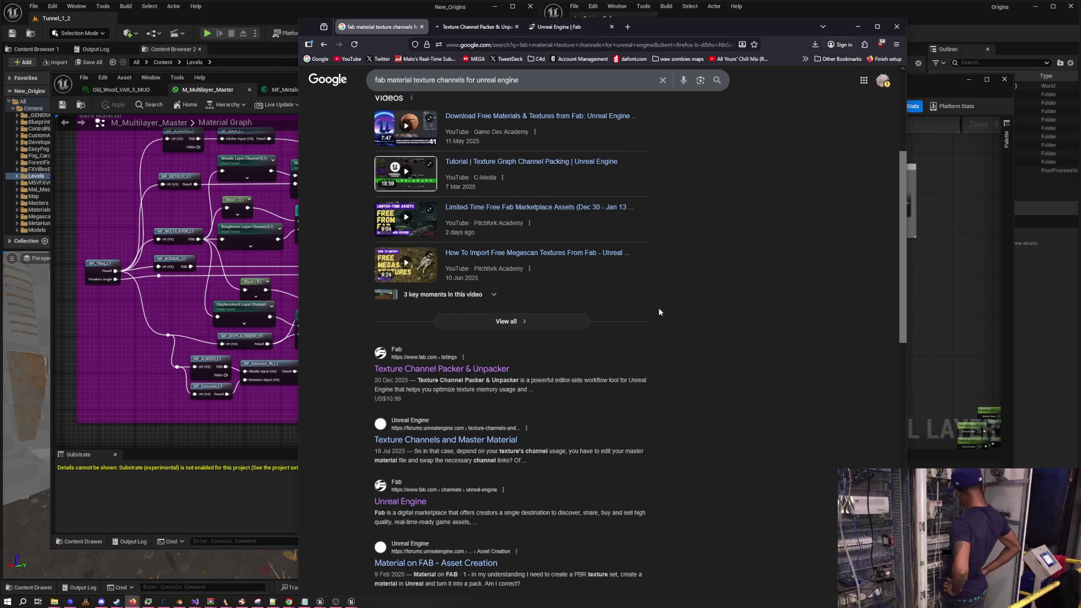
scroll(660, 312, "down", 3)
left_click(487, 393)
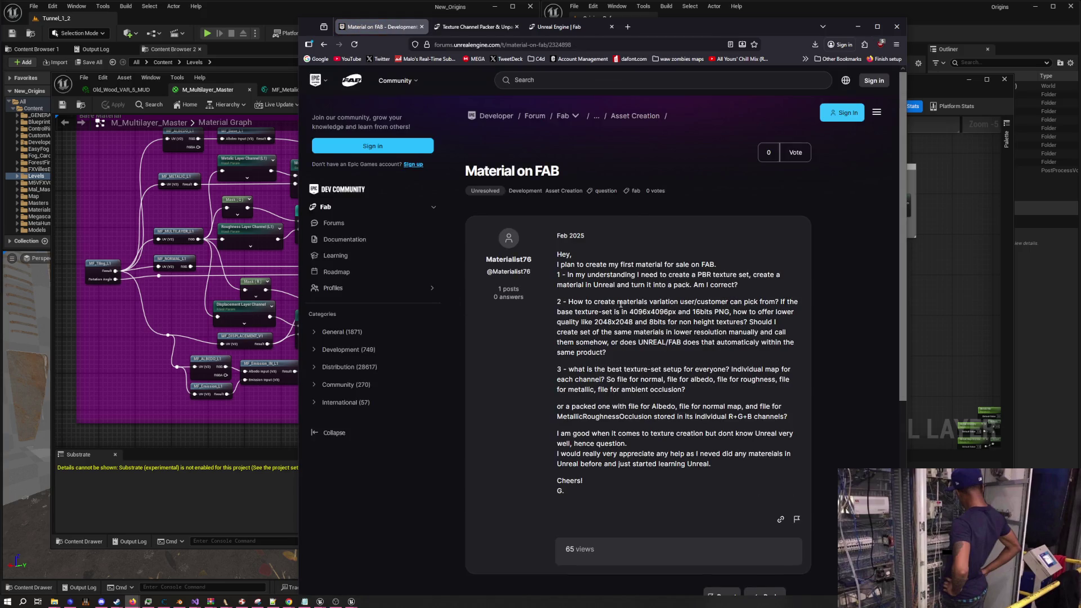
mouse_move(600, 274)
left_mouse_down()
mouse_move(659, 287)
mouse_move(651, 379)
left_mouse_up()
left_click(645, 275)
Close the forum post and Texture Channel Packer tabs, leaving only Fab's Unreal Engine page
scroll(603, 348, "down", 5)
scroll(603, 348, "up", 5)
left_click(421, 27)
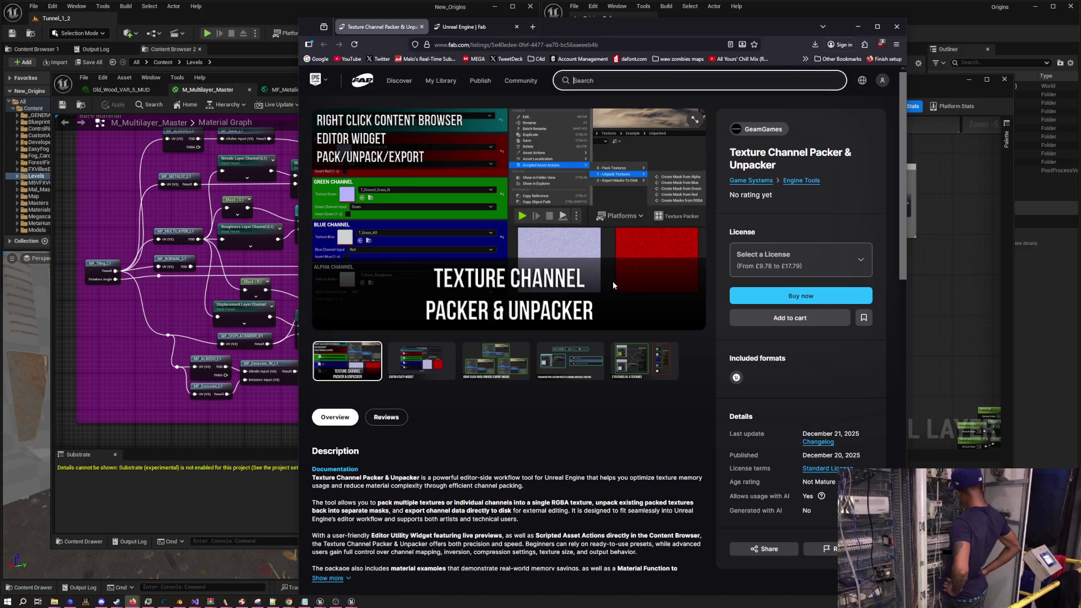
scroll(612, 281, "down", 5)
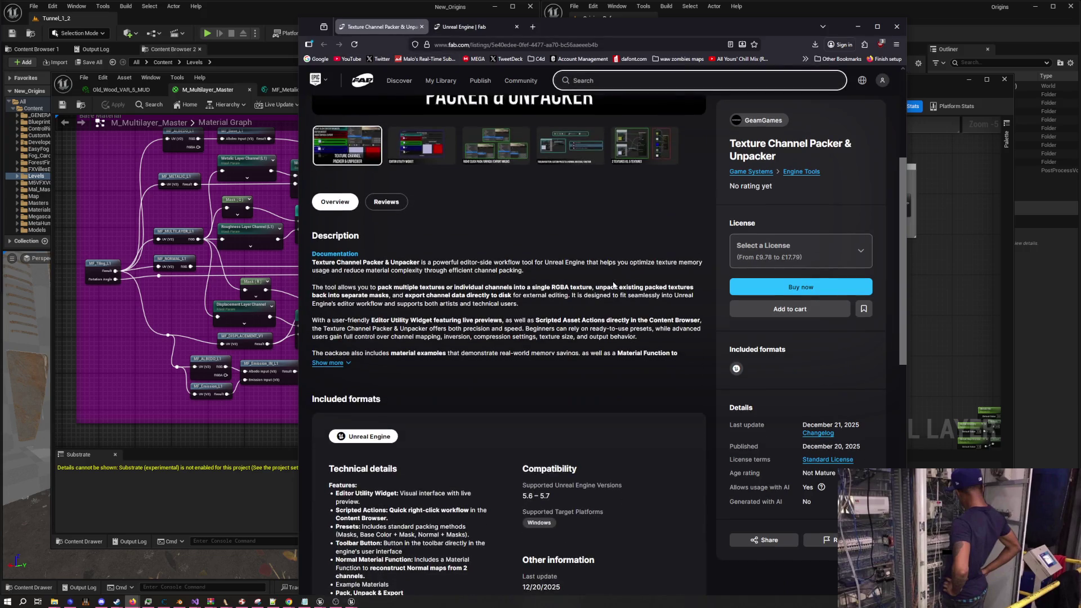
scroll(613, 282, "up", 5)
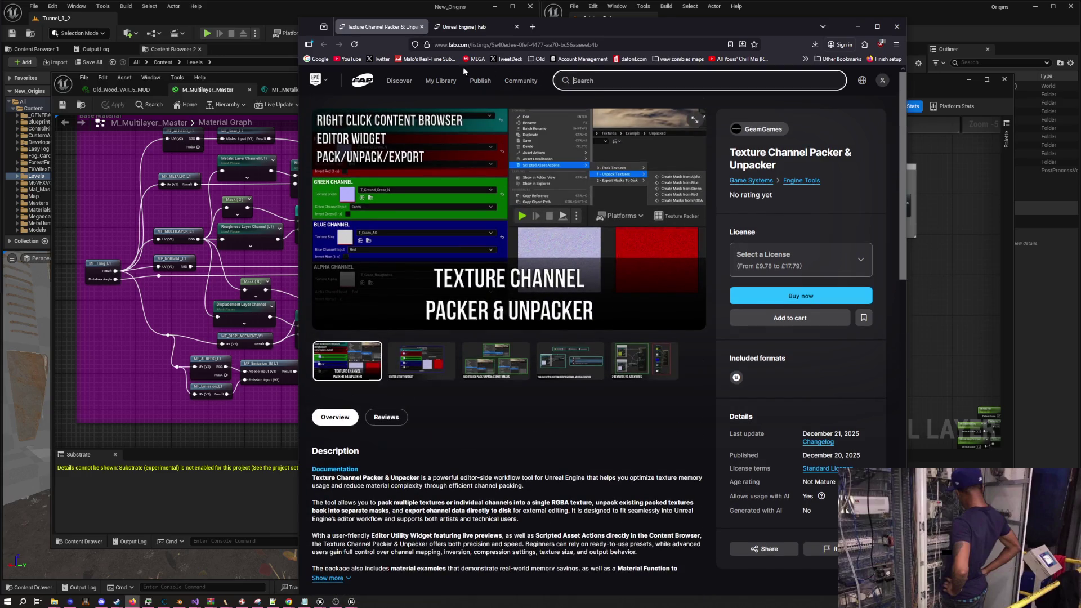
left_click(421, 27)
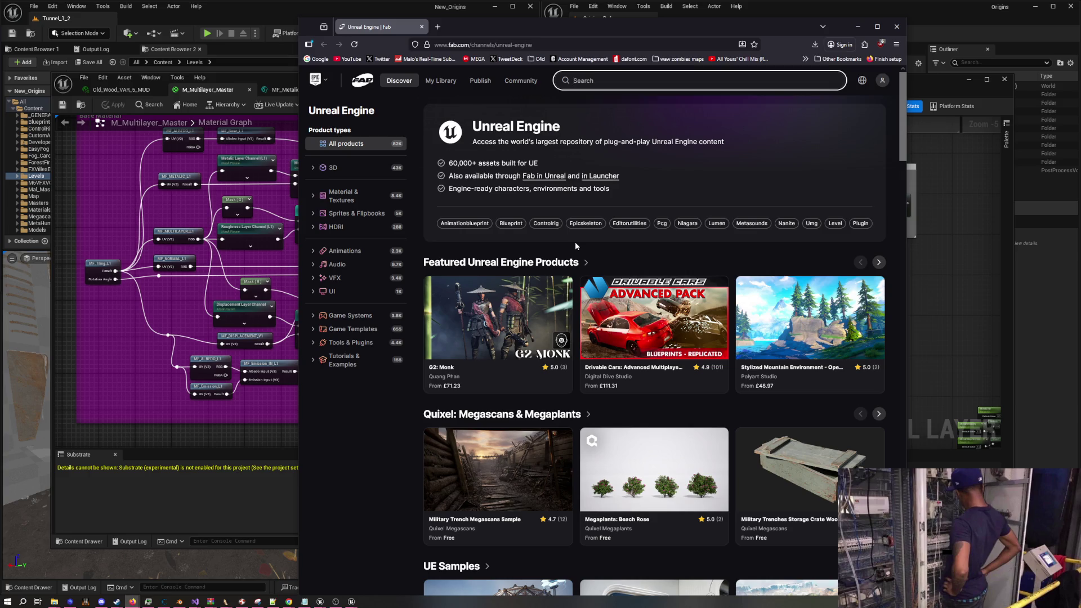
Sign in to Fab with the Epic Games account via My Library and confirm the account
left_click(441, 79)
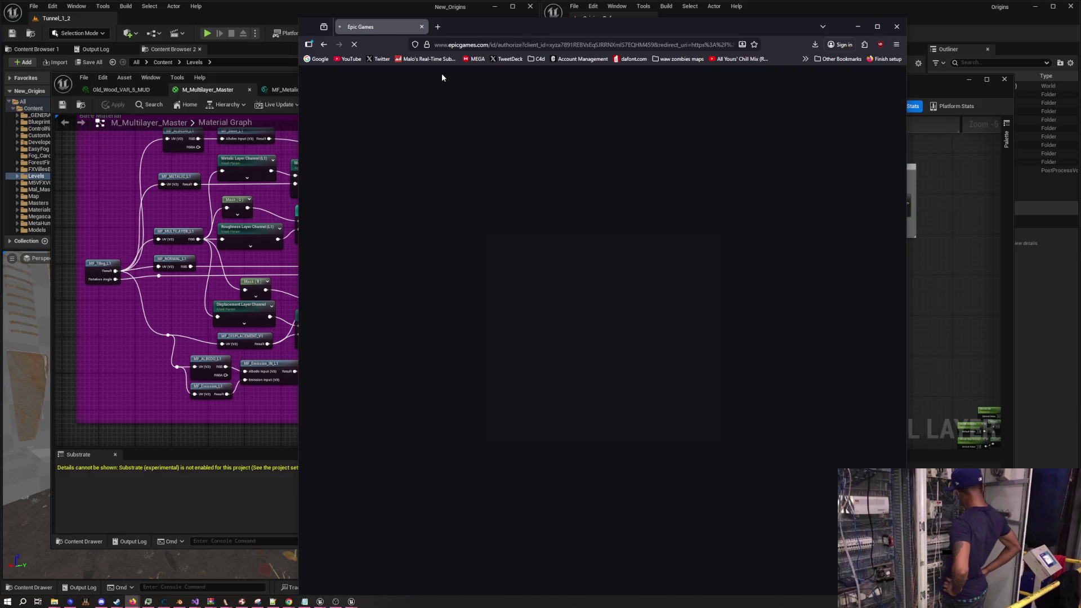
left_click(619, 329)
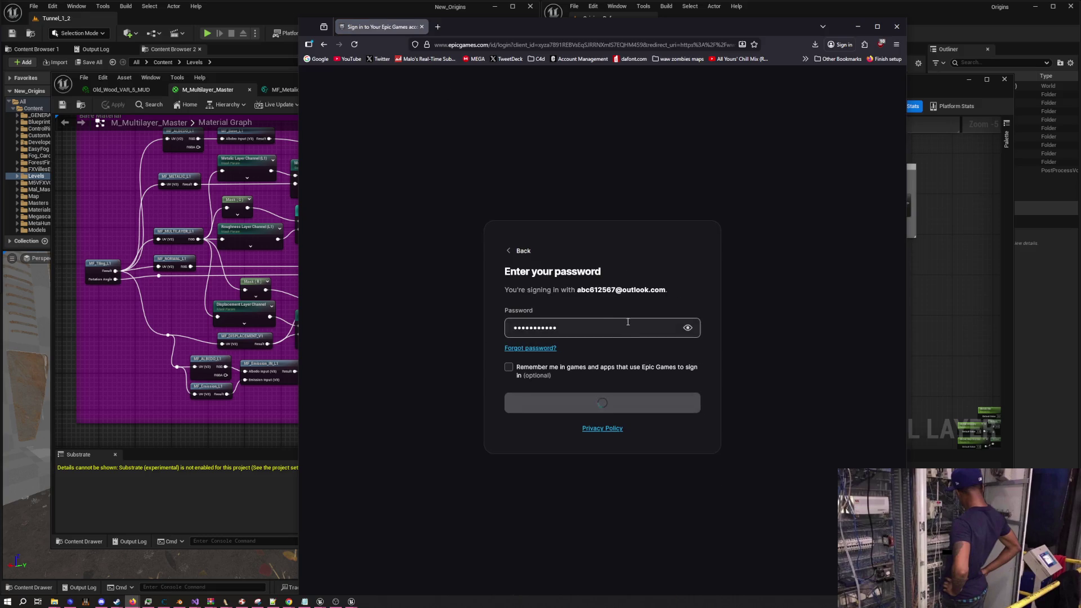
left_click(620, 404)
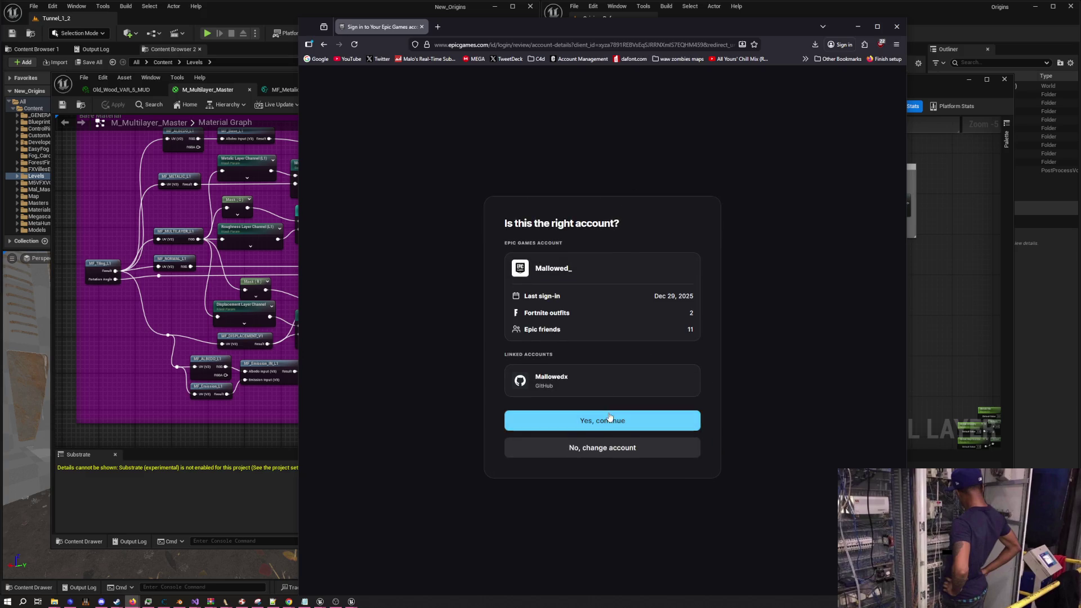
left_click(608, 420)
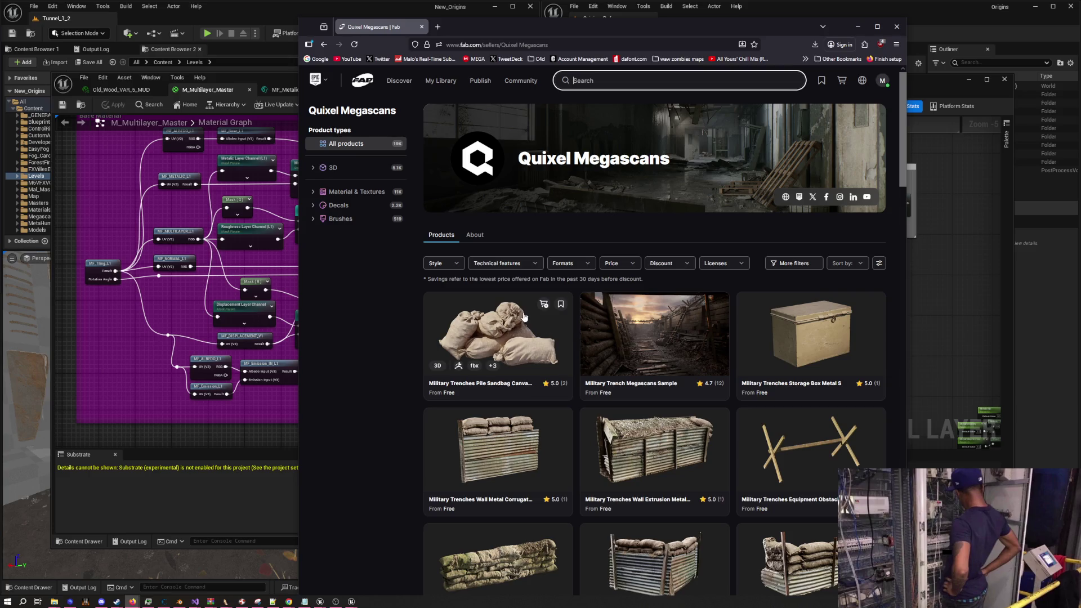
Browse the Quixel Megascans seller page's free Military Trenches products and return to the top
scroll(414, 296, "down", 2)
scroll(414, 290, "down", 7)
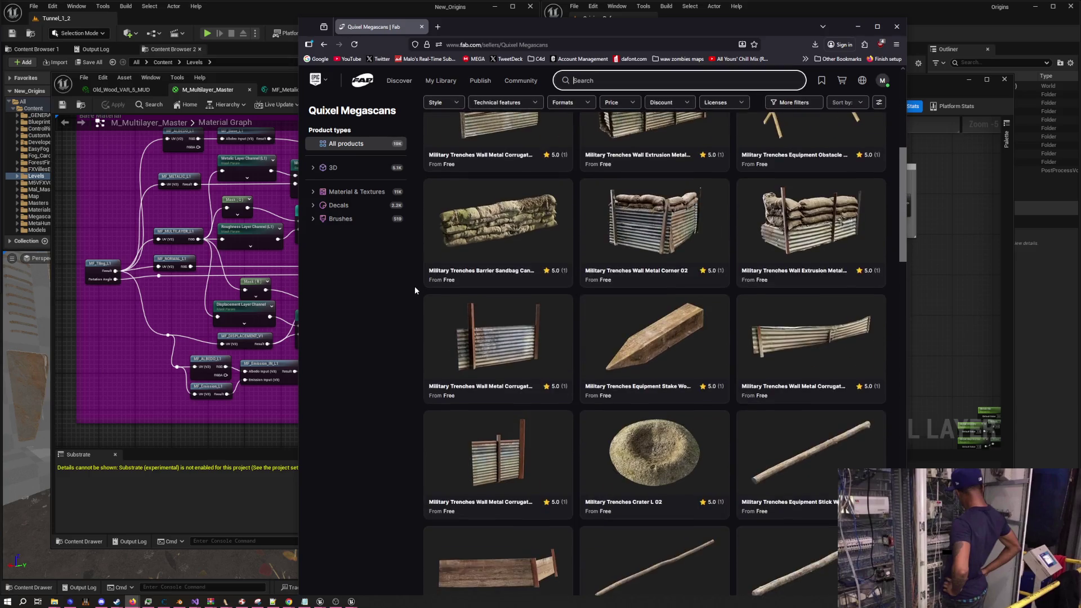
scroll(416, 289, "down", 5)
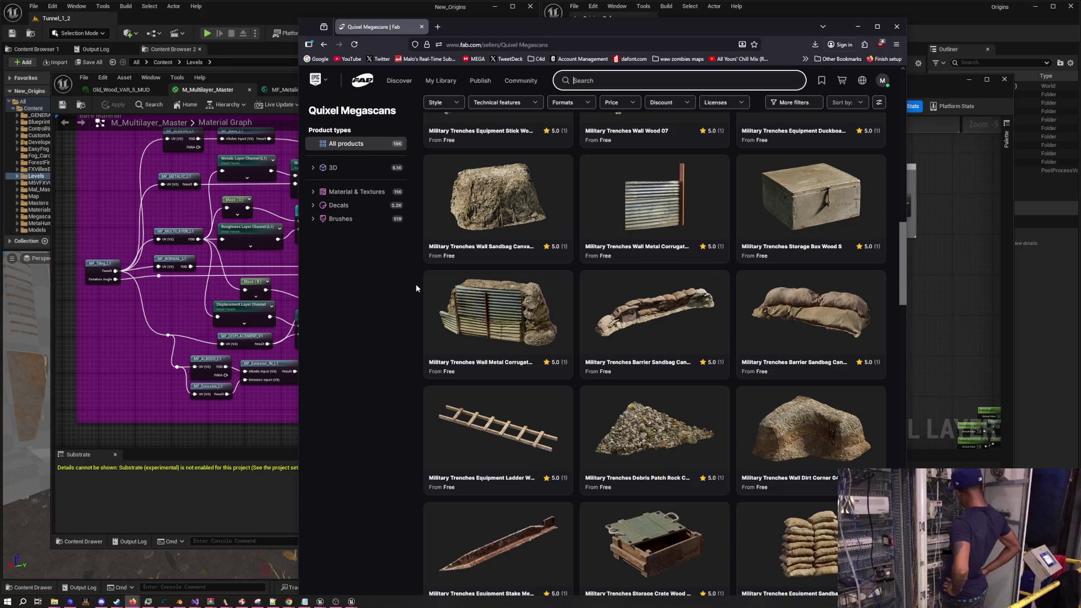
scroll(415, 284, "up", 15)
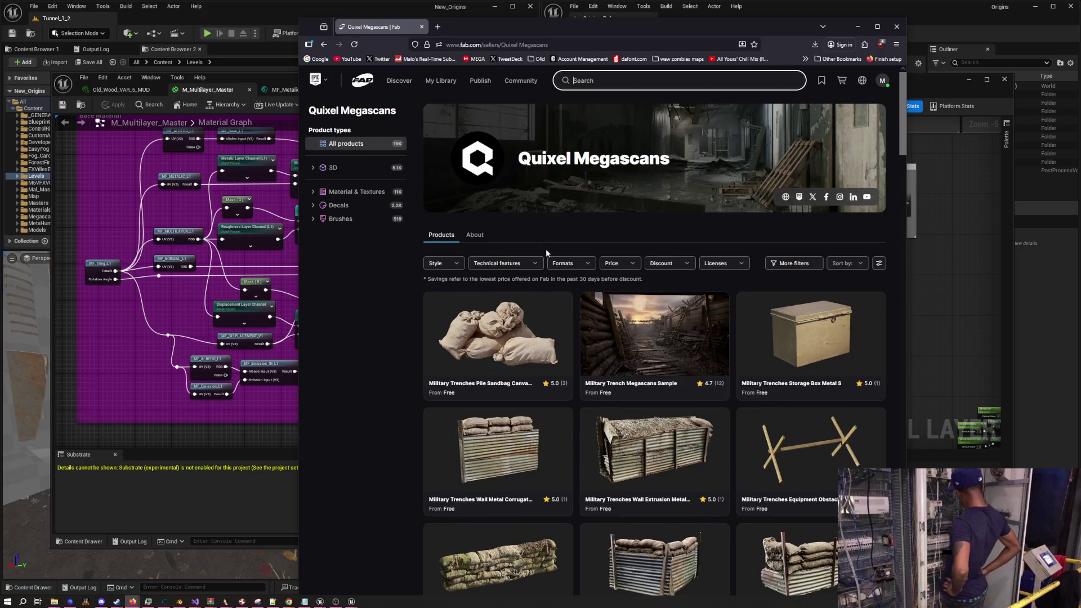
left_click(571, 263)
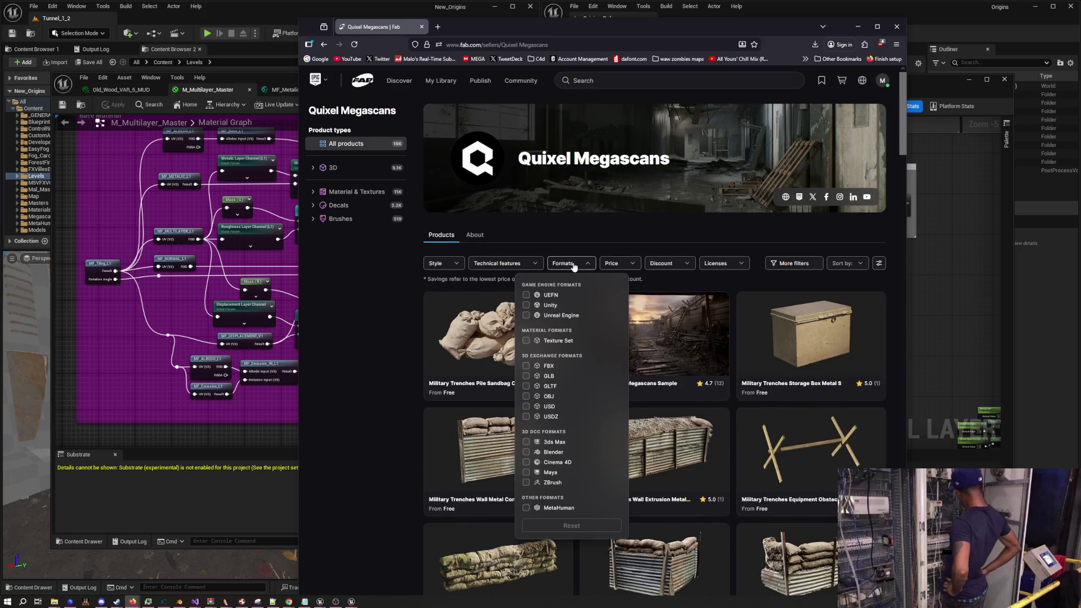
Filter the Quixel Megascans products to Unreal Engine format and scroll through the filtered results
left_click(527, 316)
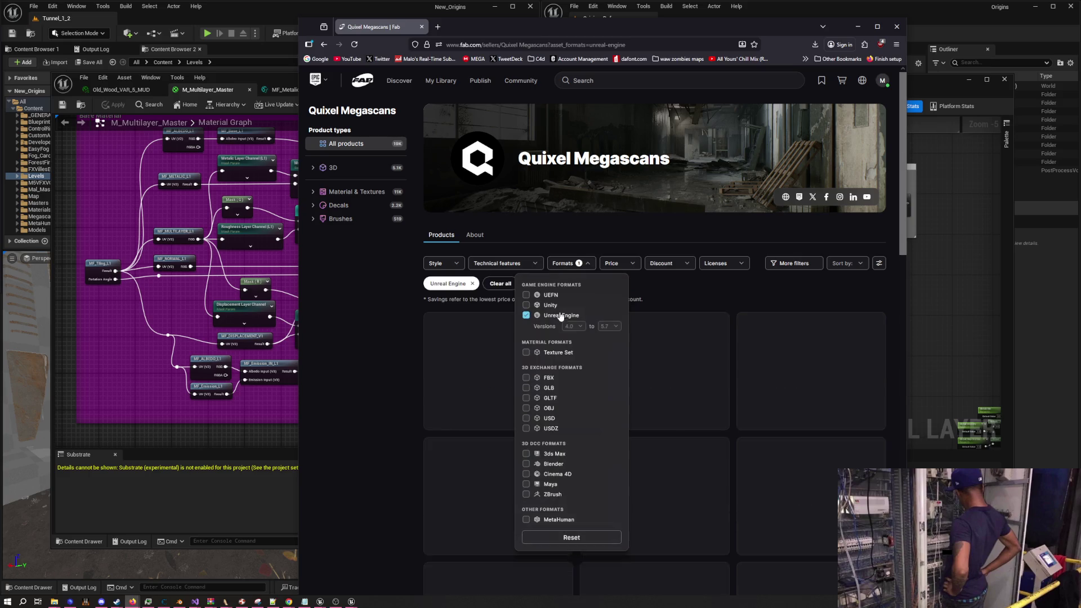
left_click(566, 246)
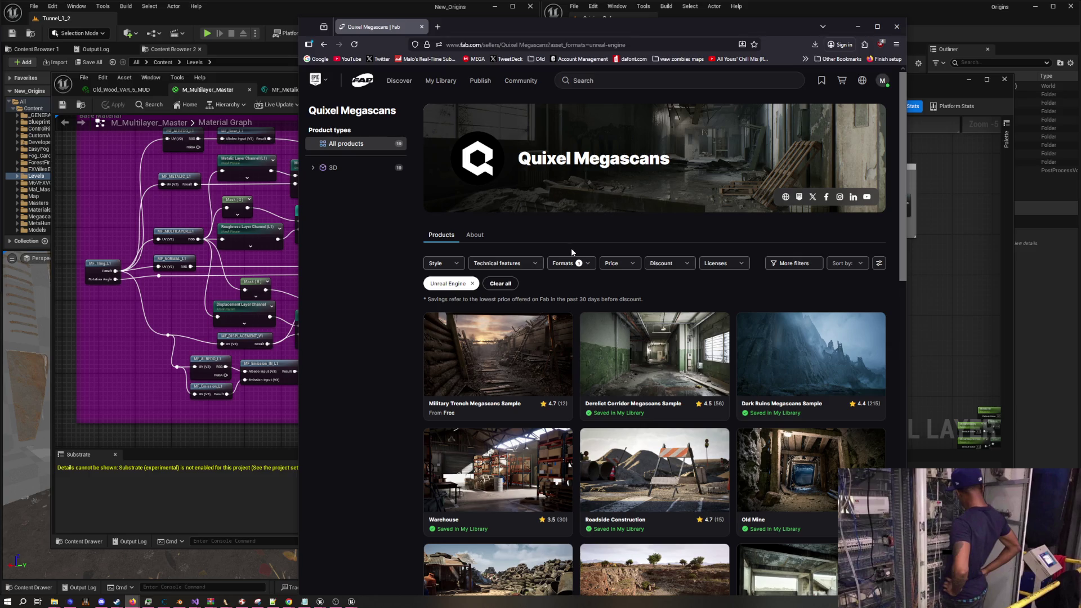
scroll(571, 251, "down", 3)
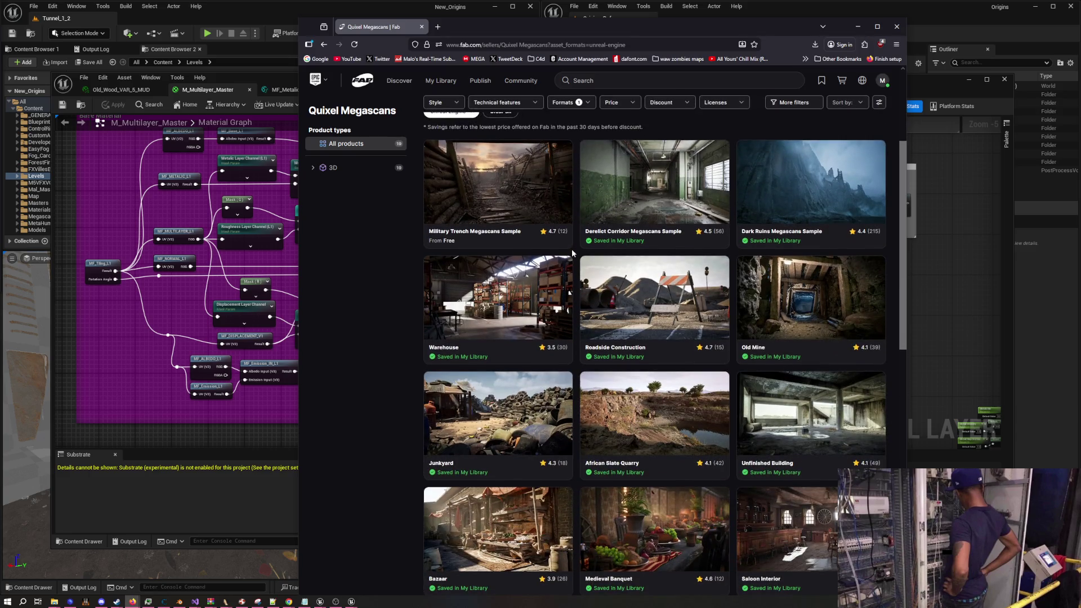
scroll(573, 254, "down", 8)
scroll(574, 255, "up", 3)
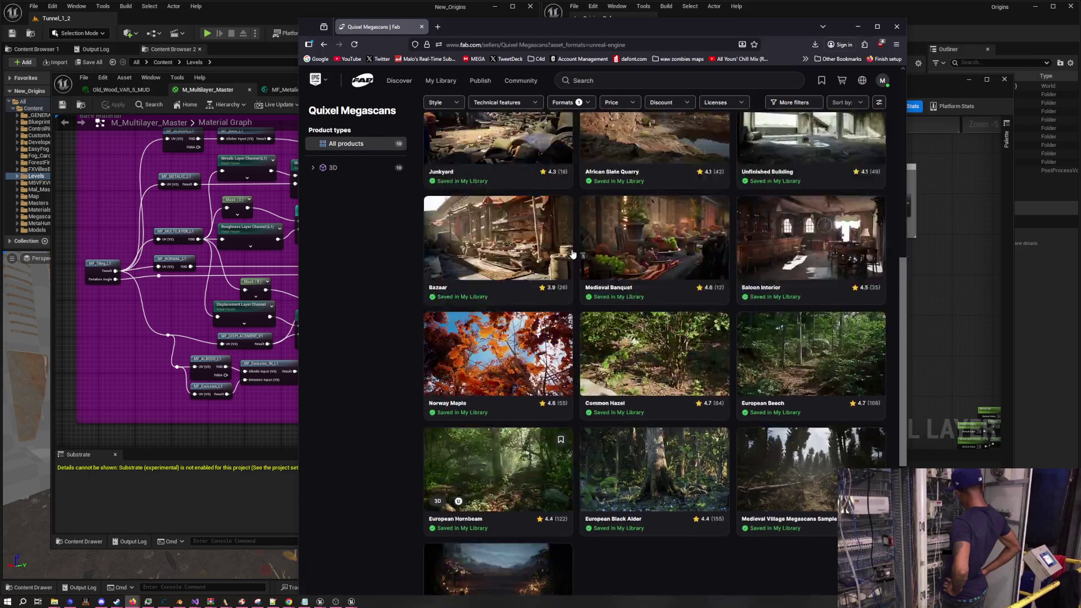
scroll(573, 255, "up", 10)
left_click(566, 263)
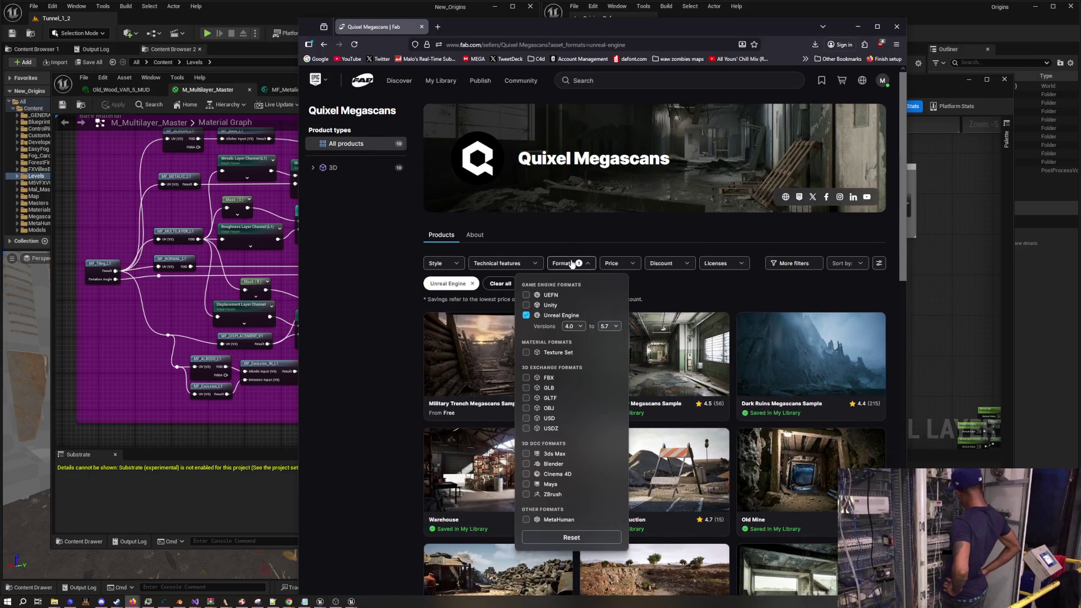
Untick the Unreal Engine format filter, then check the Style and Formats options
left_click(556, 317)
left_click(444, 264)
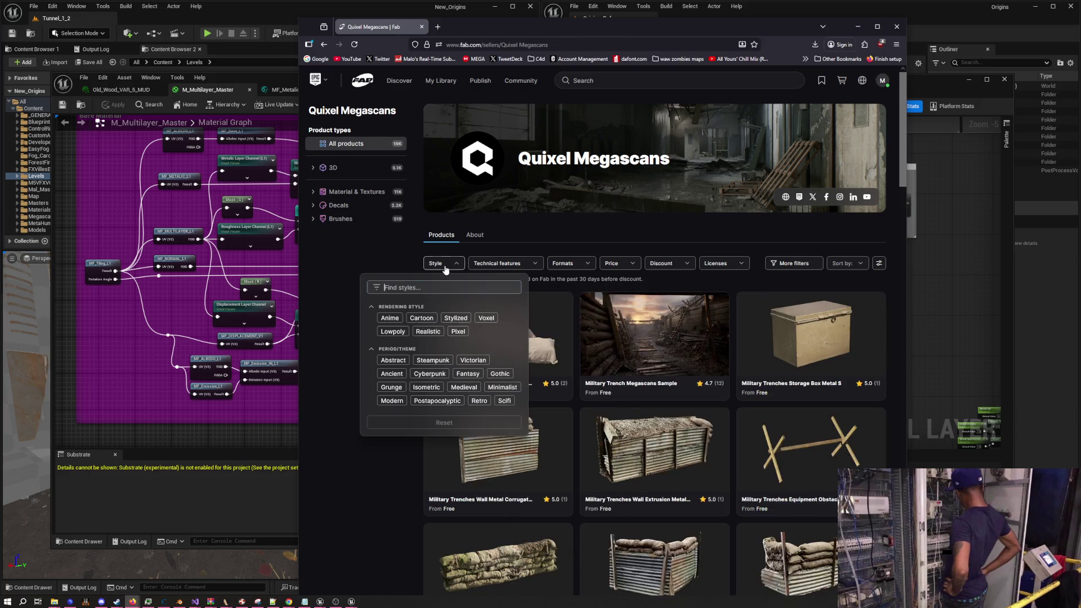
left_click(522, 270)
left_click(571, 269)
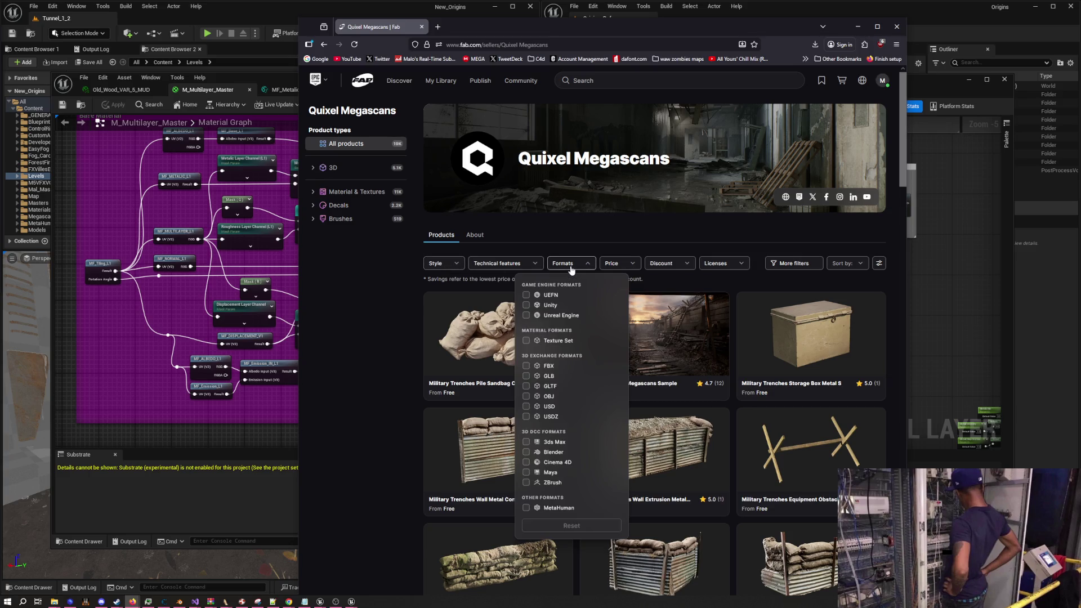
left_click(570, 269)
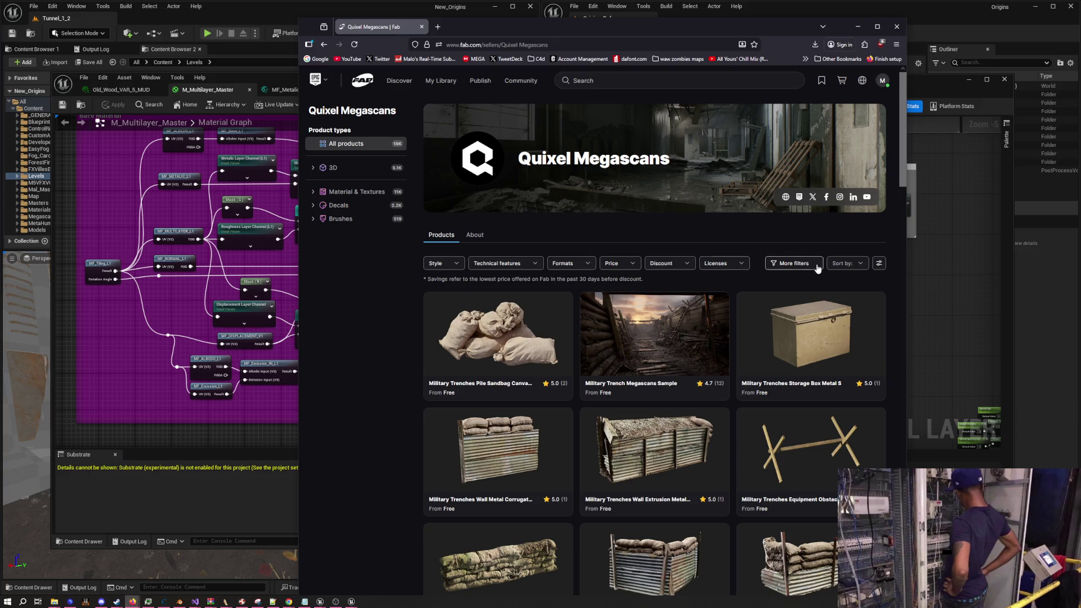
Review the Sort by, Technical features, Style, Formats and Price dropdowns without changing them
left_click(855, 265)
left_click(855, 265)
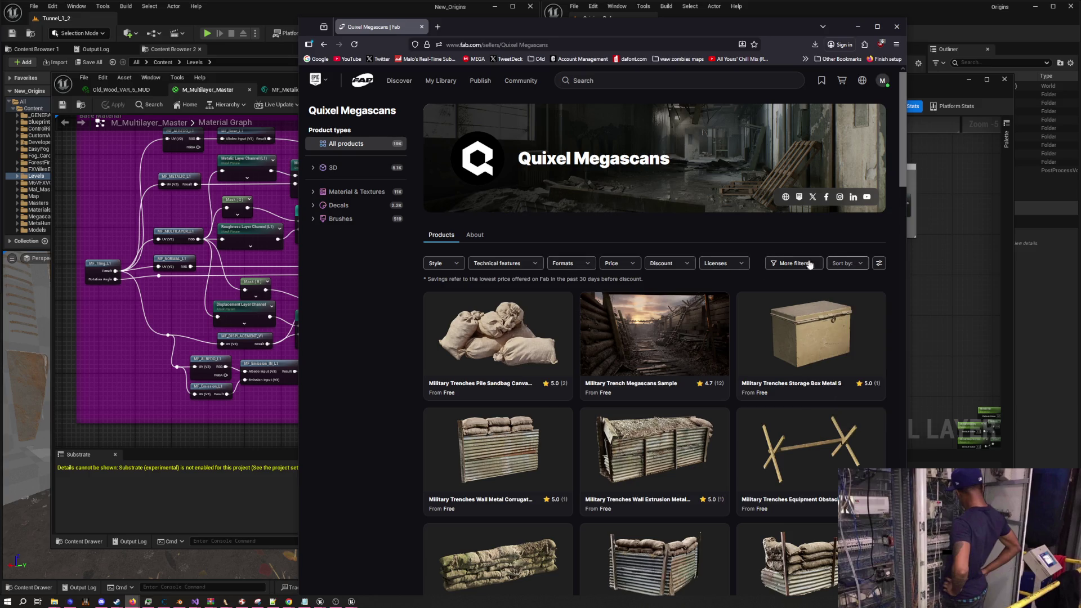
left_click(497, 265)
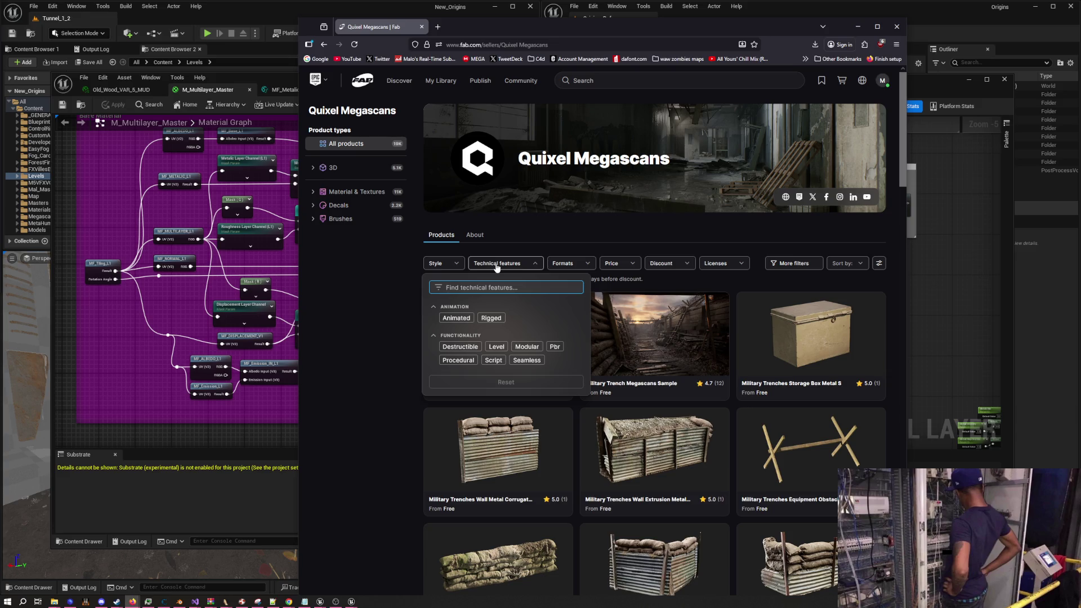
left_click(497, 265)
left_click(434, 264)
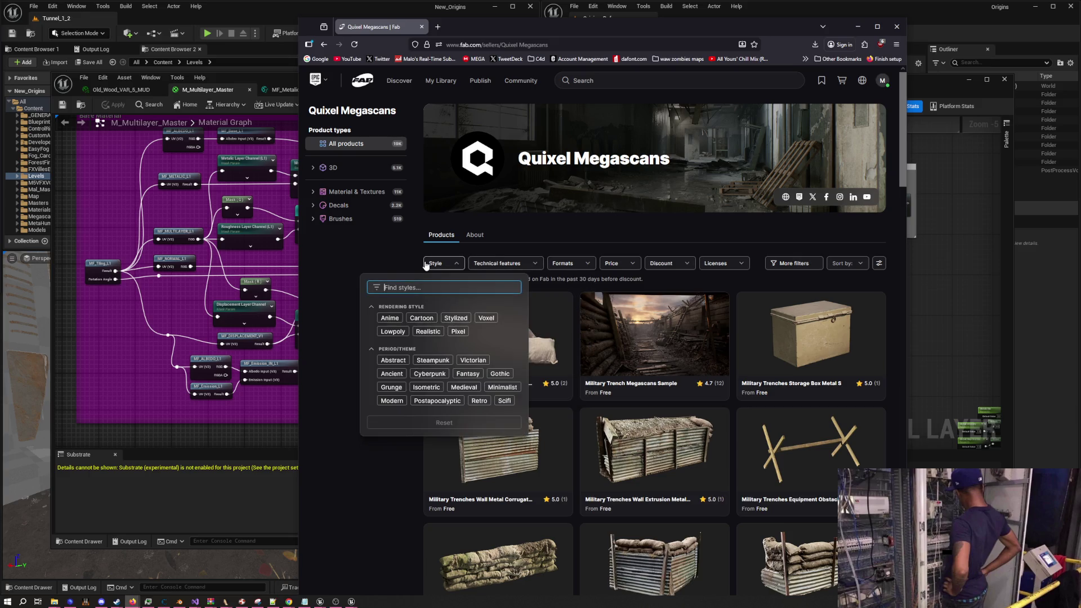
left_click(435, 263)
left_click(571, 264)
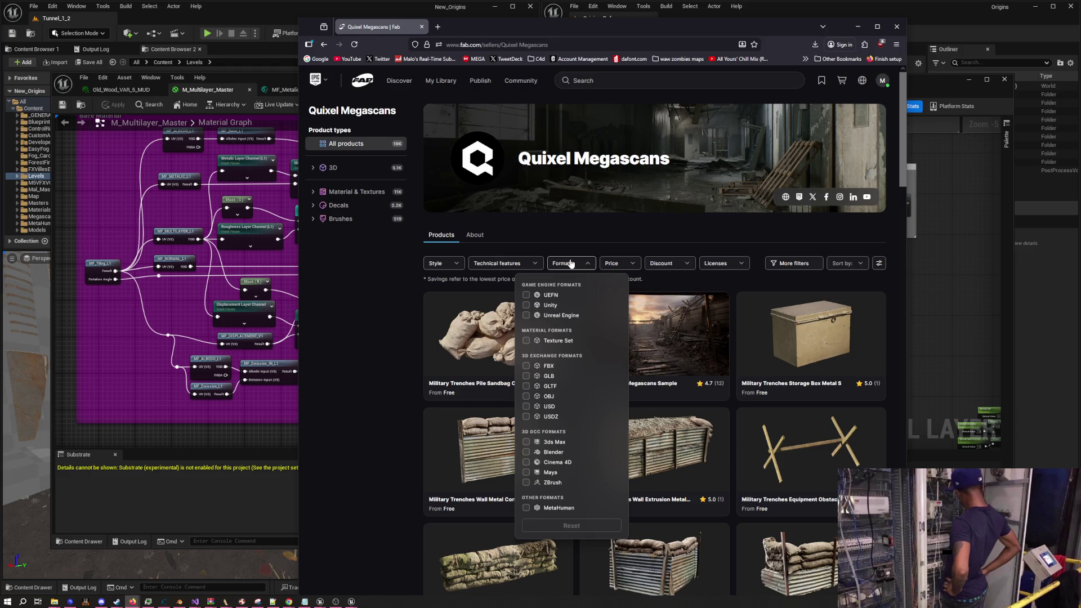
left_click(571, 264)
left_click(611, 263)
left_click(611, 264)
scroll(440, 328, "down", 6)
scroll(440, 328, "down", 10)
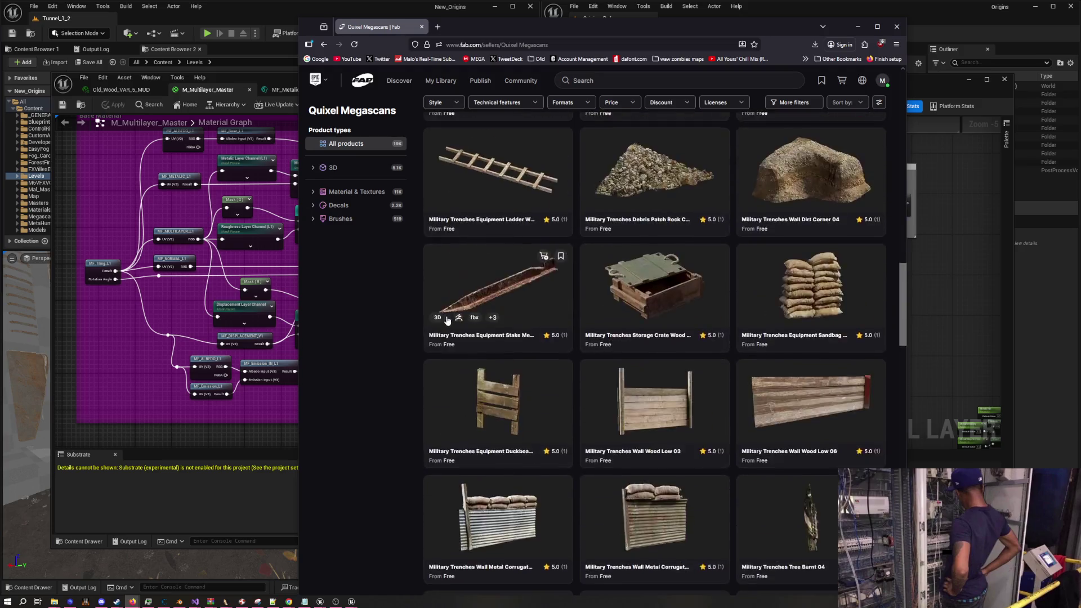
scroll(457, 317, "down", 10)
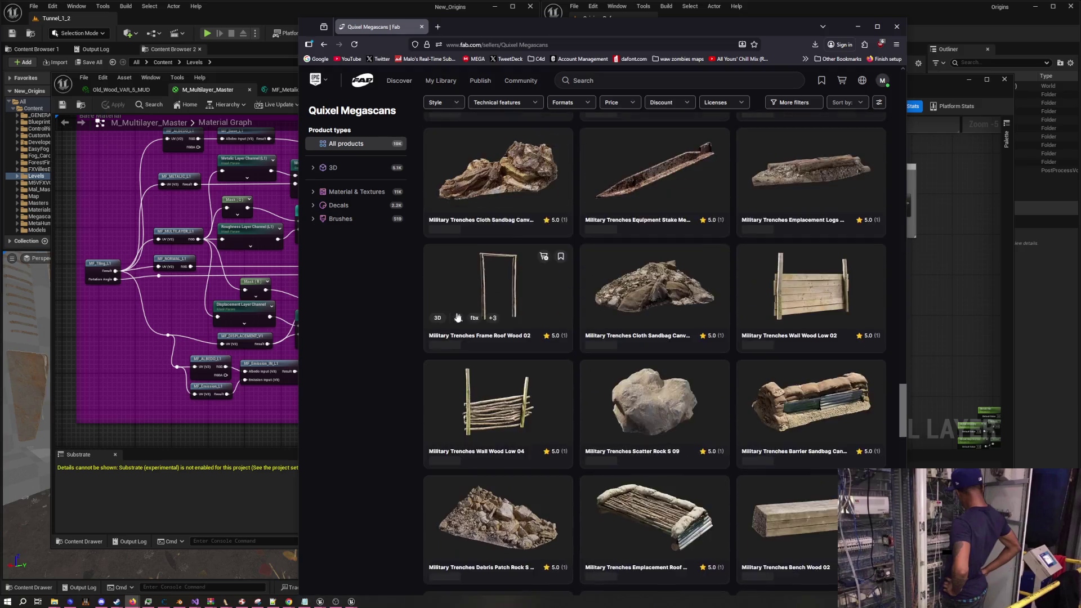
scroll(457, 318, "down", 10)
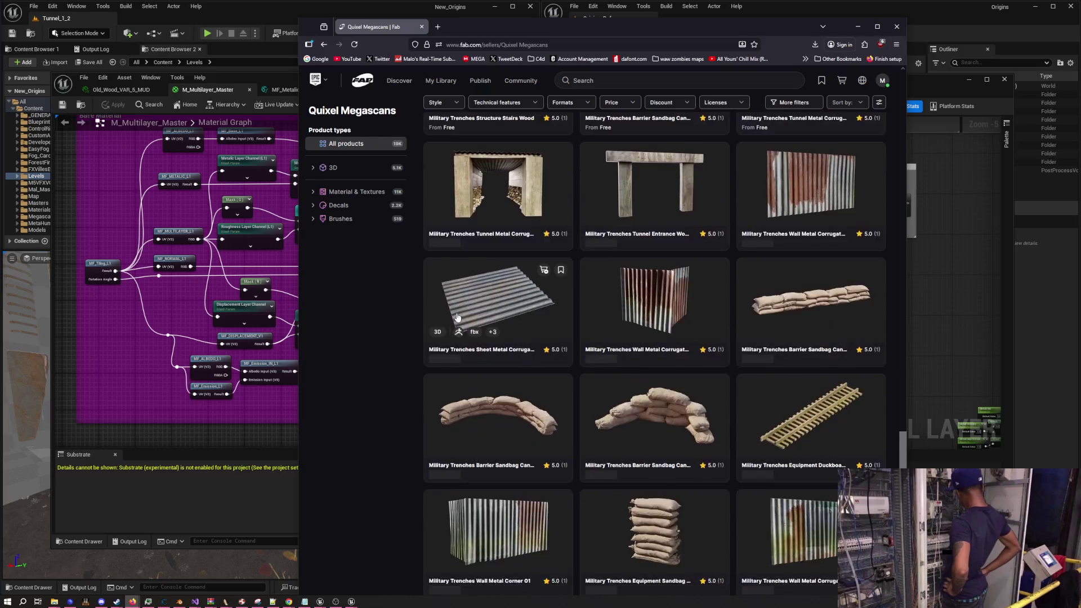
scroll(458, 317, "down", 10)
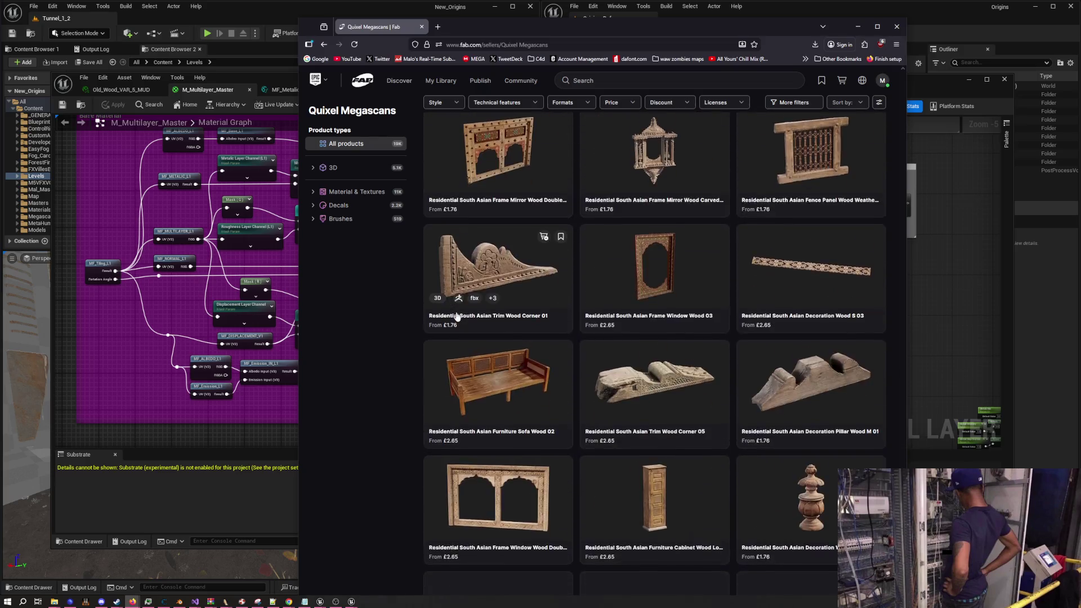
scroll(457, 315, "down", 20)
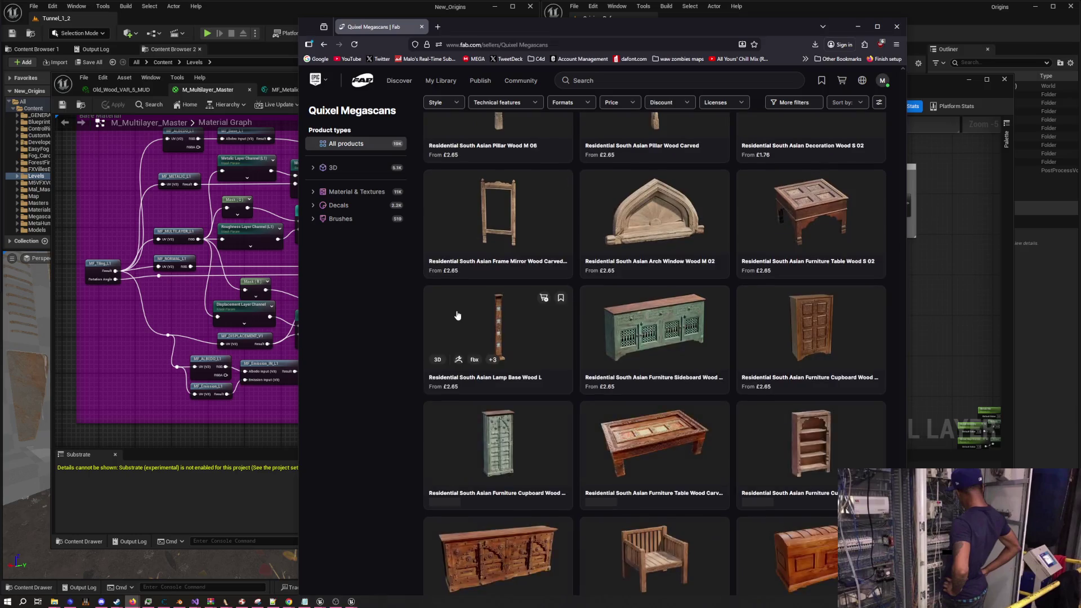
scroll(458, 316, "down", 20)
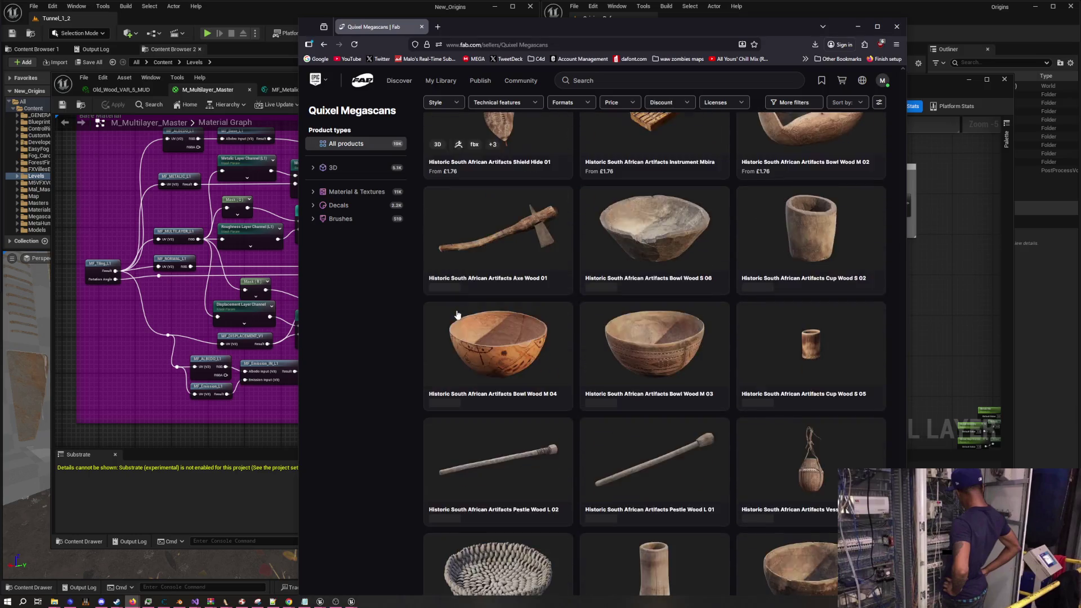
scroll(457, 315, "down", 20)
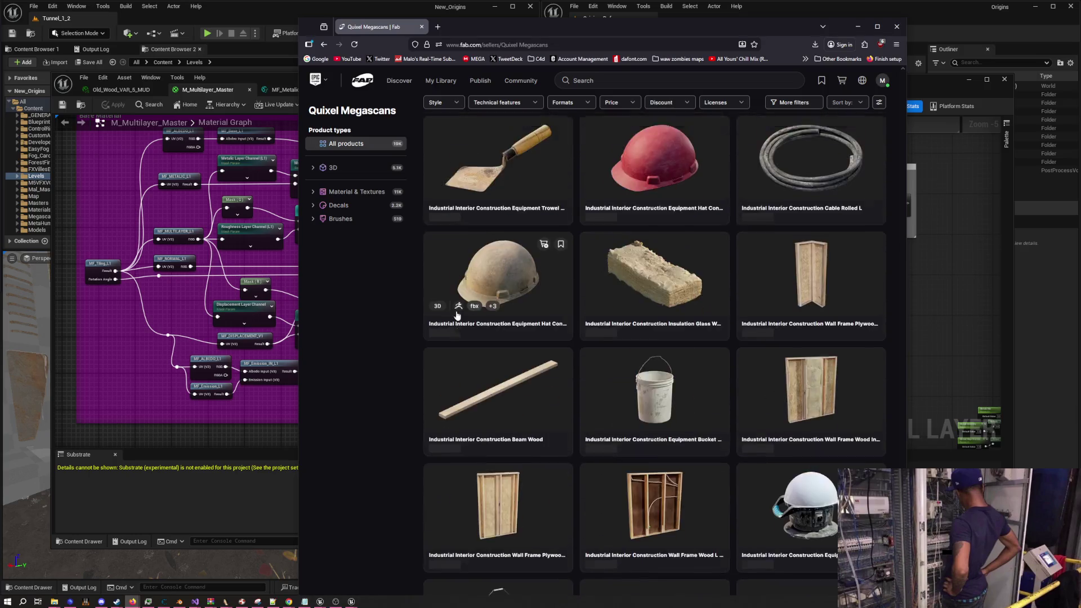
scroll(457, 316, "down", 20)
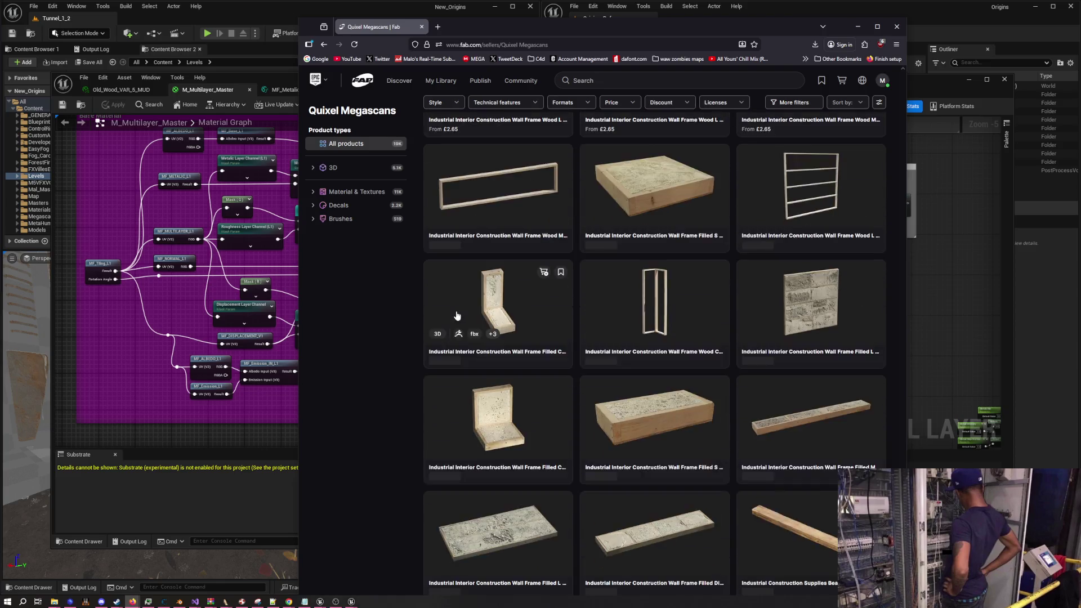
scroll(457, 315, "down", 20)
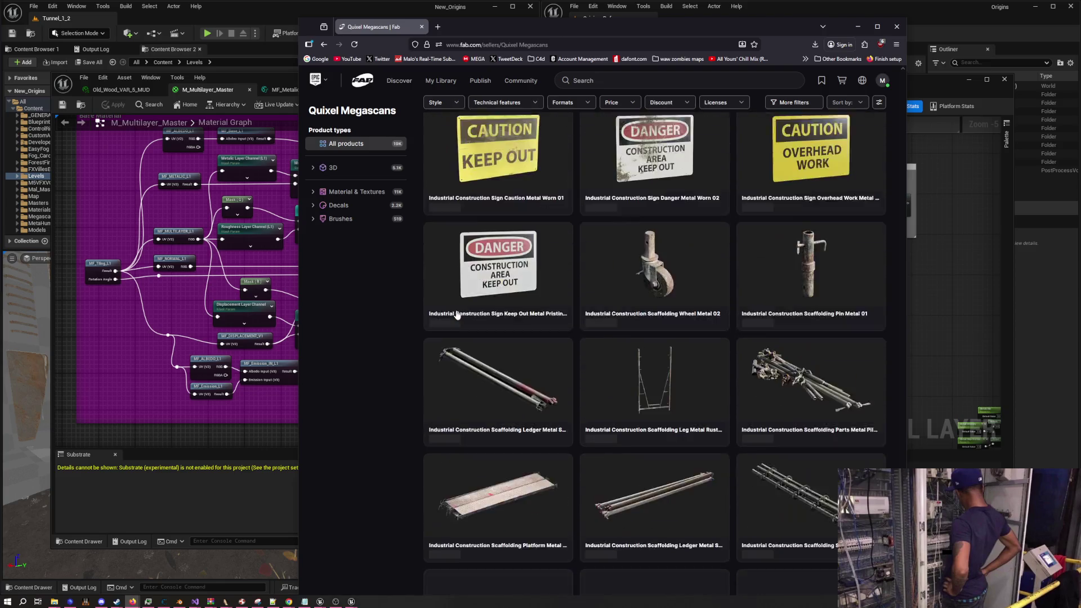
scroll(457, 315, "down", 20)
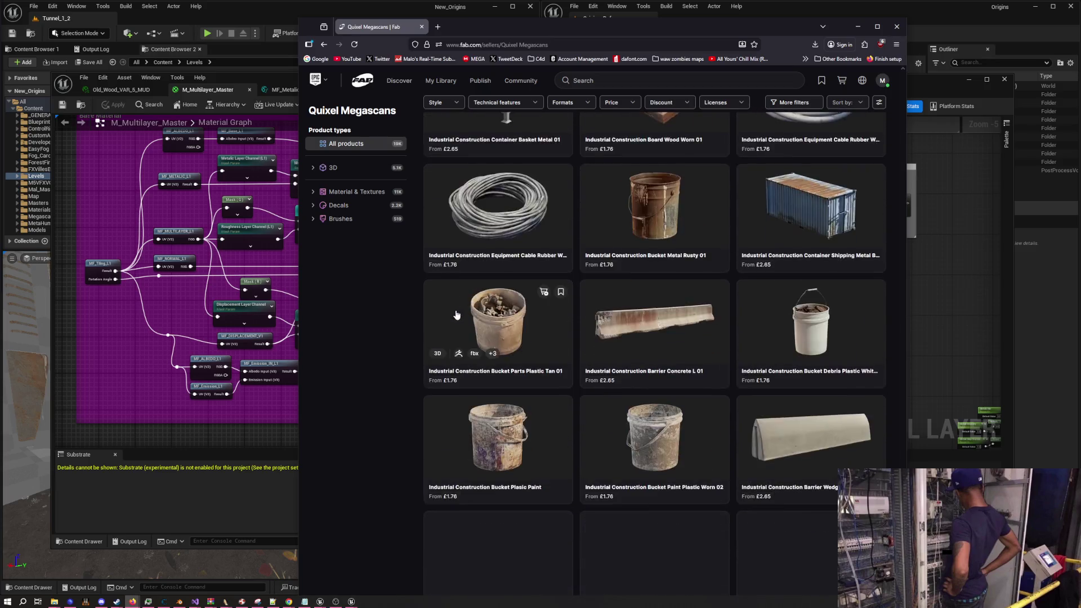
scroll(458, 315, "down", 20)
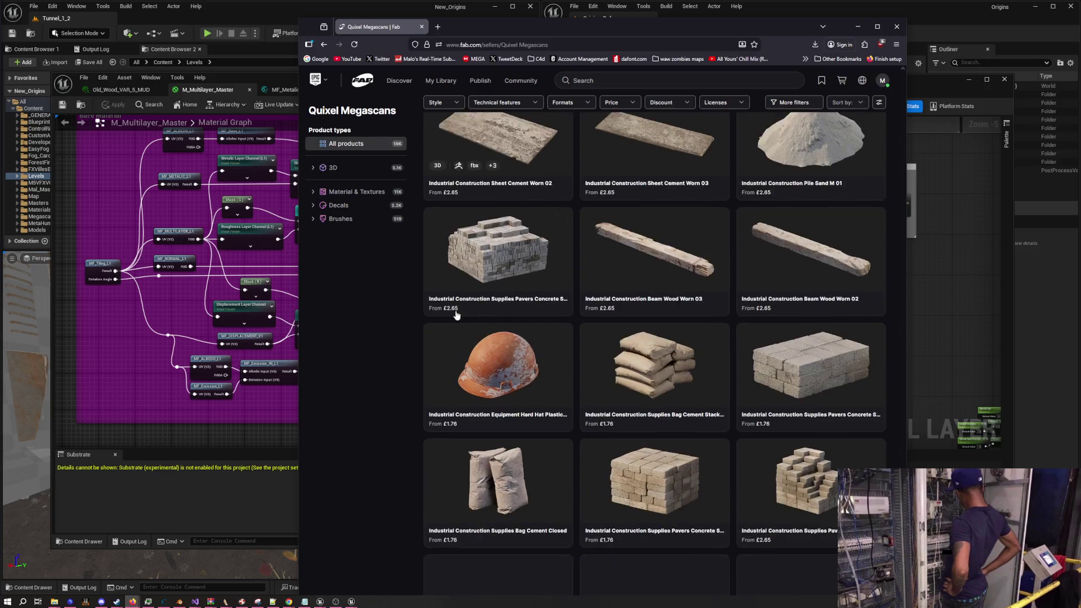
scroll(456, 314, "down", 20)
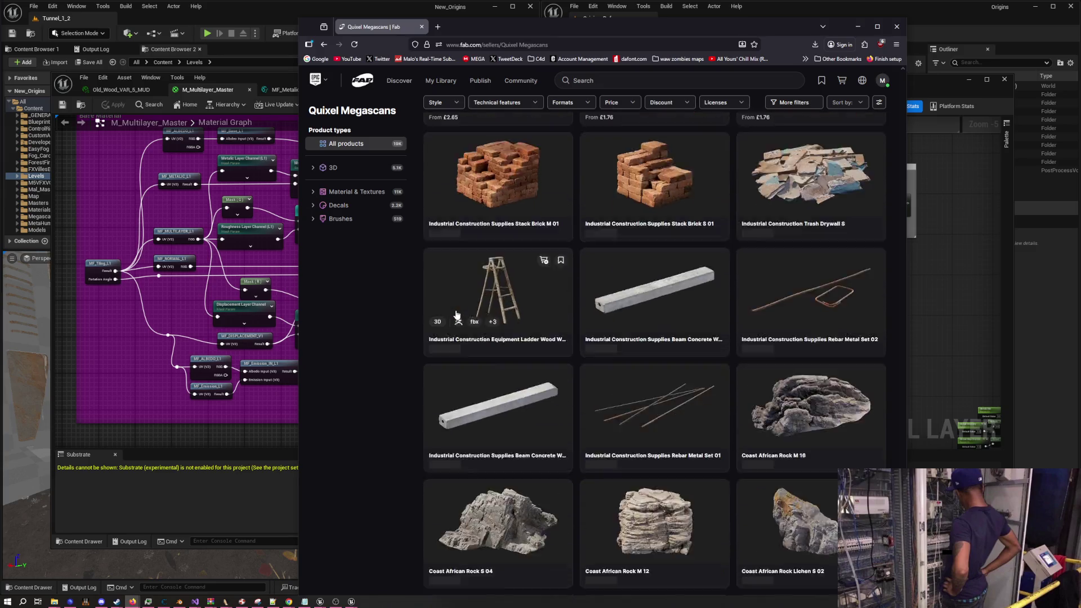
scroll(455, 311, "down", 20)
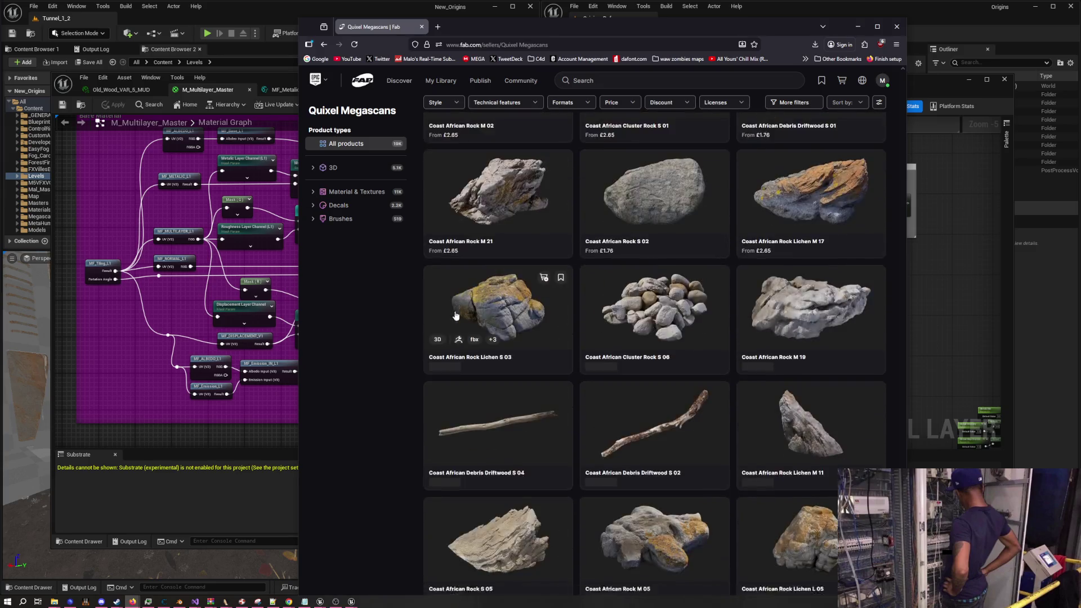
scroll(456, 314, "down", 20)
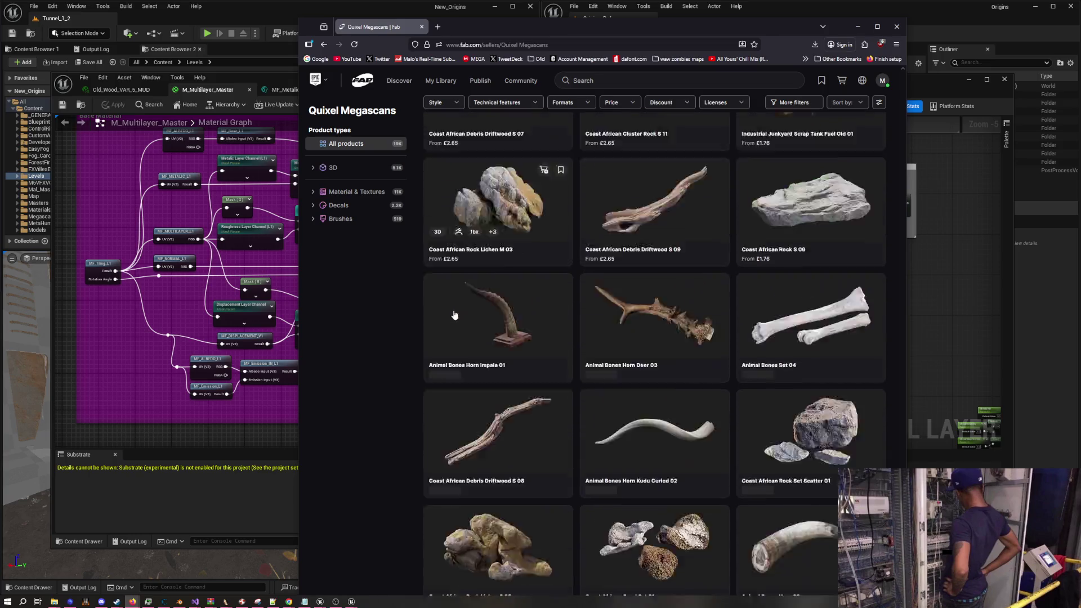
scroll(453, 316, "down", 20)
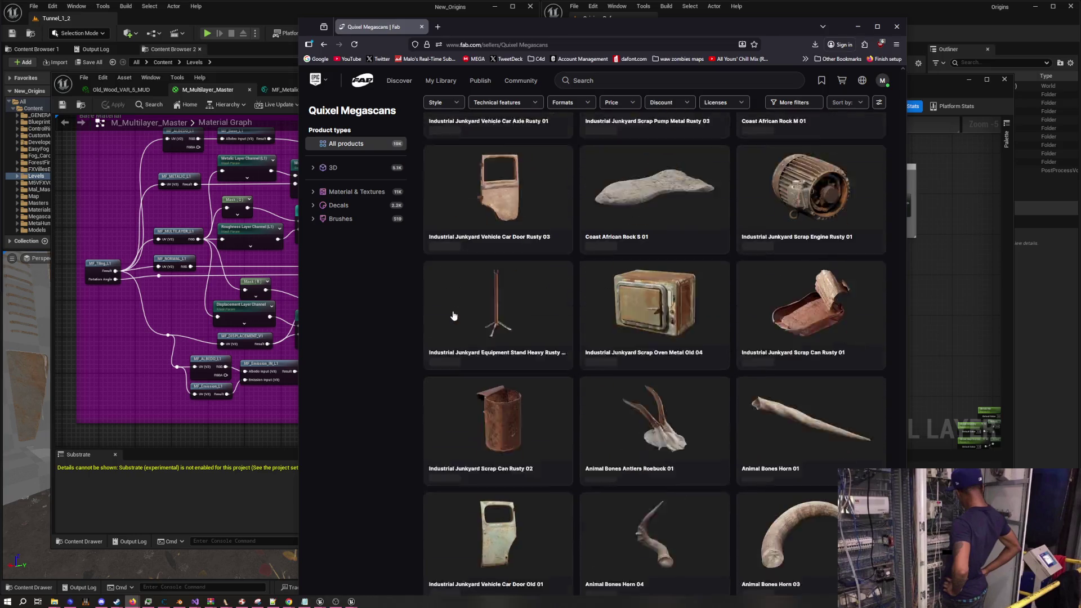
scroll(454, 315, "down", 20)
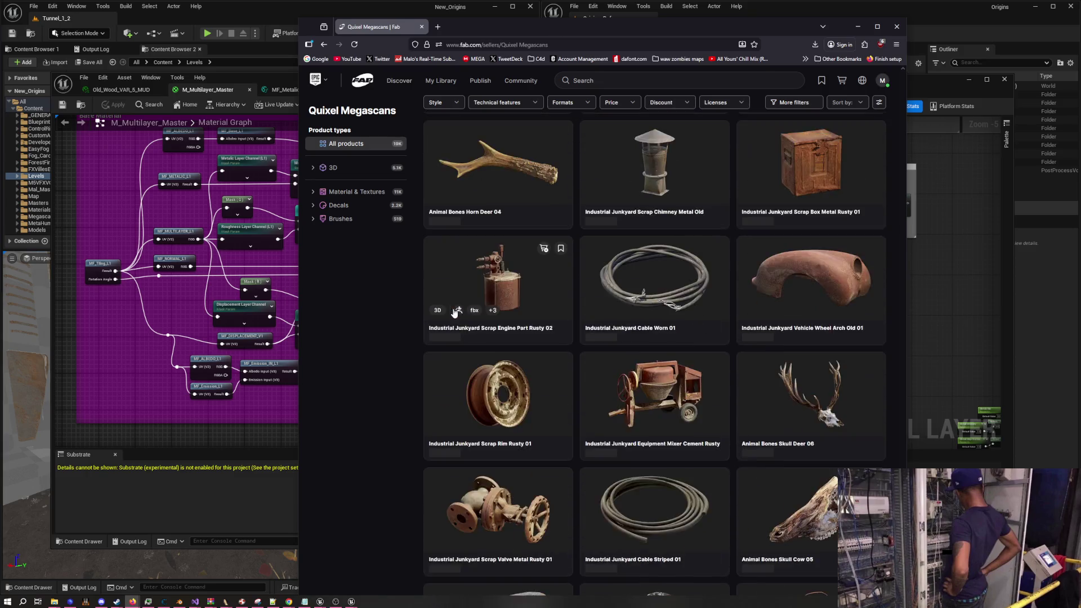
scroll(454, 314, "down", 20)
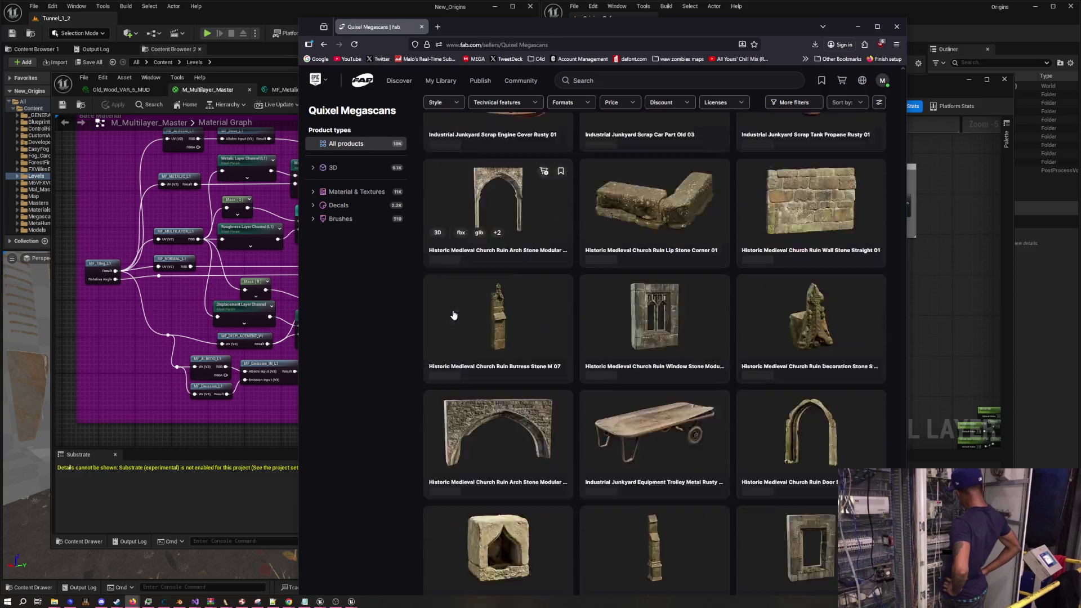
scroll(454, 316, "down", 20)
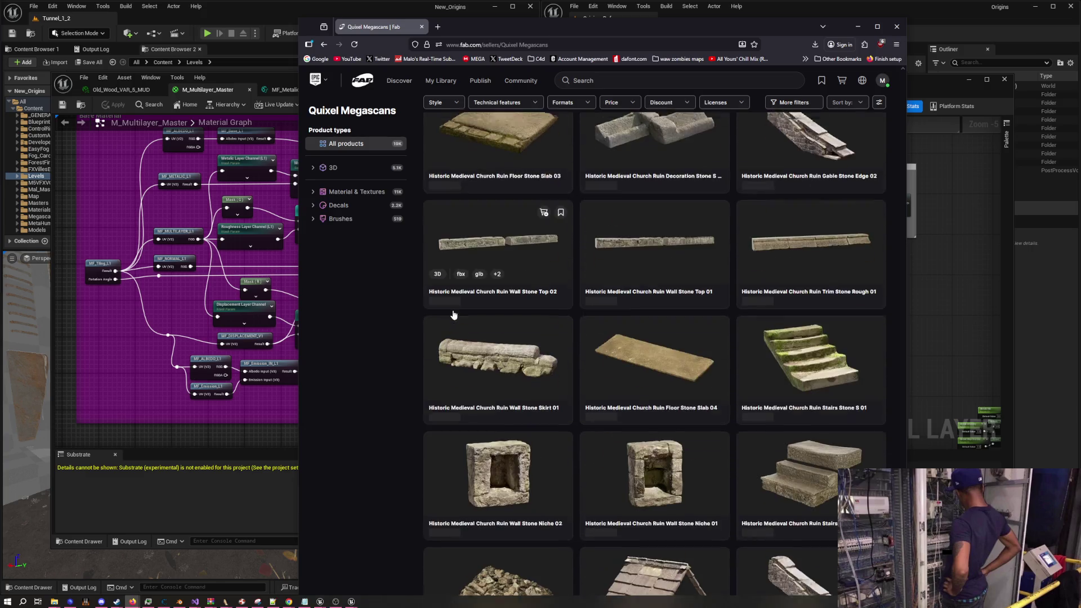
scroll(454, 314, "down", 20)
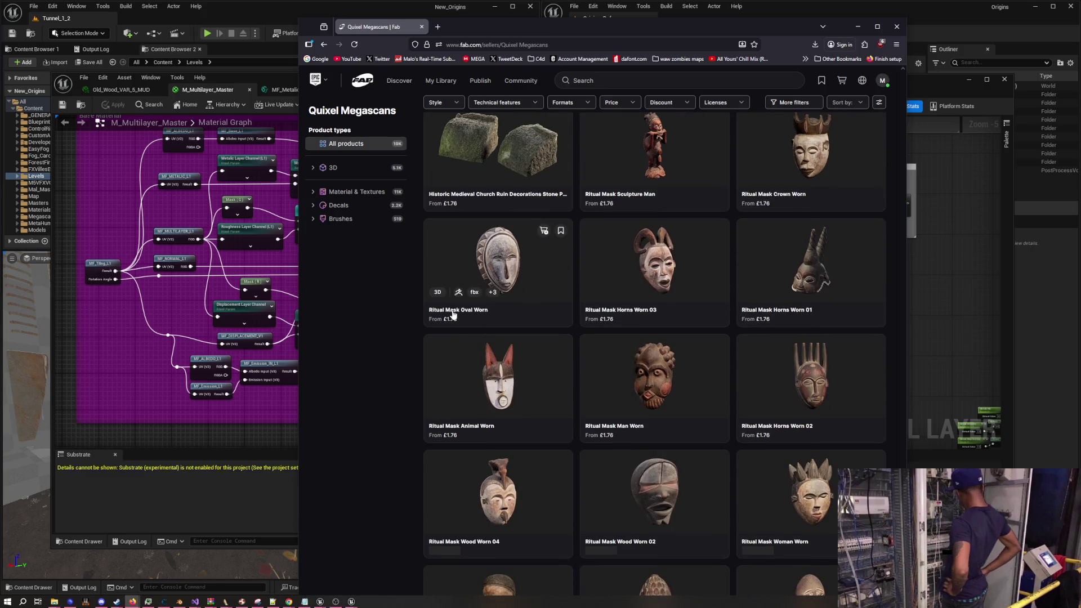
scroll(453, 315, "down", 20)
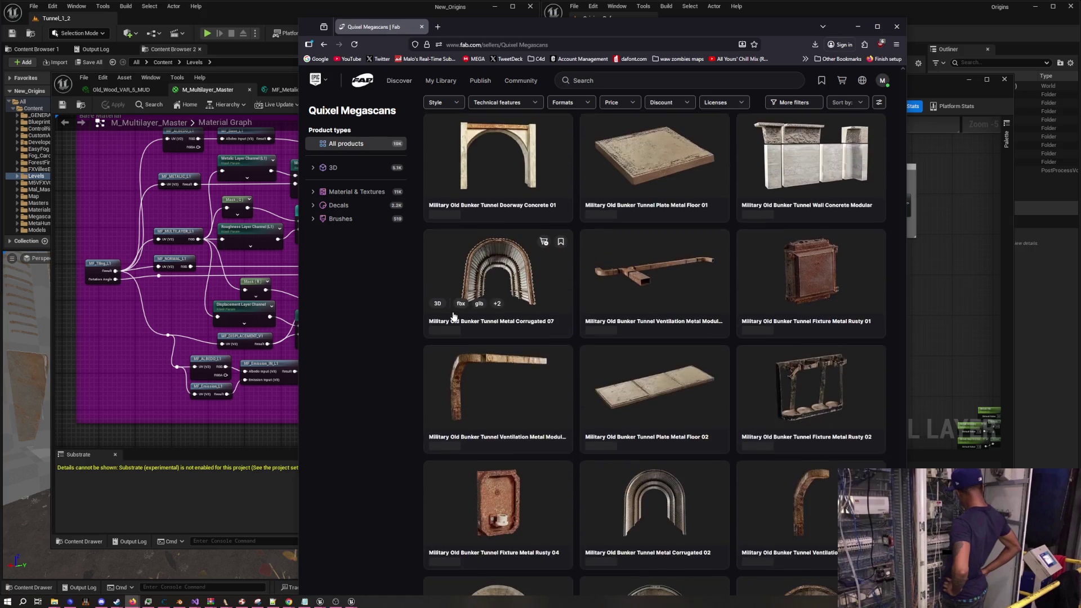
scroll(454, 316, "down", 20)
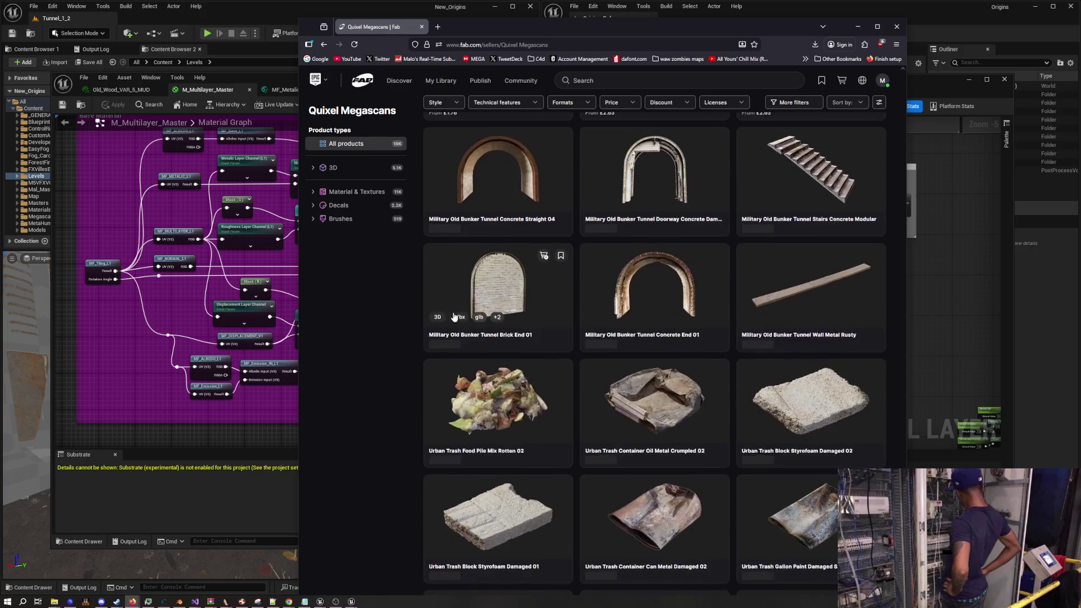
scroll(455, 317, "down", 10)
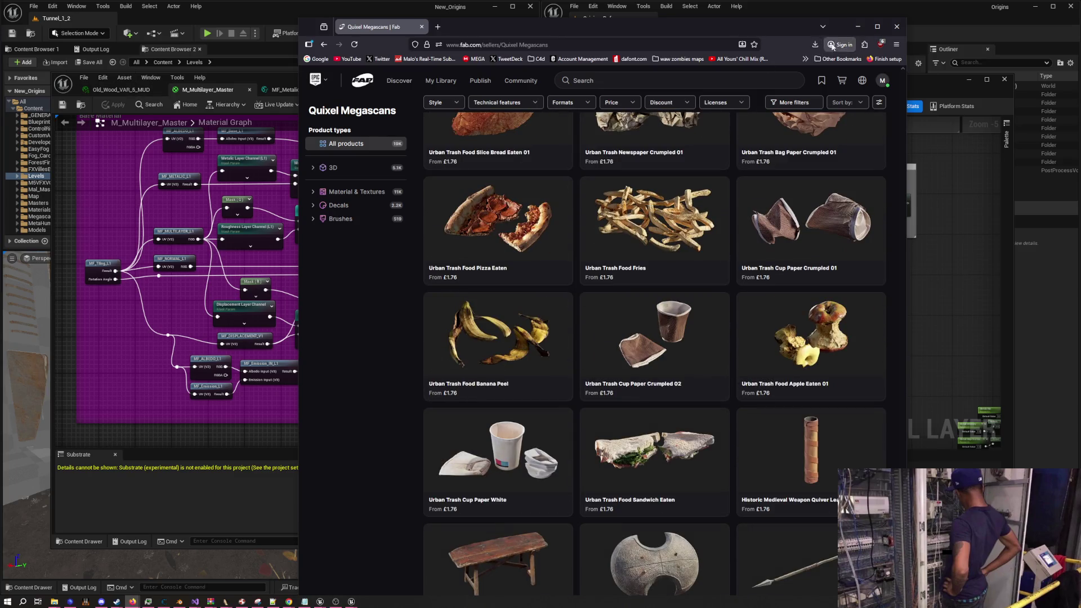
left_click(849, 25)
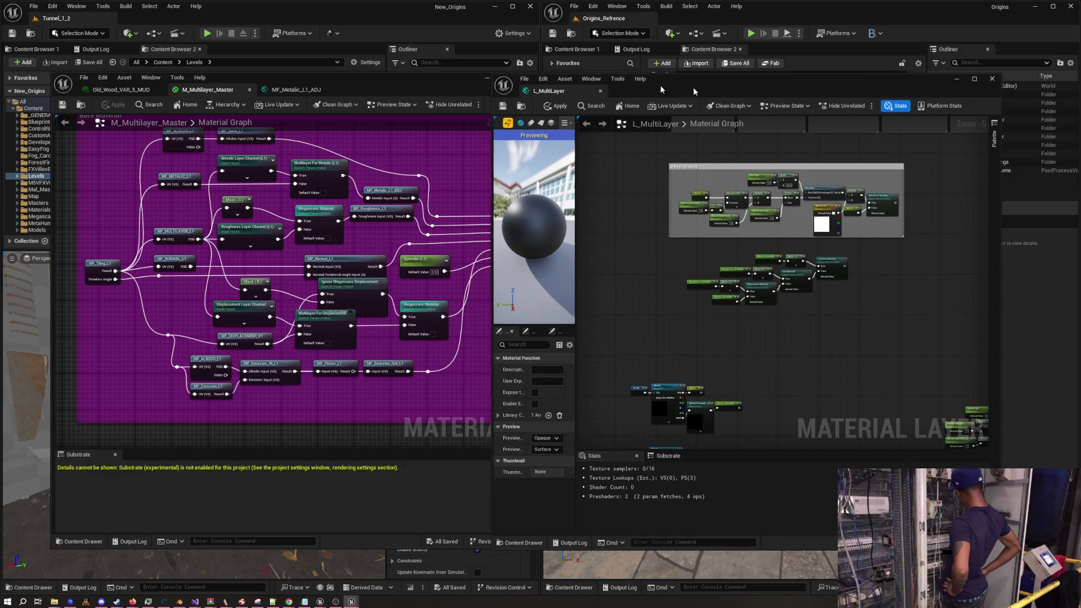
Open the Fab marketplace from the editor's Add content menu, enlarge its window, and choose Sign in
left_click_drag(841, 78, 545, 137)
left_click(670, 33)
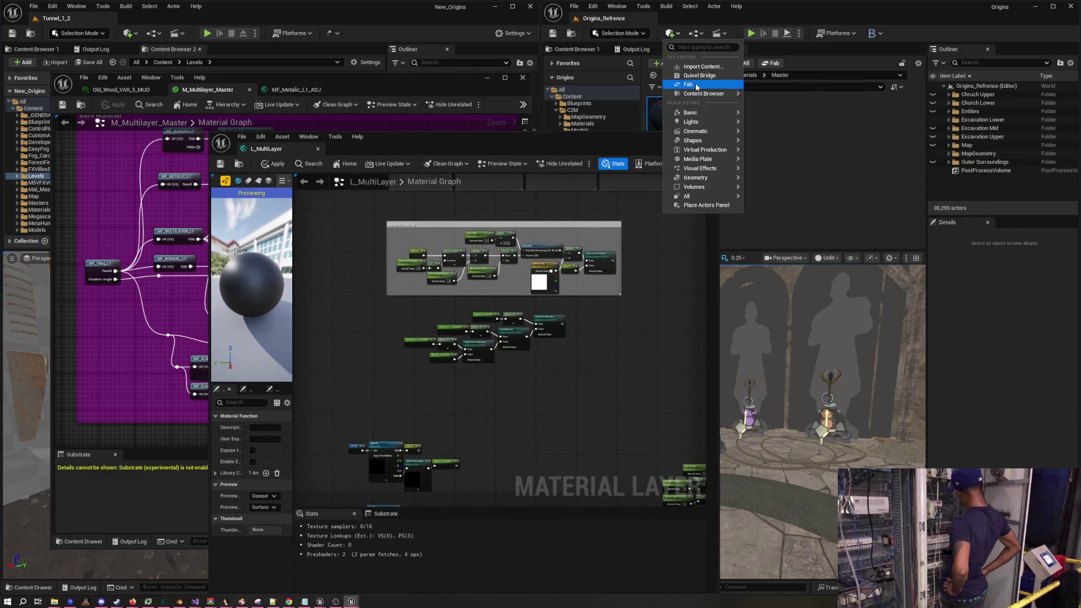
left_click(696, 85)
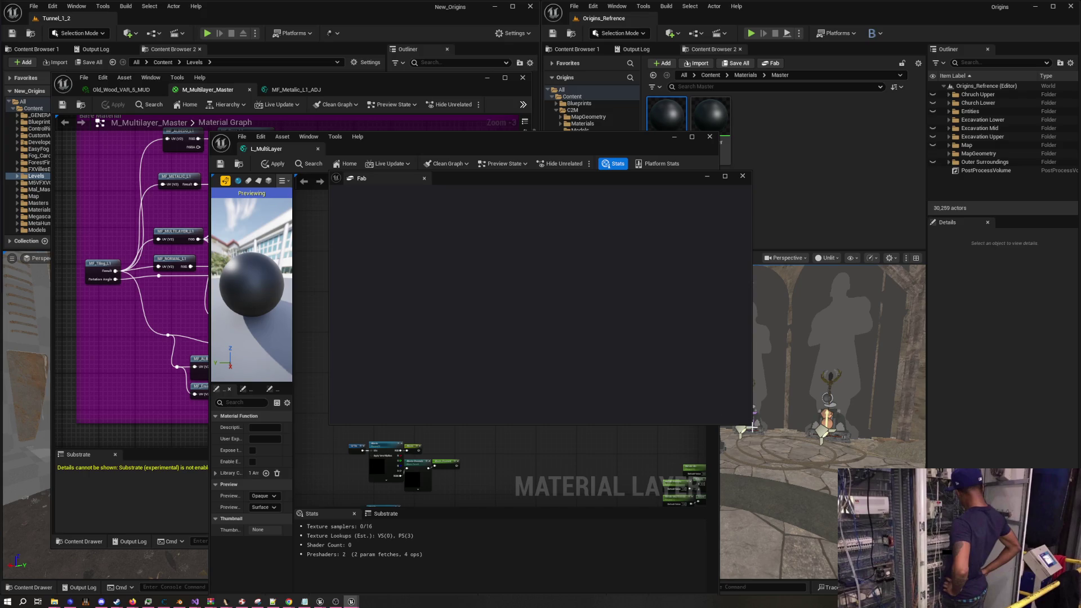
left_click_drag(751, 424, 901, 555)
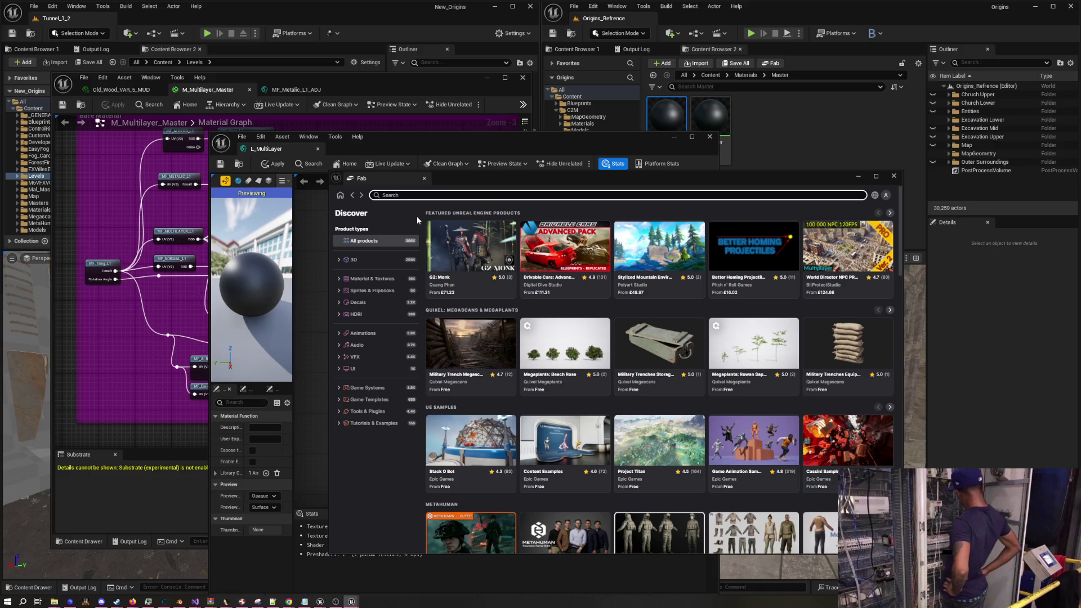
left_click(888, 196)
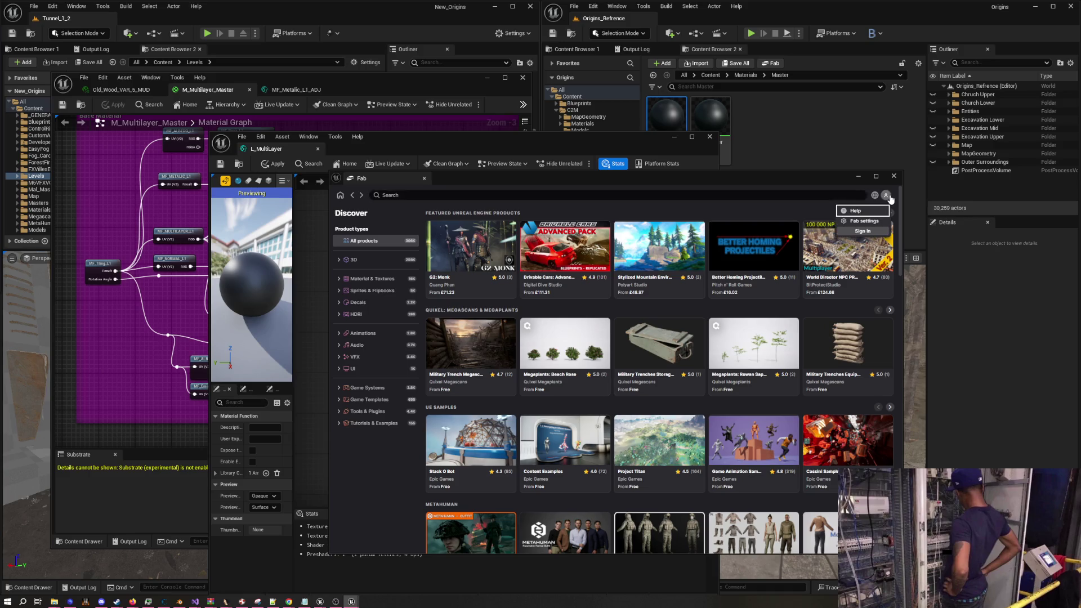
left_click(863, 231)
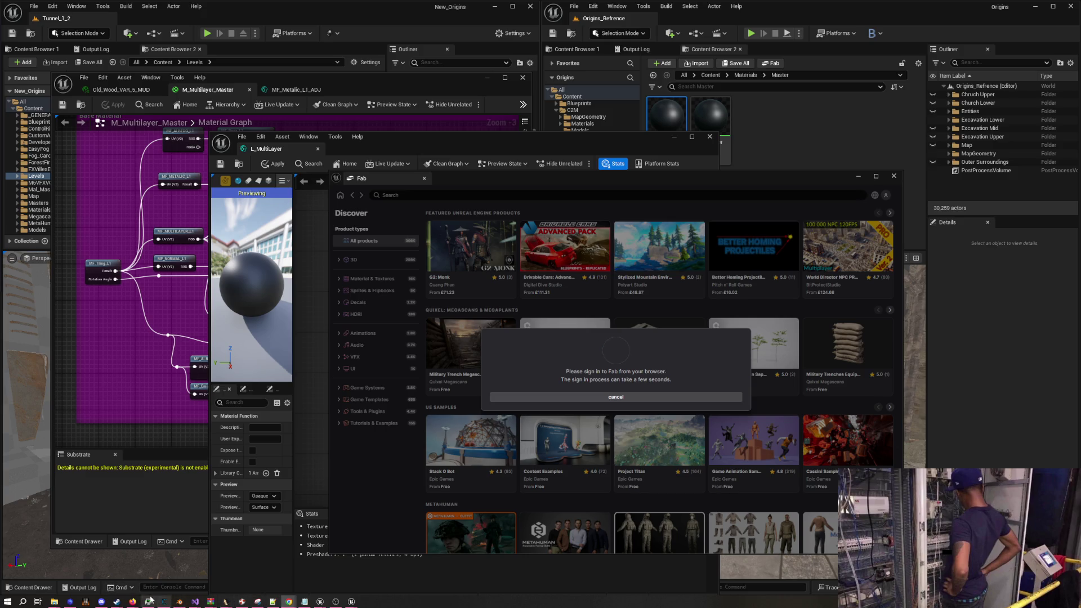
Restart the YouTube mix from its first video in Chrome, then minimize the browser back to the editor
mouse_move(289, 601)
left_click(319, 573)
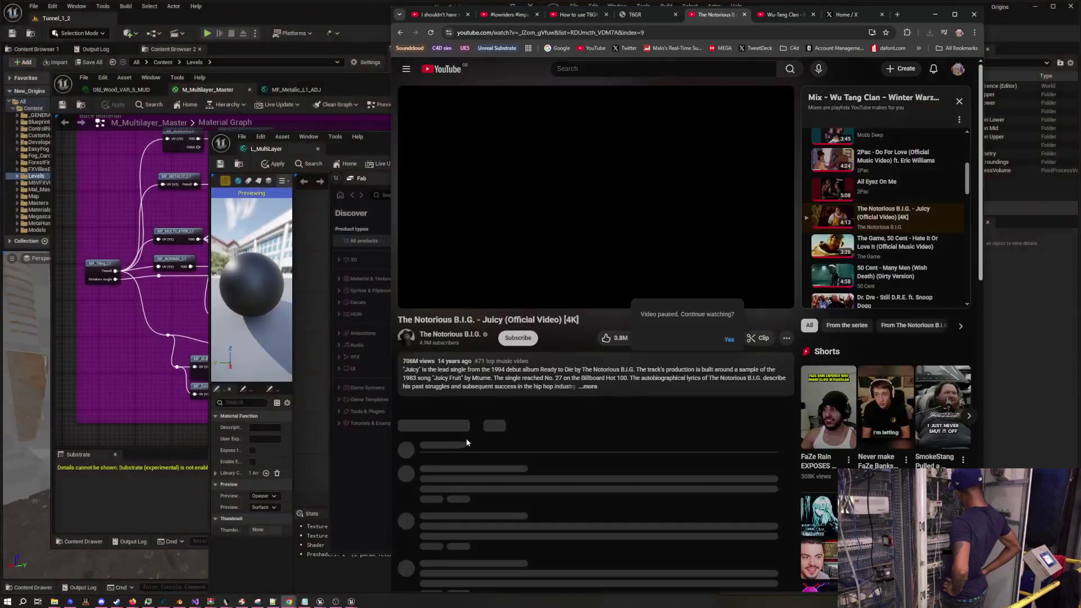
left_click(870, 98)
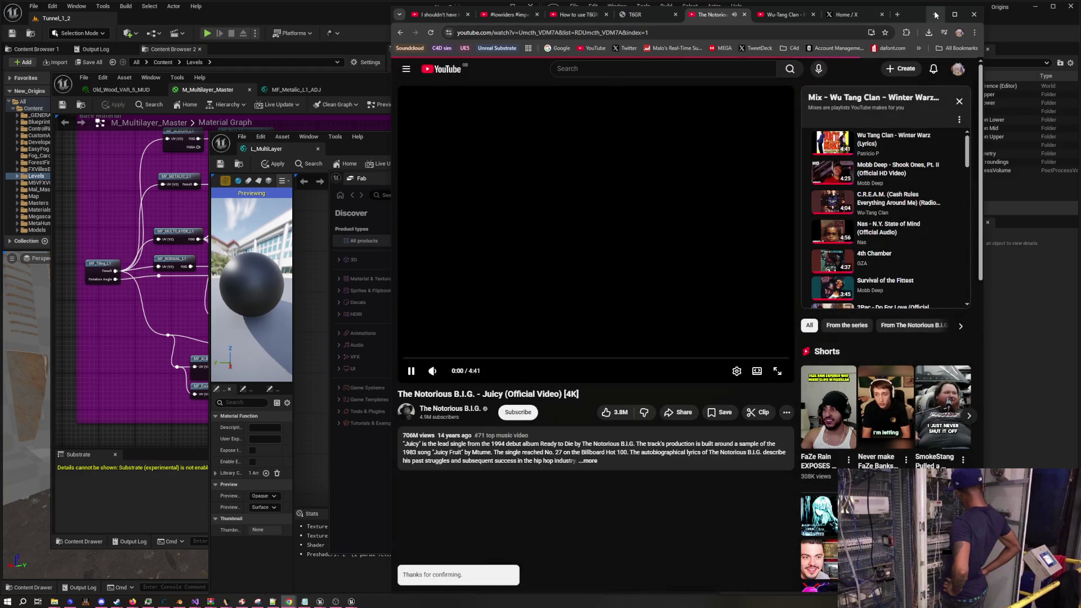
left_click(936, 14)
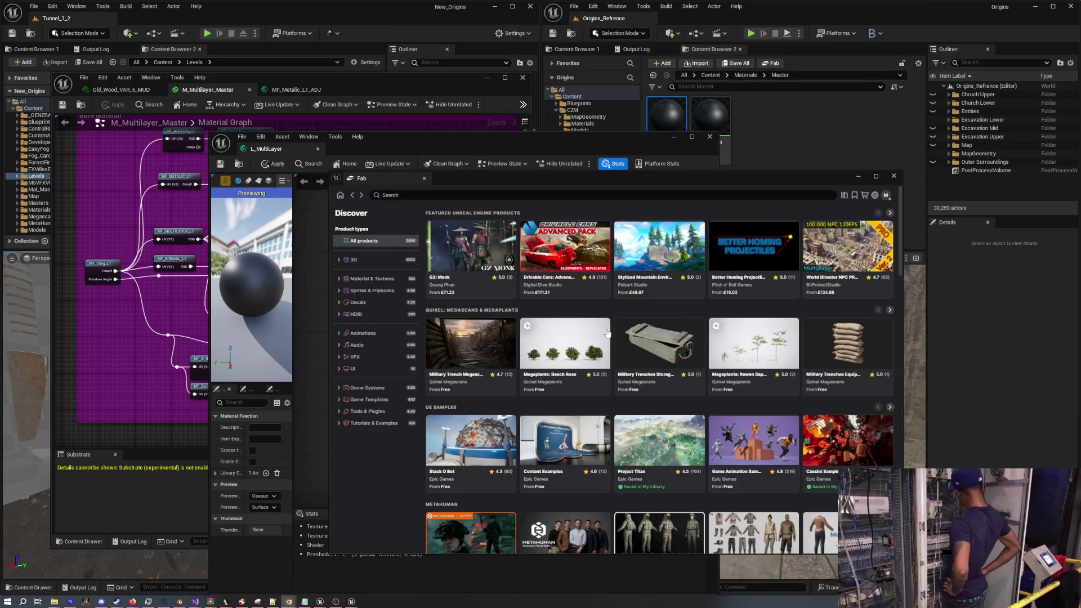
left_click(886, 196)
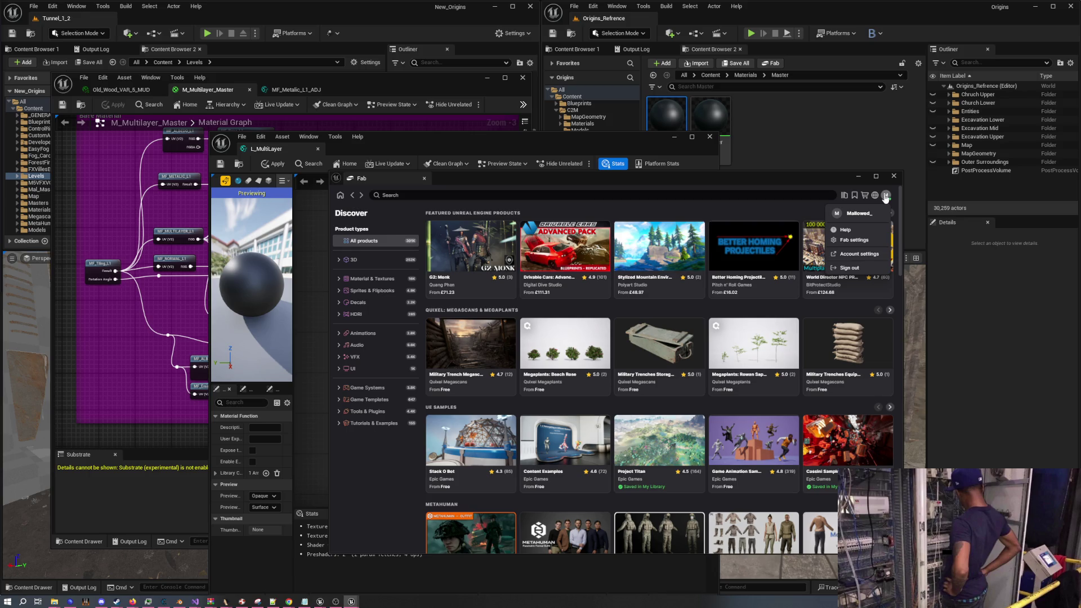
Open My Library in the Fab panel and look over its format and publisher filters
left_click(846, 198)
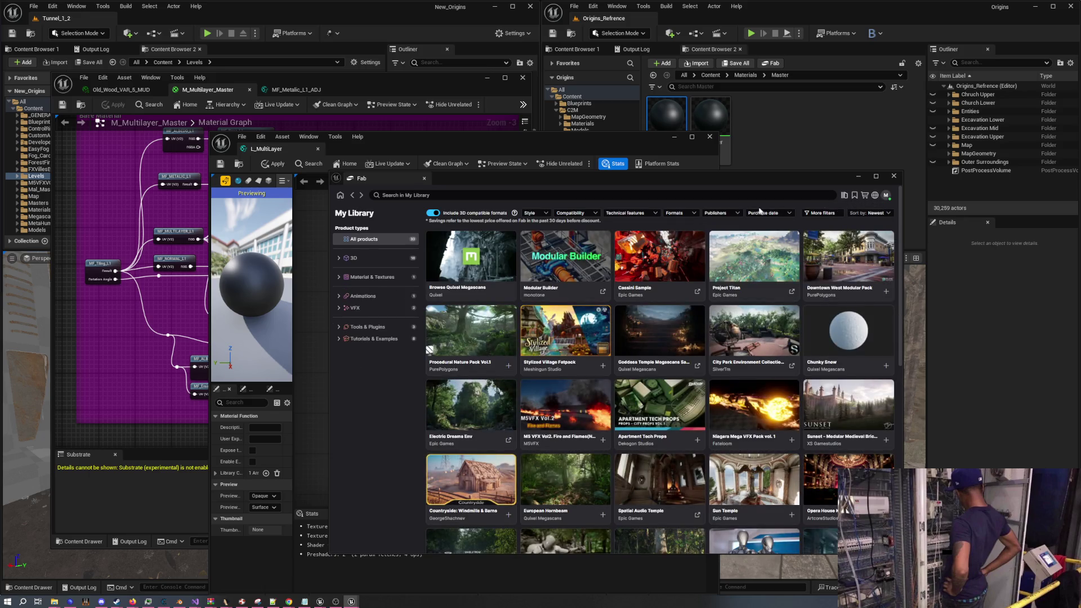
left_click(686, 217)
left_click(708, 212)
Search the library for 'su', clear the search, and open the Quixel Megascans publisher page
left_click(500, 195)
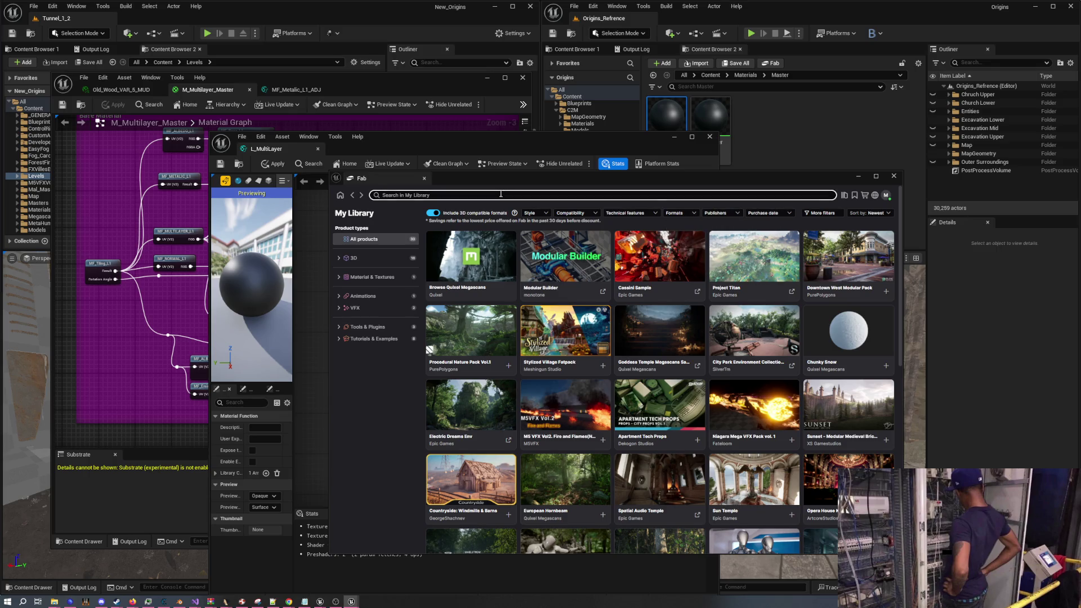
type("surface")
key("Return")
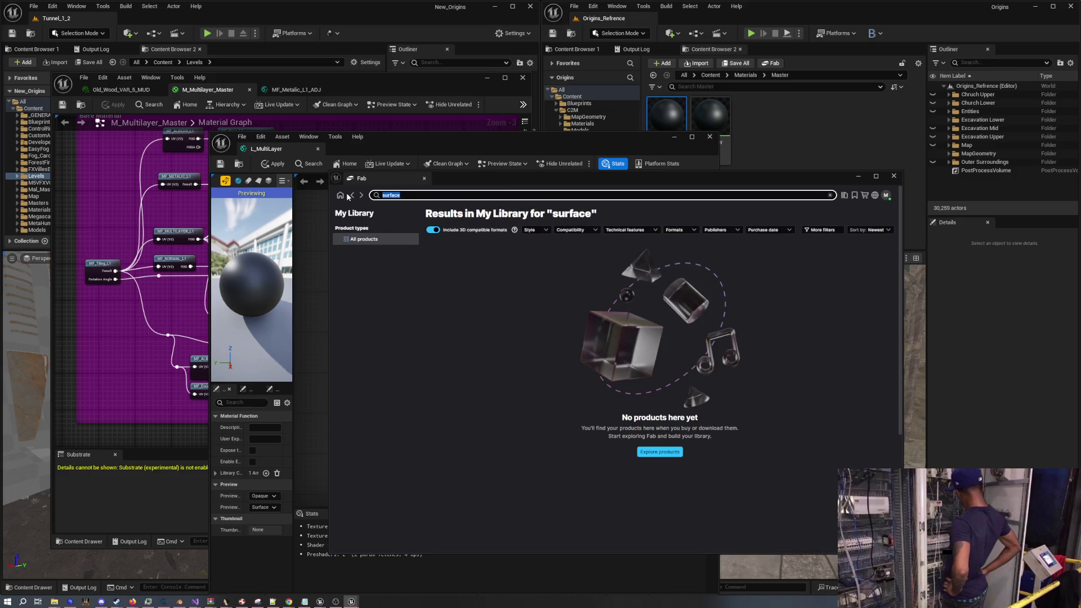
type("#")
key("BackSpace")
left_click(352, 195)
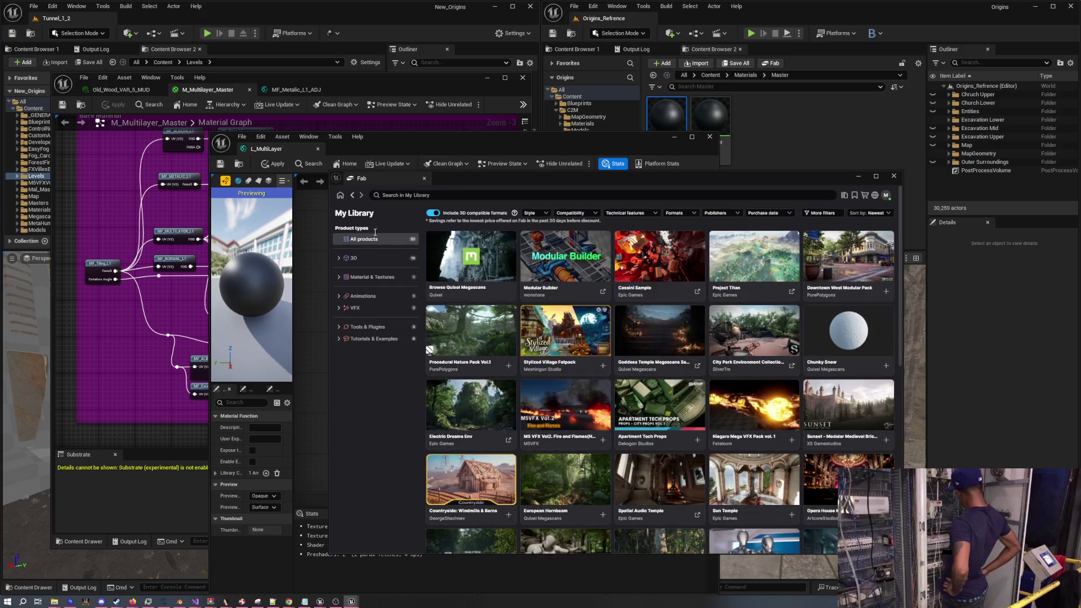
left_click(453, 262)
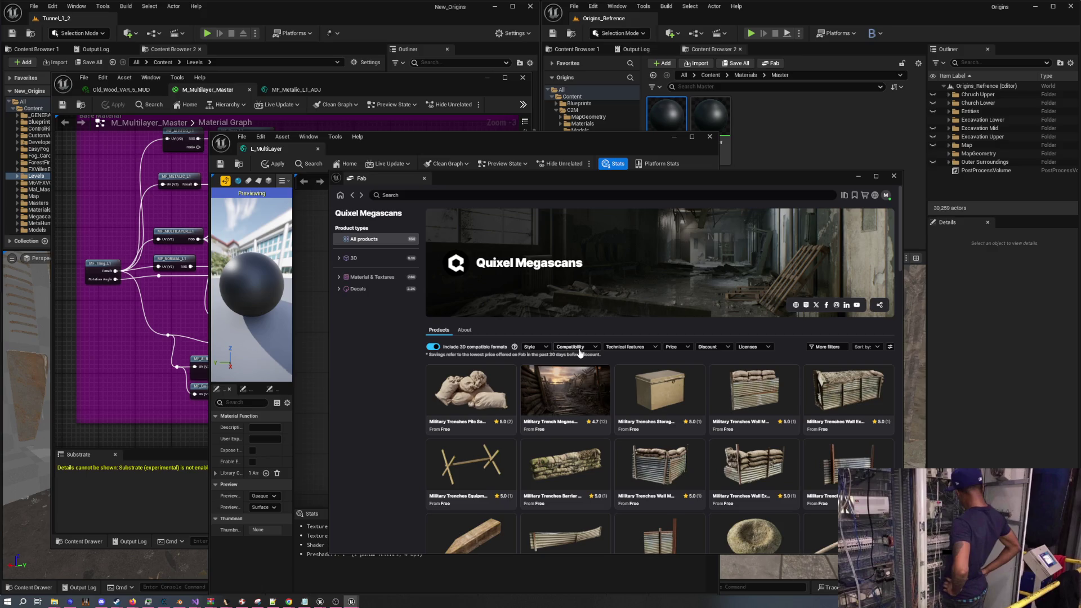
left_click(836, 349)
left_click(831, 365)
left_click(831, 365)
left_click(824, 385)
left_click(866, 347)
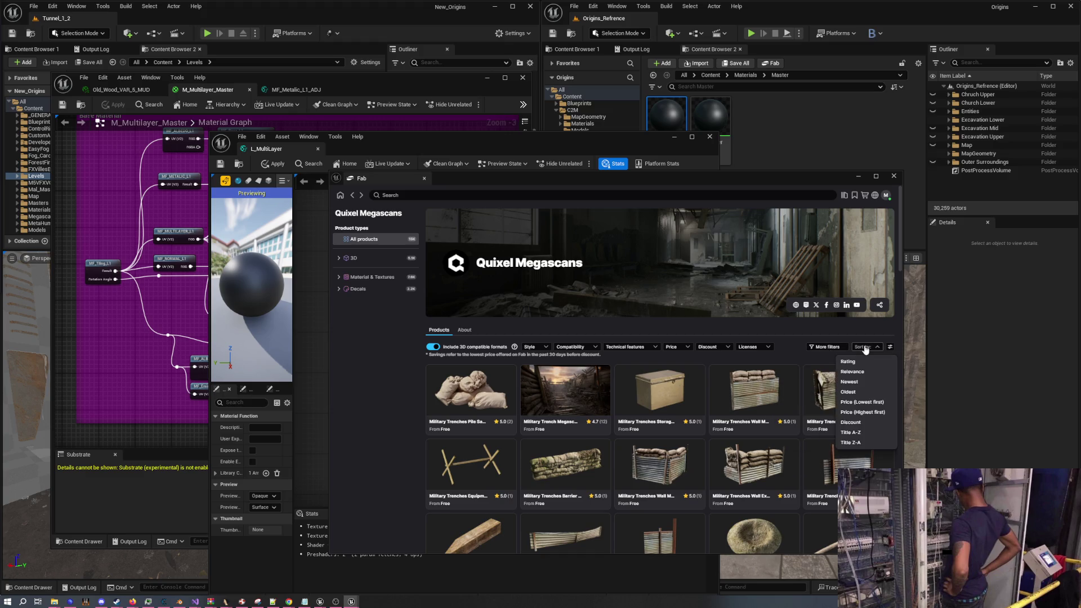
left_click(866, 348)
left_click(890, 348)
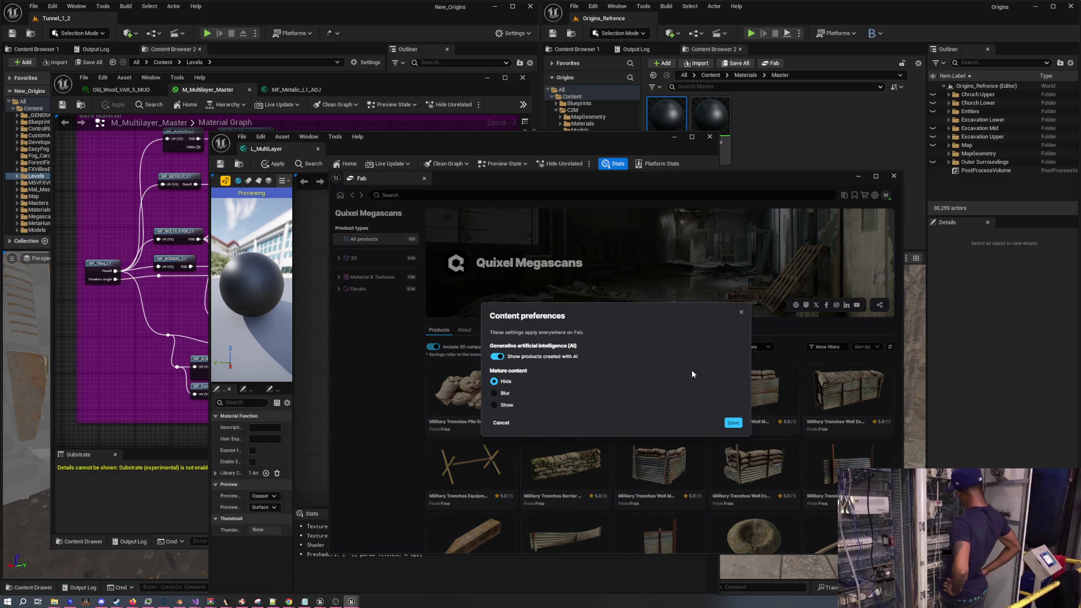
left_click(742, 312)
left_click(722, 348)
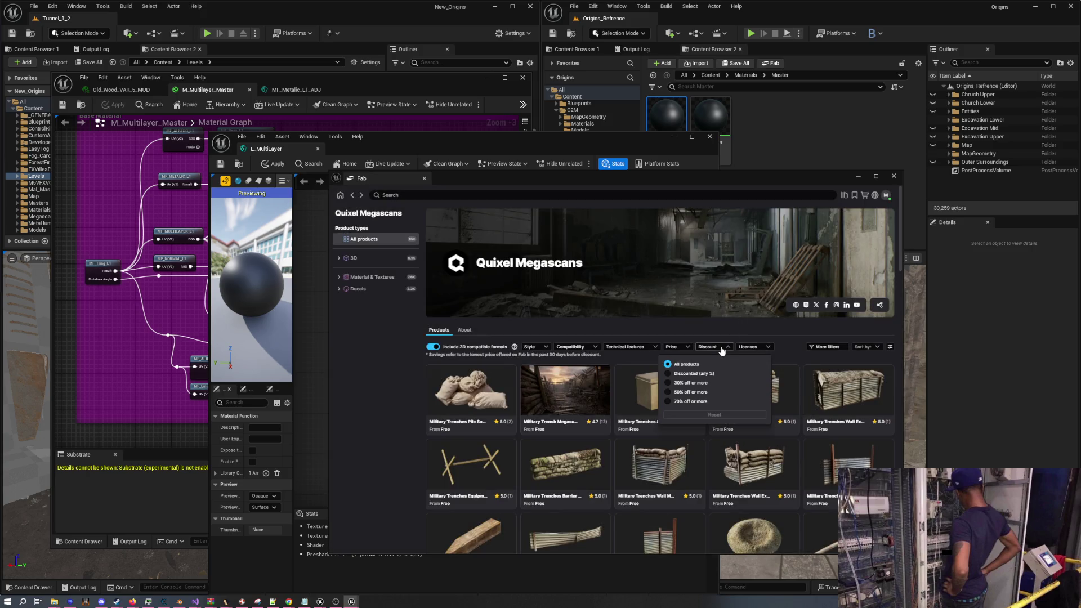
left_click(672, 347)
left_click(631, 347)
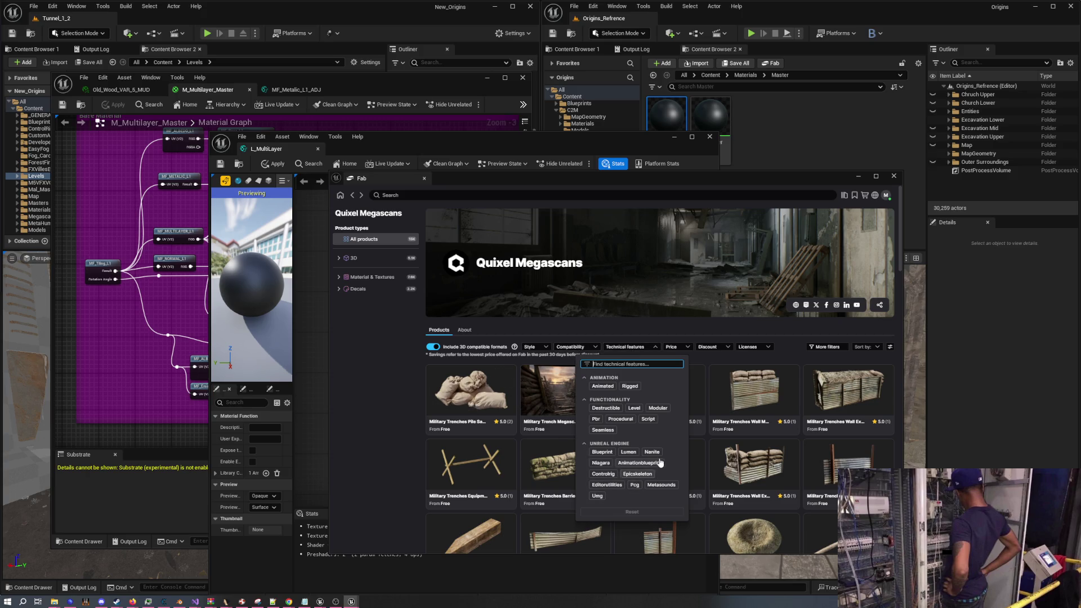
left_click(597, 419)
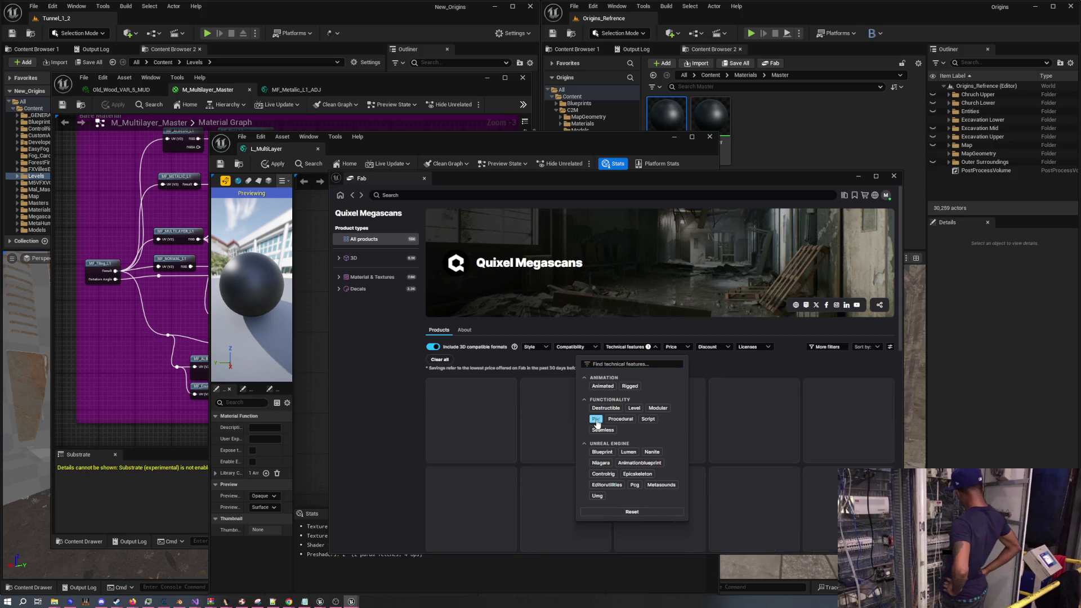
left_click(597, 420)
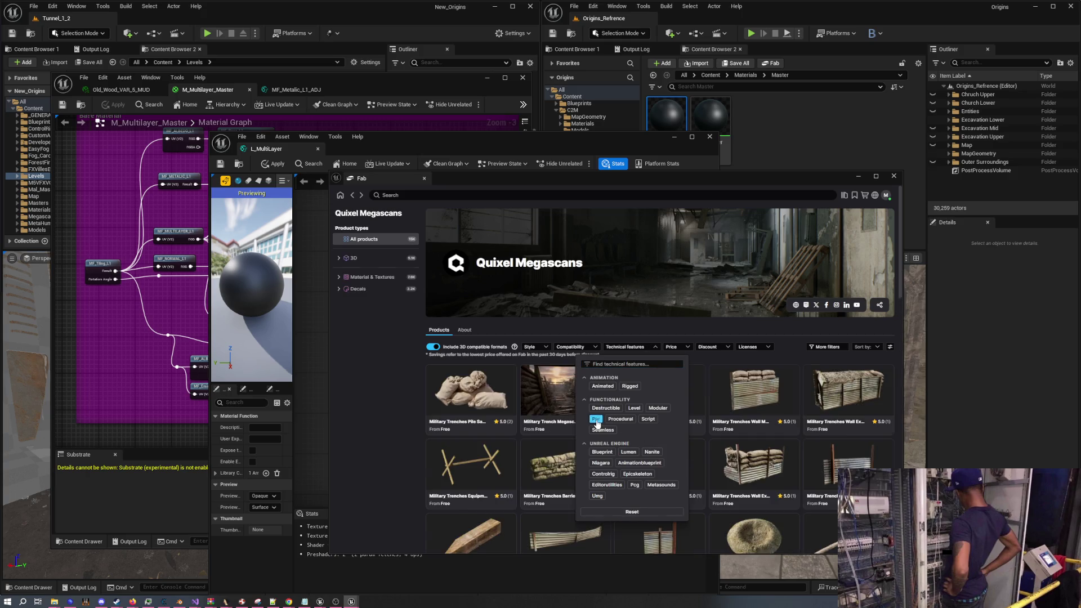
left_click(560, 348)
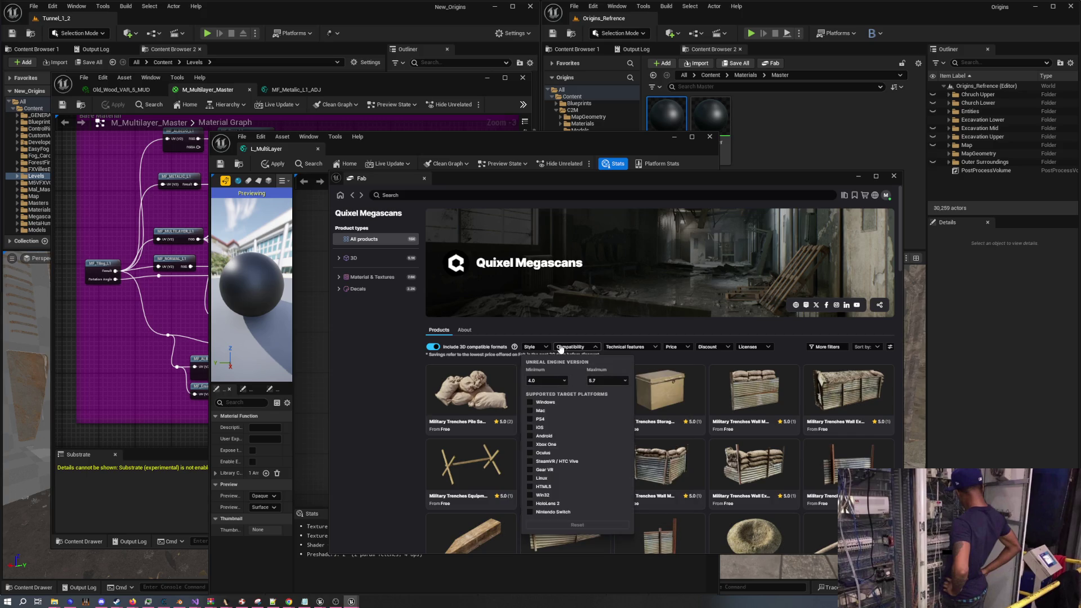
left_click(546, 347)
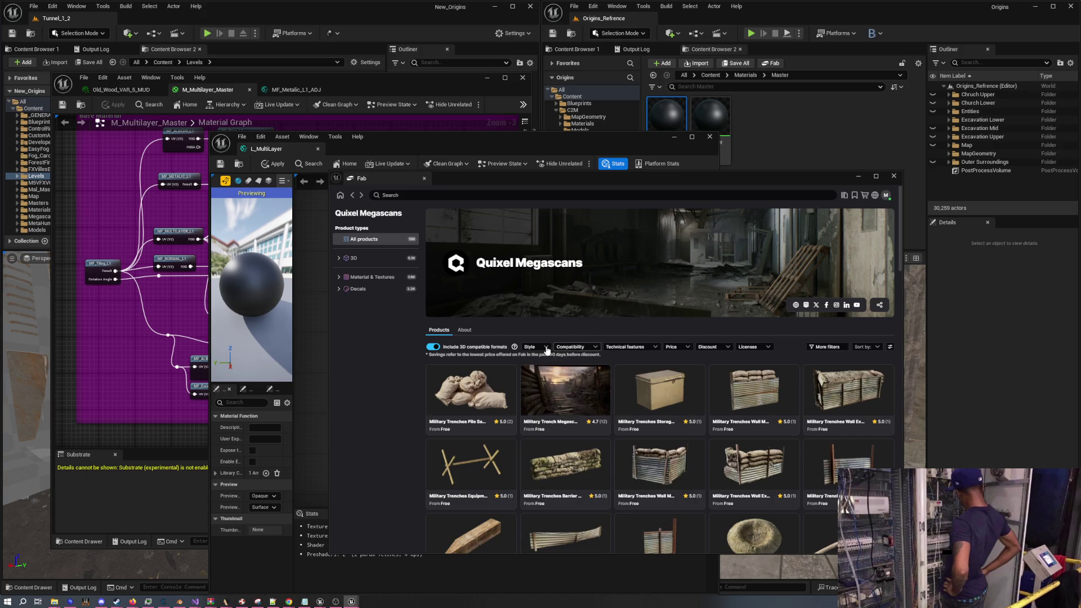
scroll(669, 431, "down", 15)
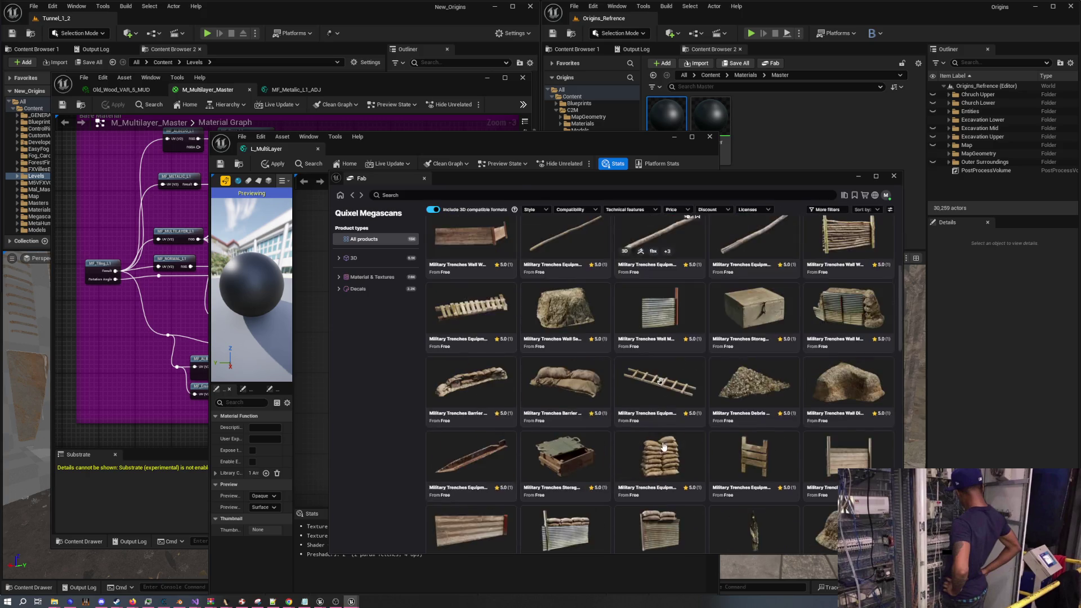
Scroll through the Fab Quixel Megascans listings, past vegetation assets like Grass and Field Poppy
scroll(669, 431, "down", 10)
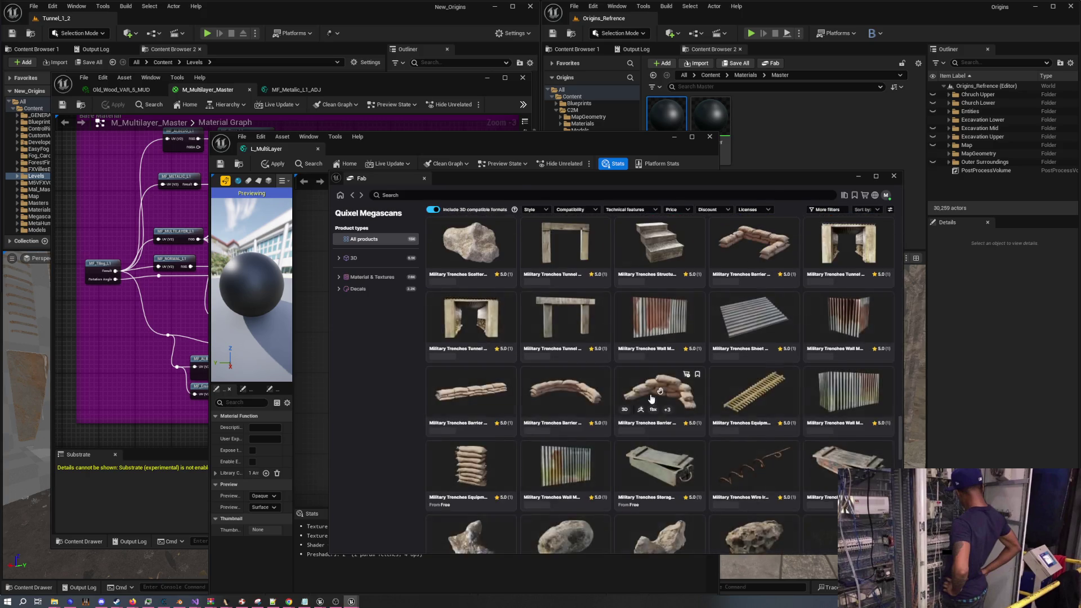
scroll(655, 388, "down", 5)
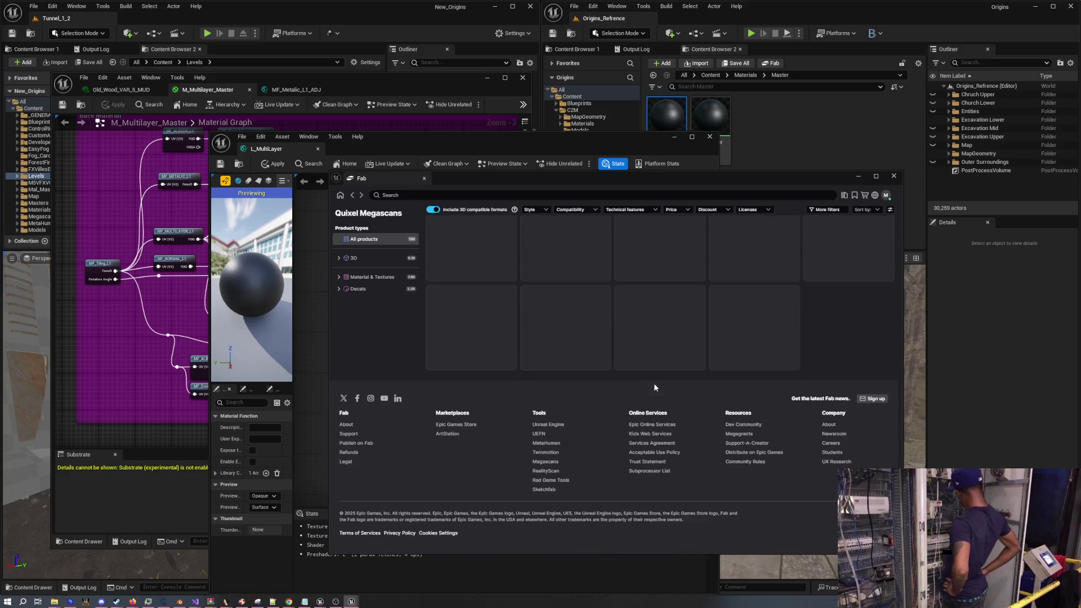
scroll(655, 388, "down", 10)
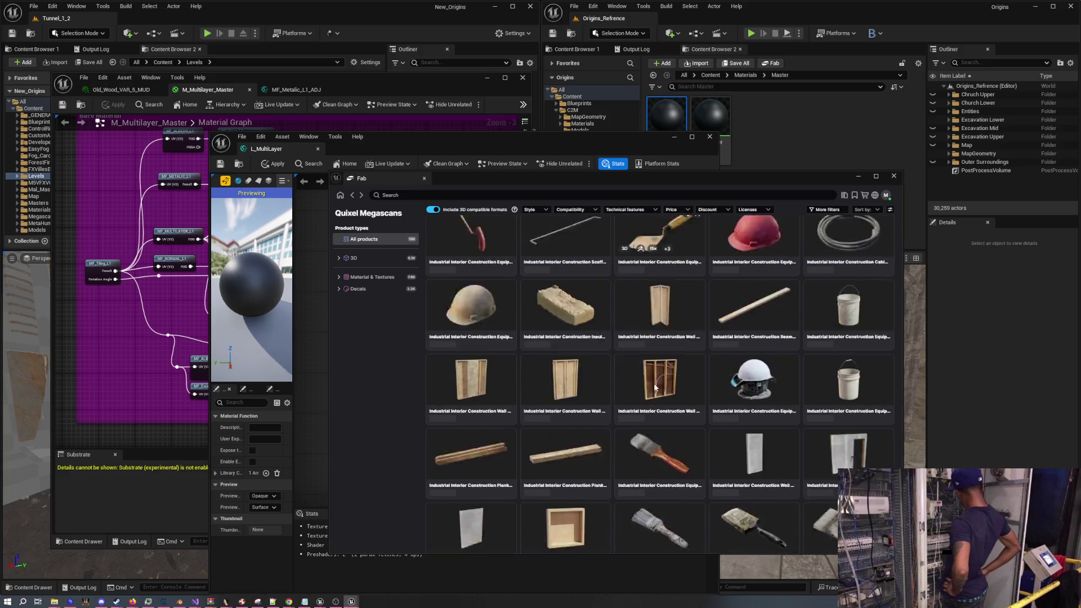
scroll(655, 387, "down", 10)
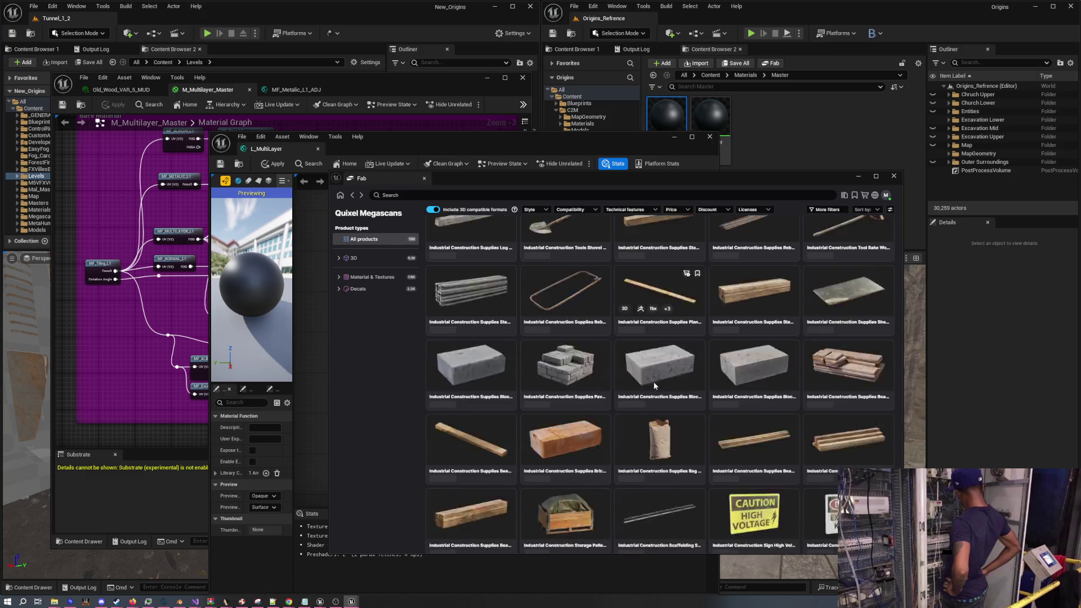
scroll(651, 397, "down", 10)
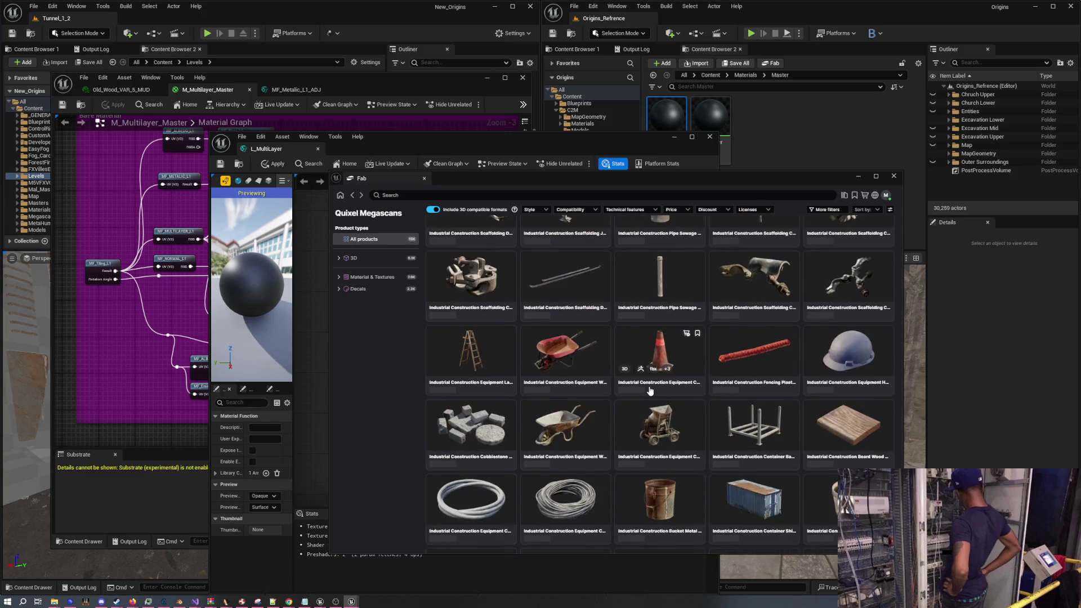
scroll(648, 392, "down", 10)
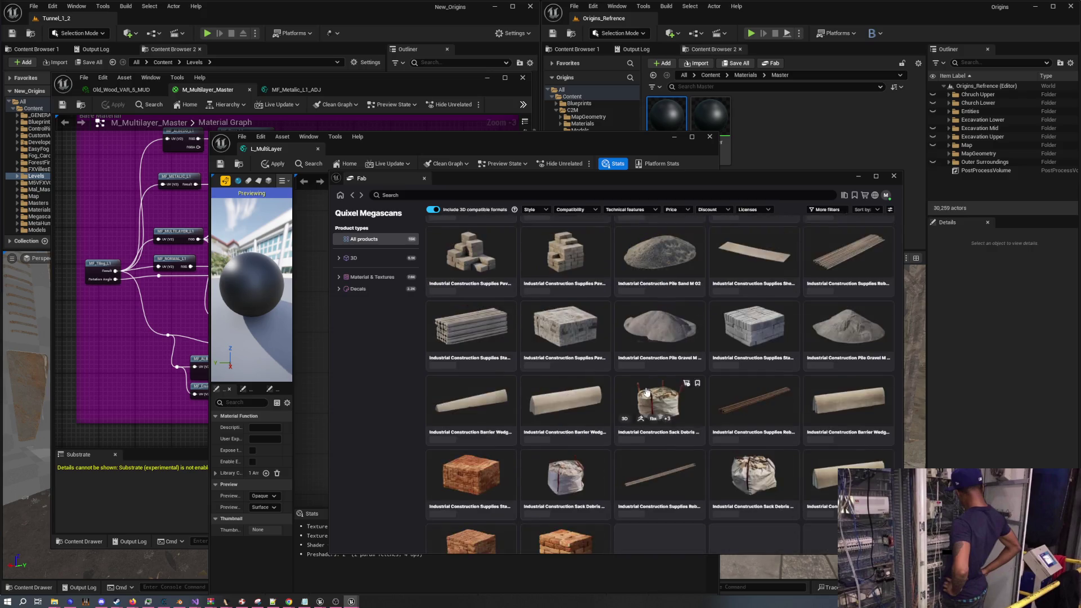
scroll(646, 392, "down", 10)
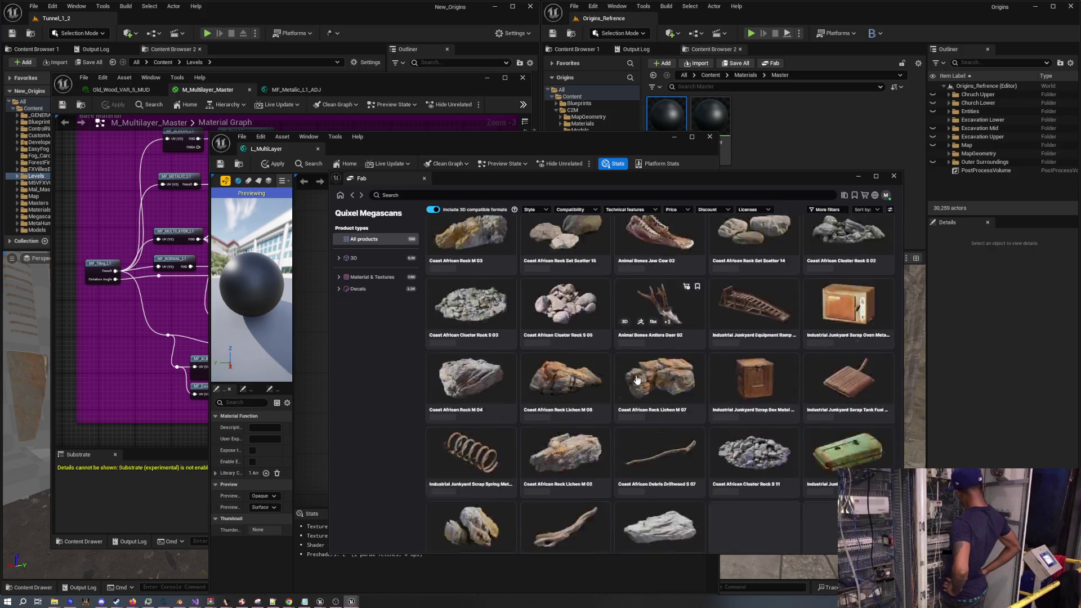
scroll(639, 387, "down", 10)
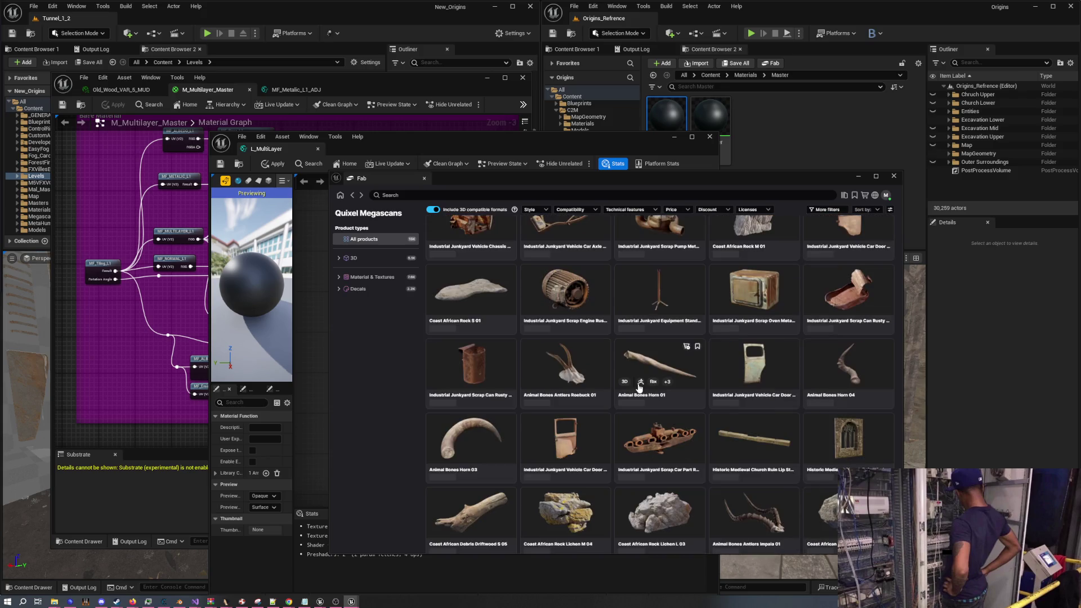
scroll(639, 387, "down", 10)
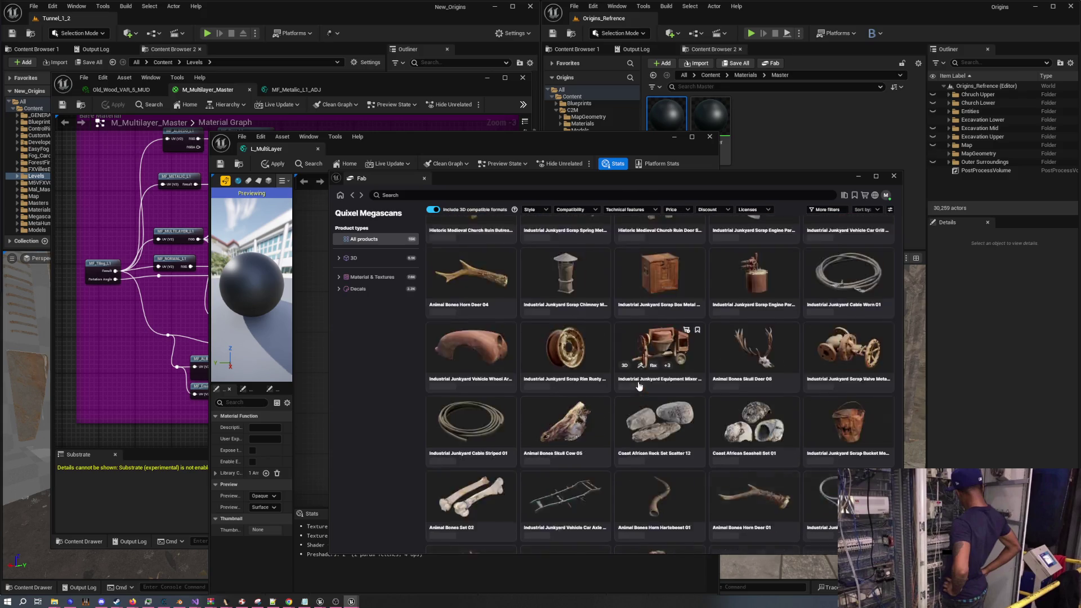
scroll(639, 383, "down", 10)
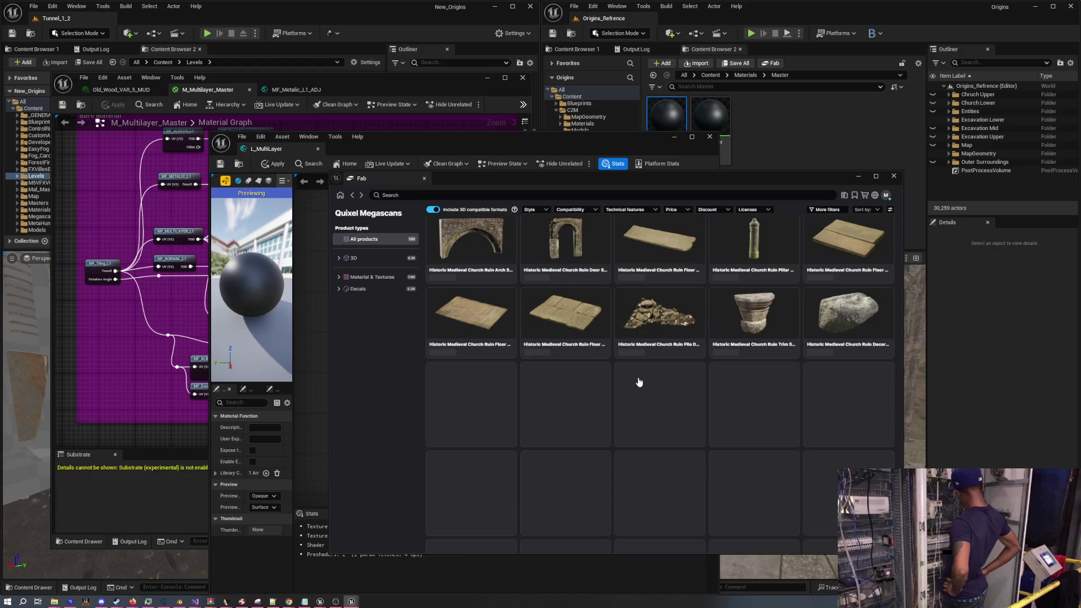
scroll(639, 383, "down", 10)
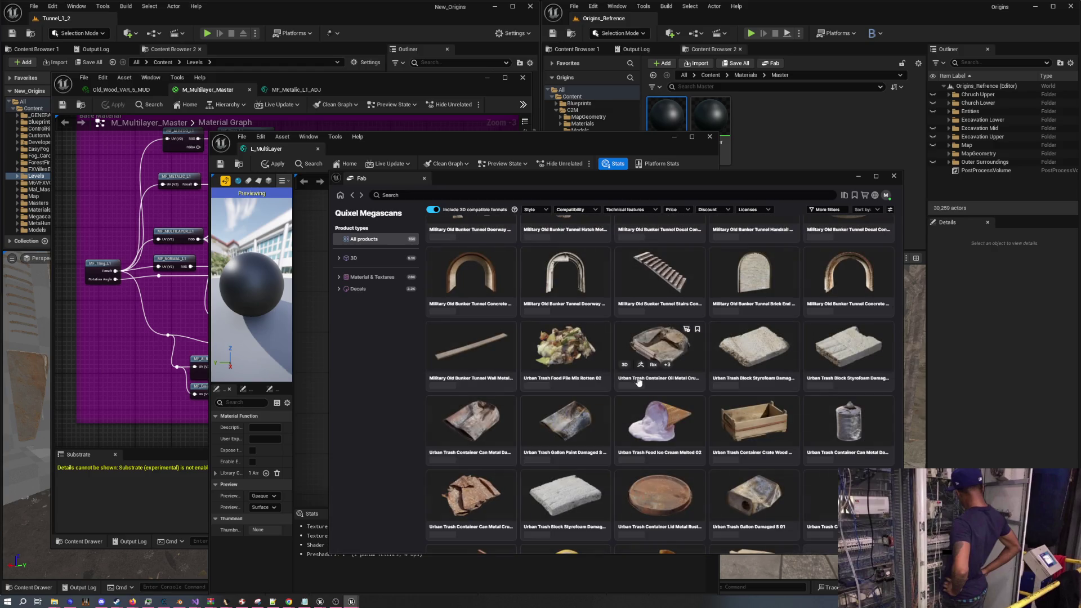
scroll(660, 383, "down", 10)
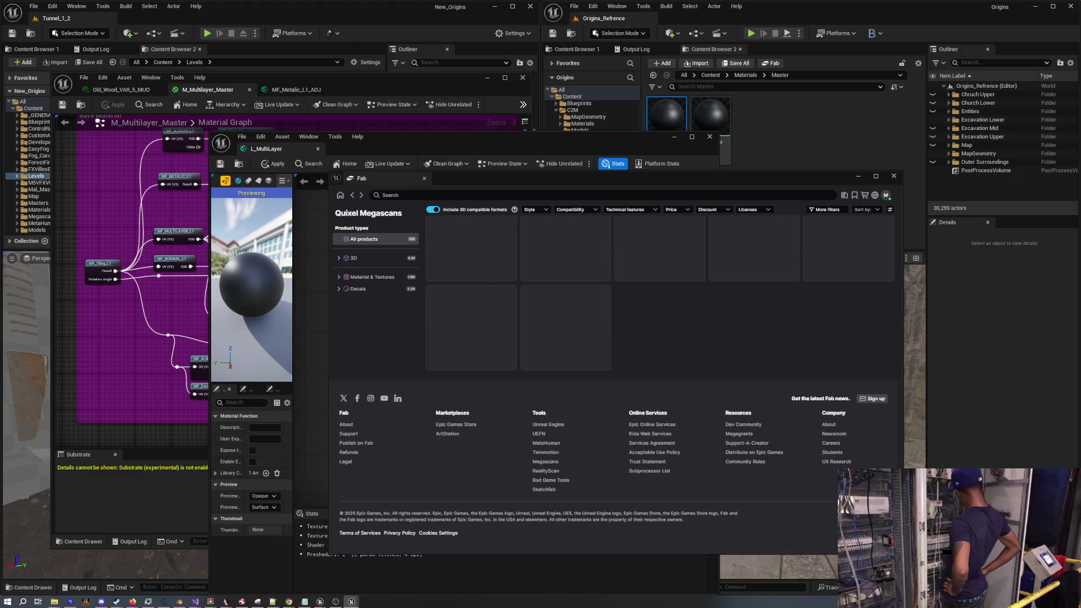
scroll(660, 383, "up", 10)
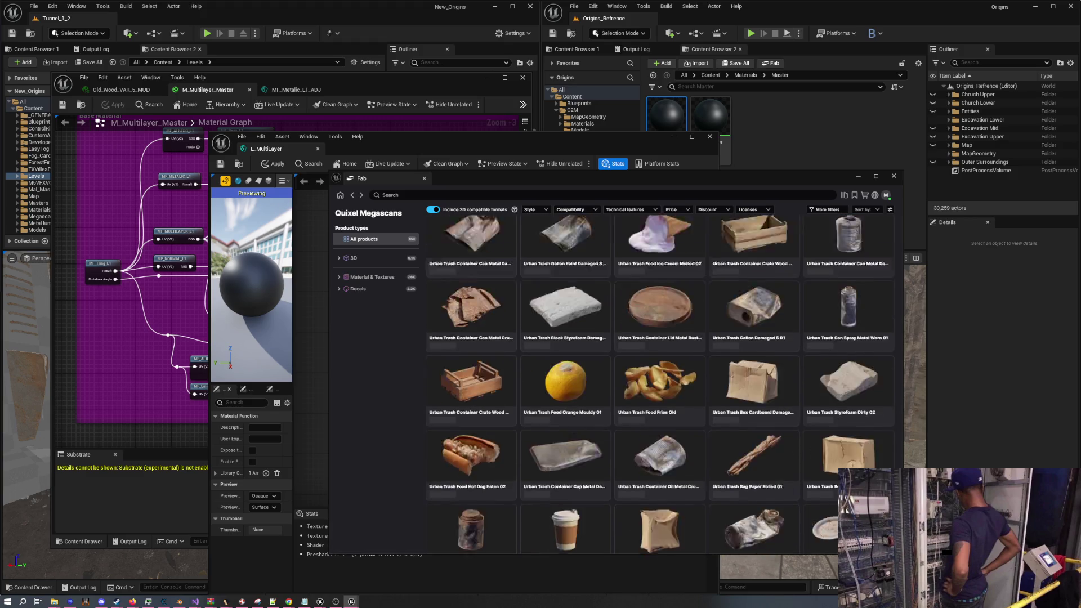
scroll(660, 383, "down", 10)
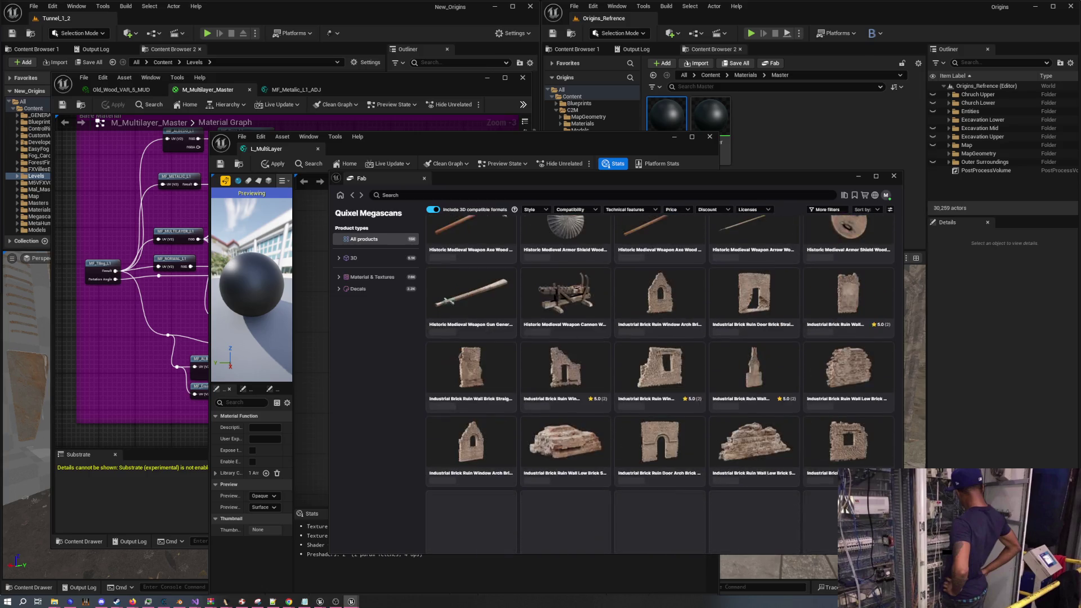
scroll(819, 442, "up", 10)
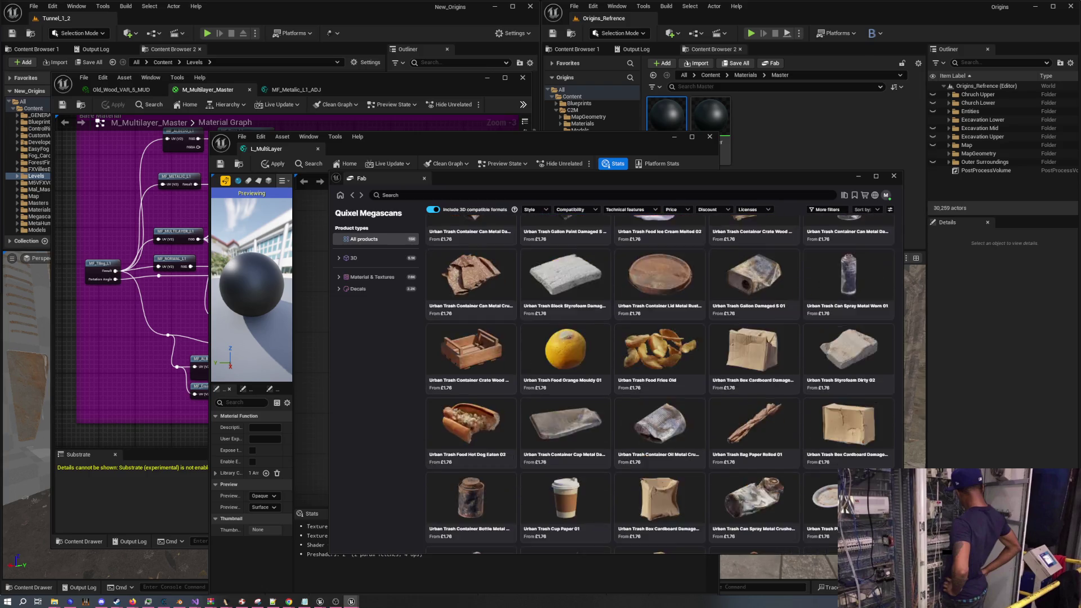
scroll(819, 442, "down", 10)
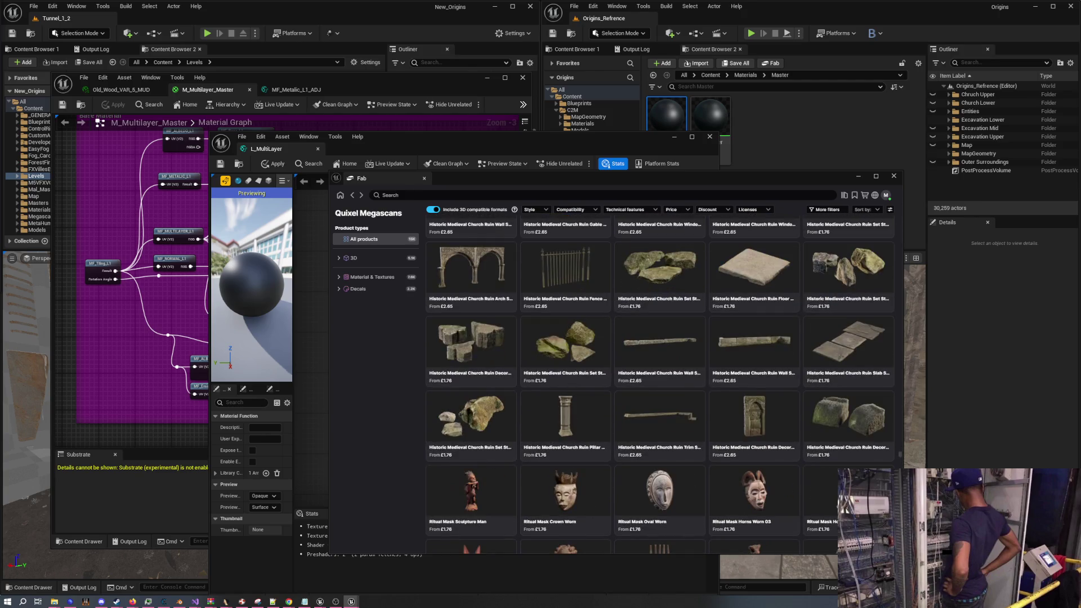
scroll(901, 465, "down", 10)
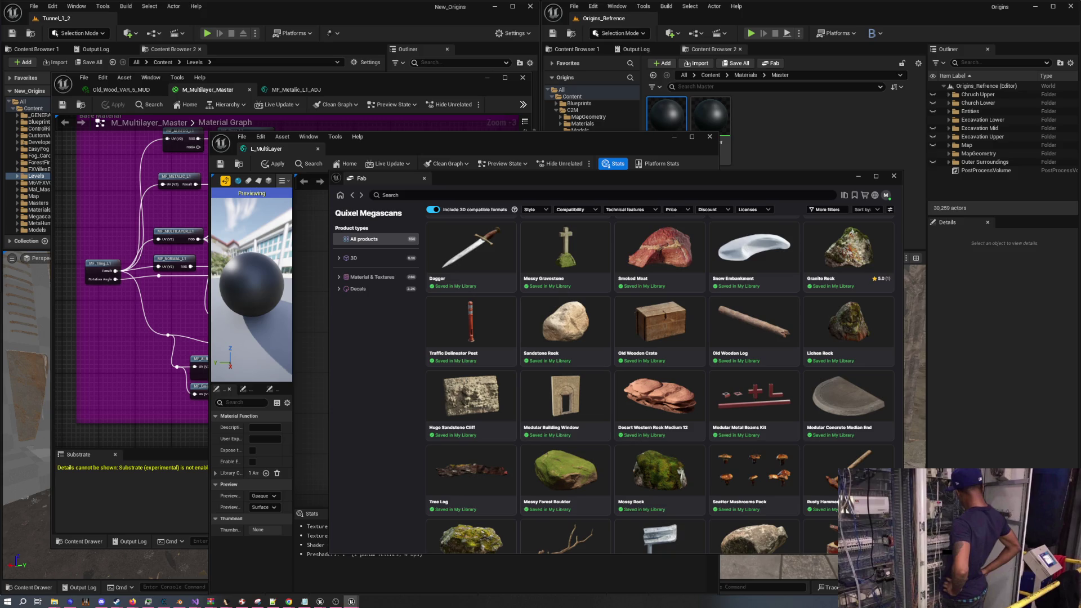
scroll(659, 366, "down", 10)
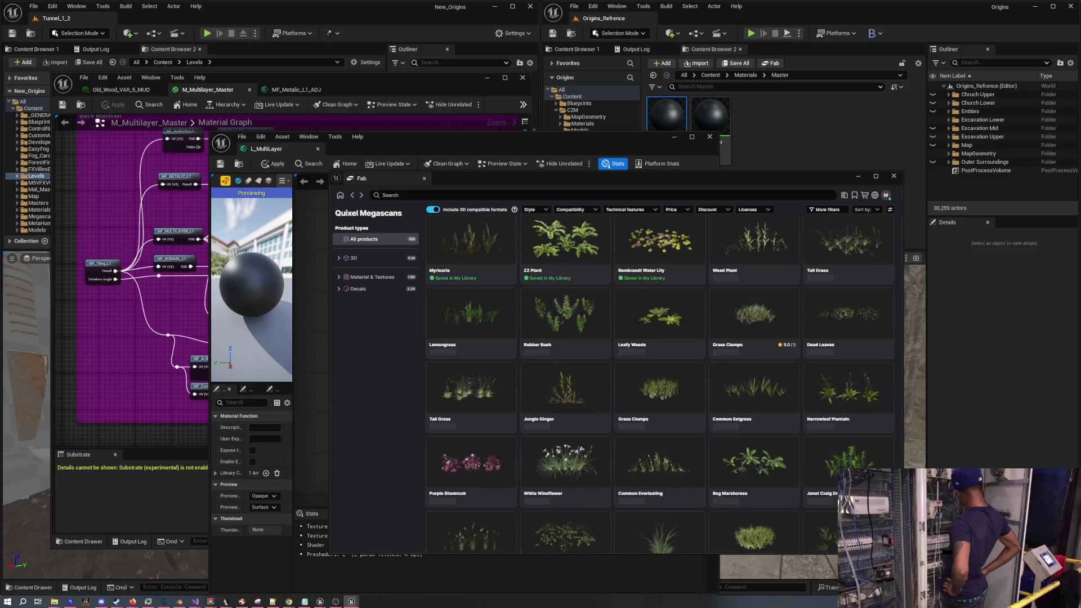
scroll(658, 383, "up", 3)
scroll(661, 389, "down", 5)
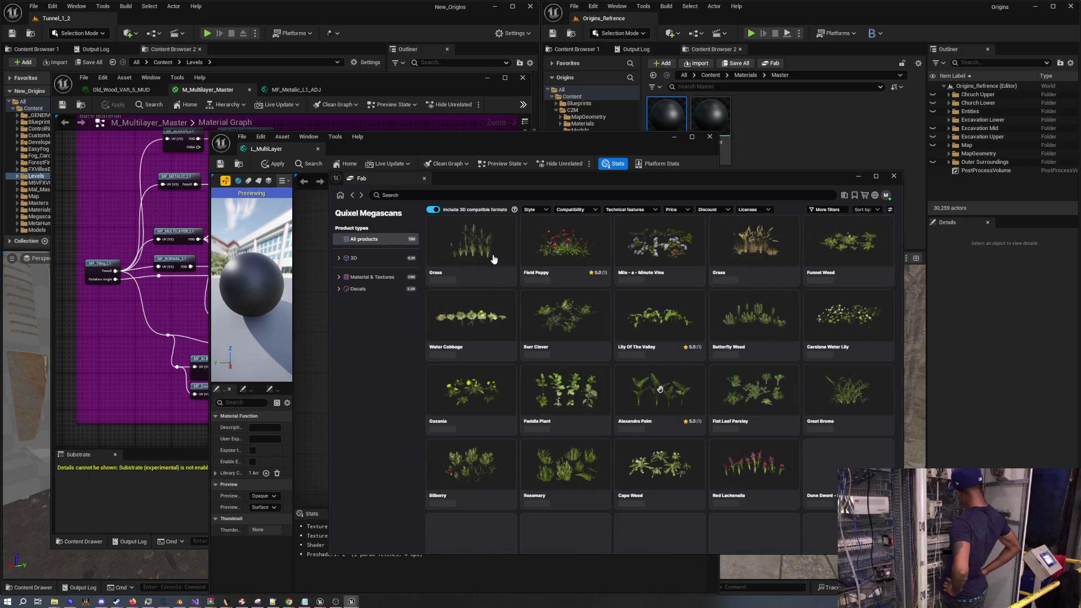
left_click(465, 196)
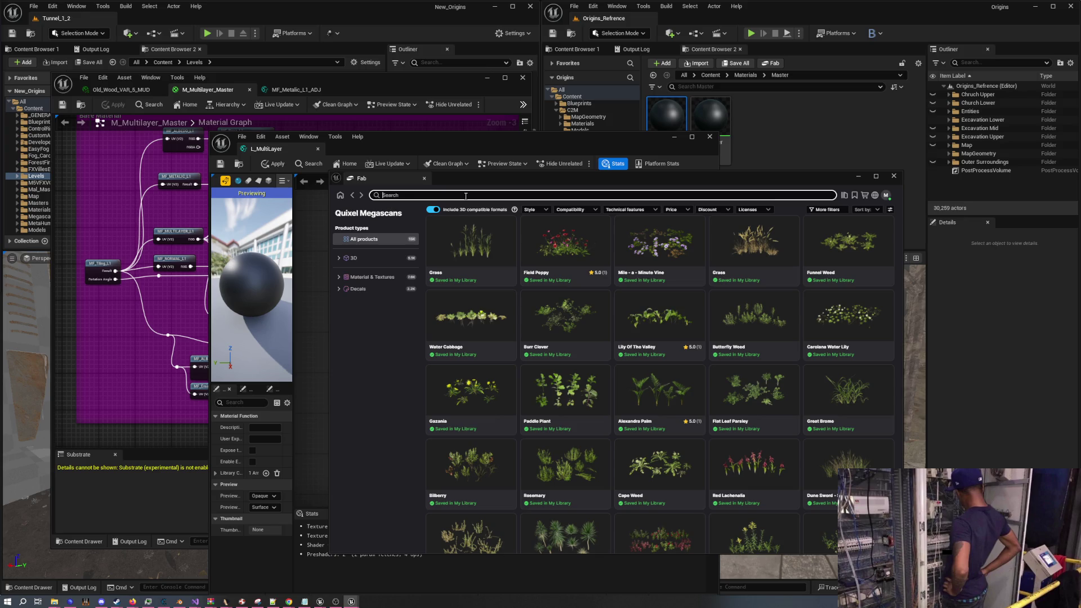
Replace the 'gr' query with 'sur' to list Megascans surfaces like Concrete Surface and Stone Surface
type("gras")
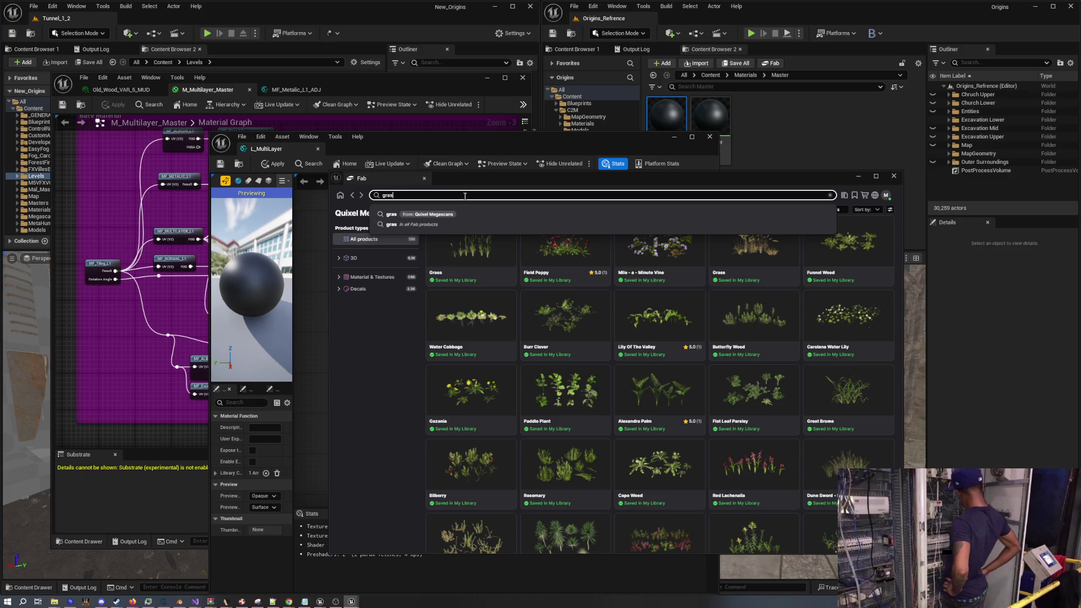
key("Escape")
type("sur")
left_click(451, 215)
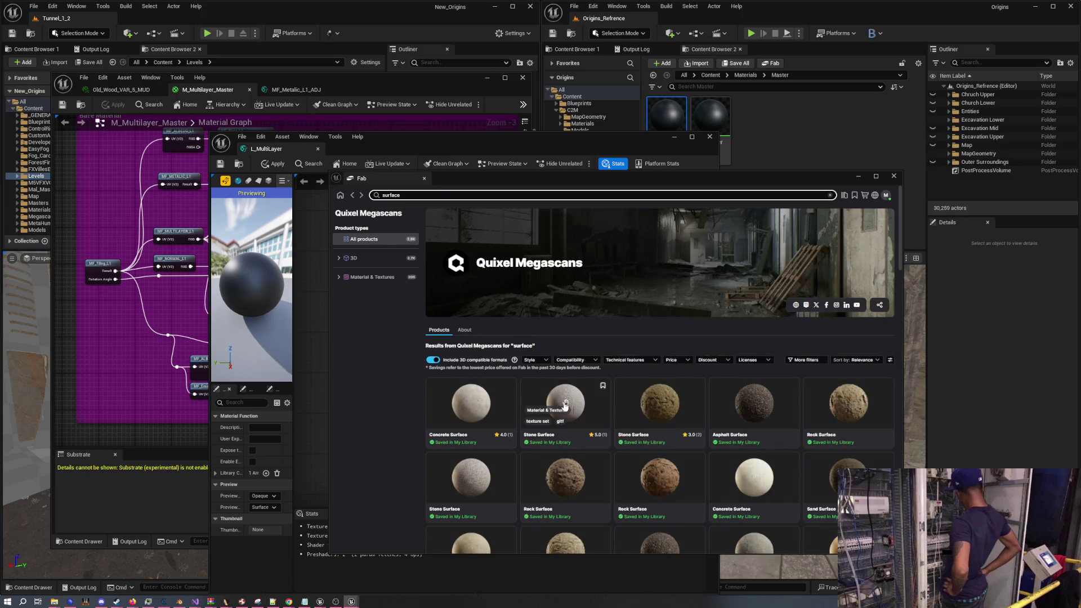
scroll(584, 401, "down", 3)
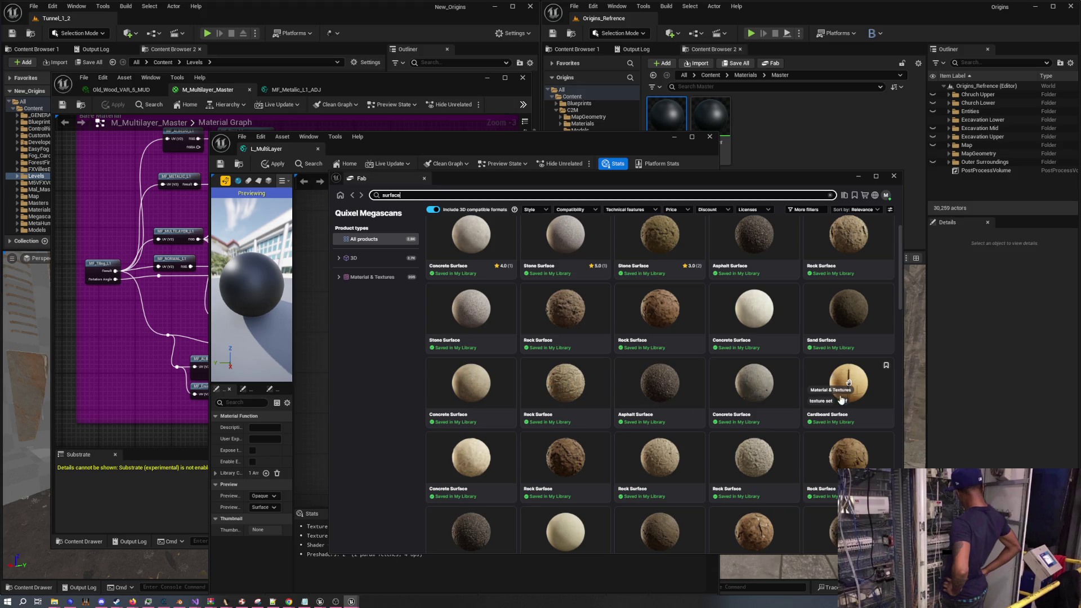
Open the Concrete Surface product, choose High quality, and add it to the project
left_click(774, 384)
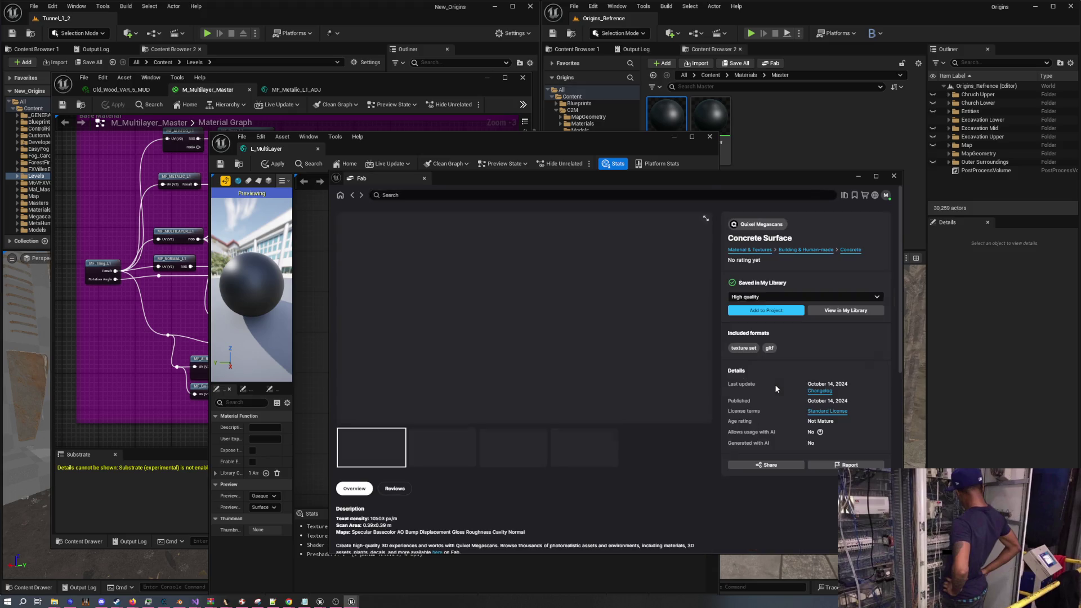
left_click(772, 297)
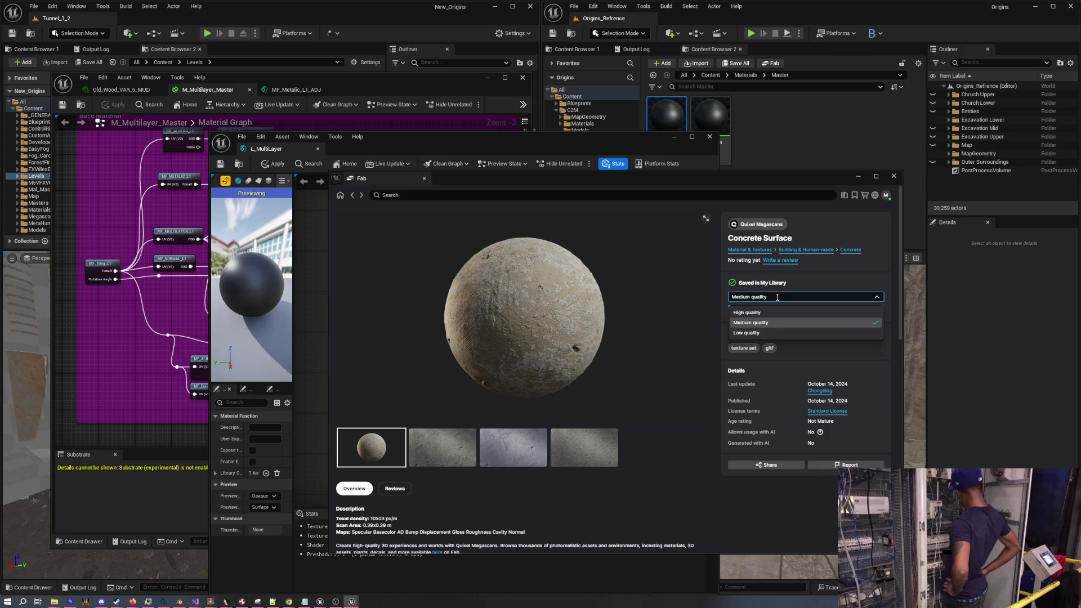
left_click(761, 314)
left_click(787, 313)
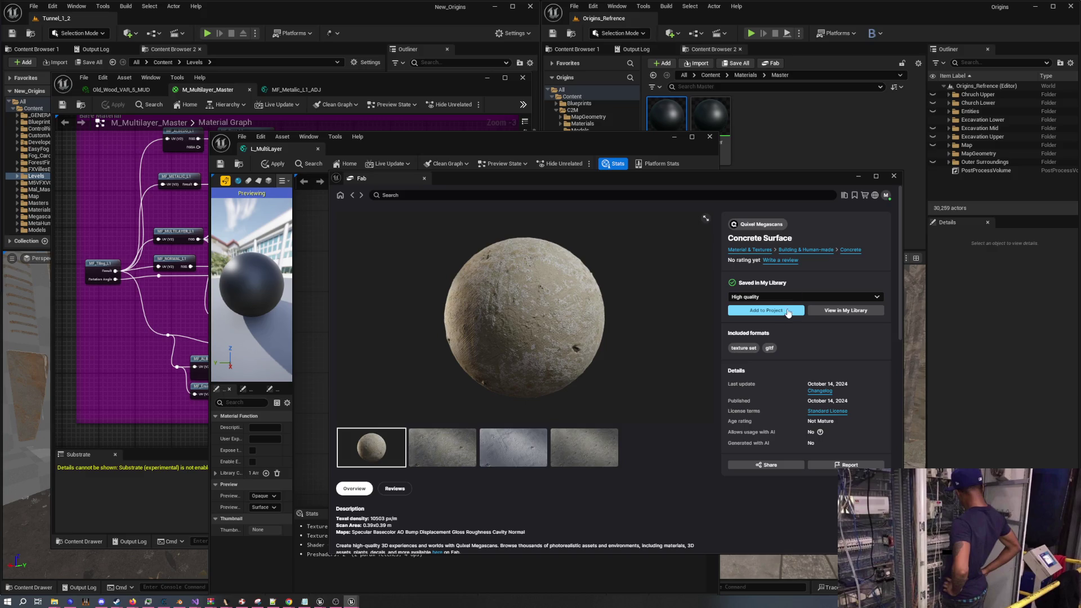
Minimize Fab and open MI_sbqkwap0 from the Concrete_Surface Materials folder
left_click(858, 176)
left_click_drag(594, 143, 419, 91)
double_click(666, 115)
left_click(674, 125)
double_click(674, 125)
double_click(679, 124)
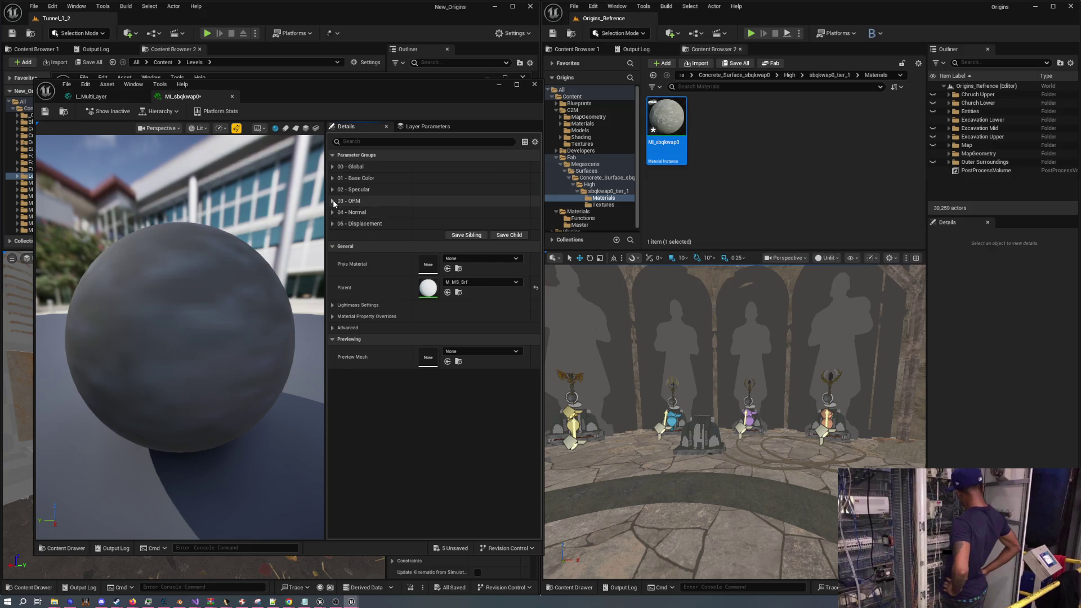
Expand and collapse the 01 - Base Color and 03 - ORM groups, then open parent M_MS_Srf
left_click(332, 201)
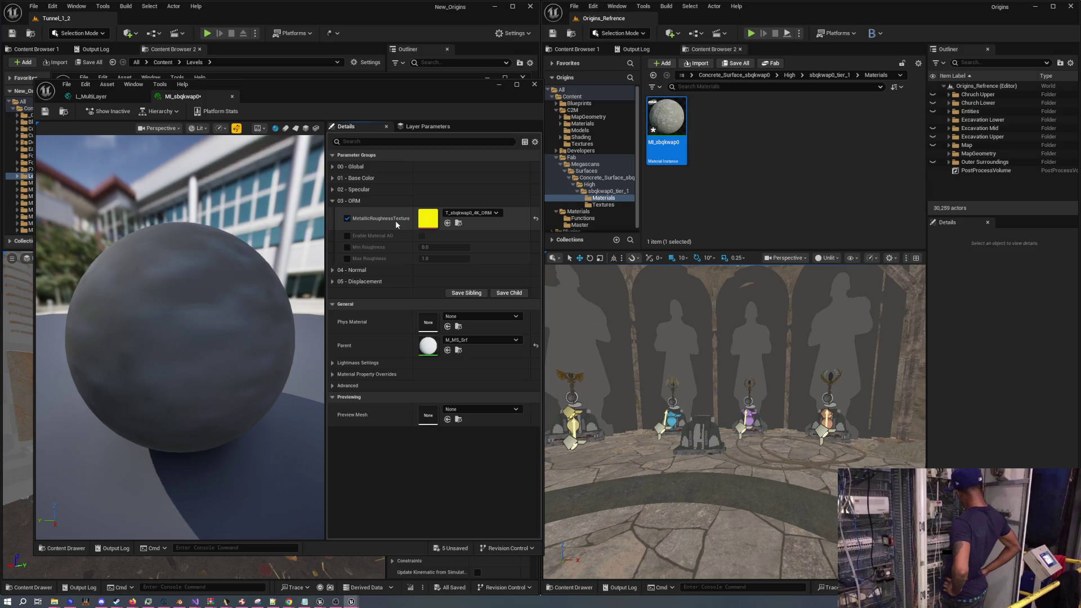
left_click(332, 179)
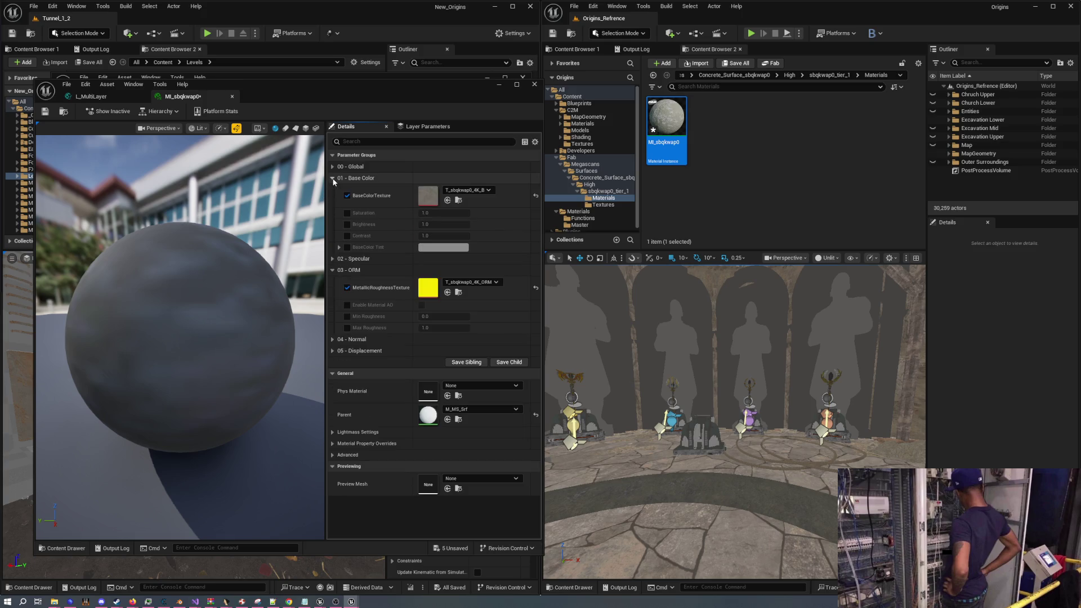
left_click(333, 179)
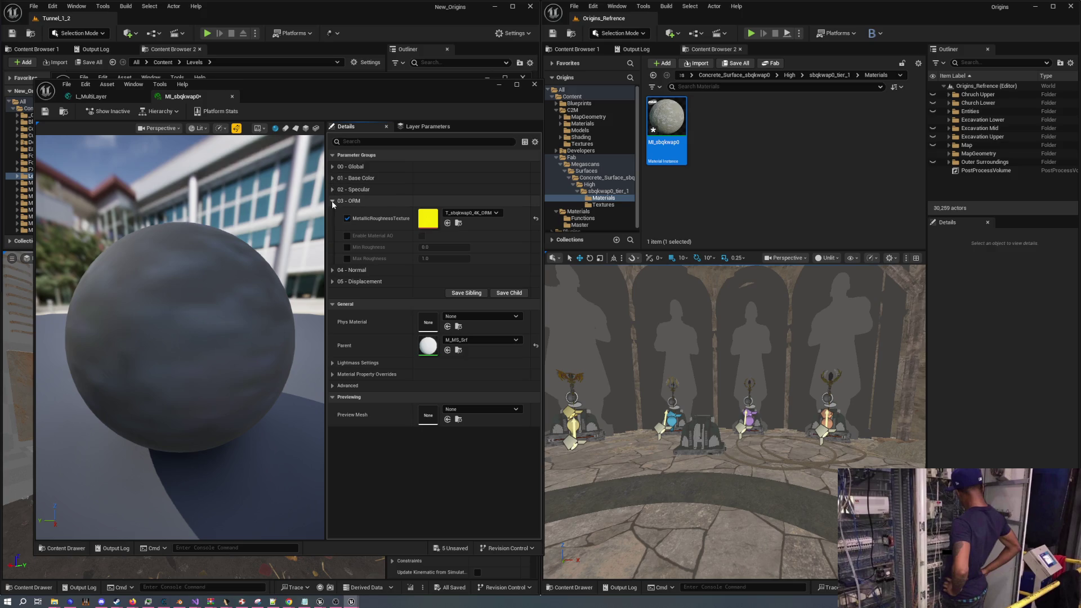
left_click(333, 201)
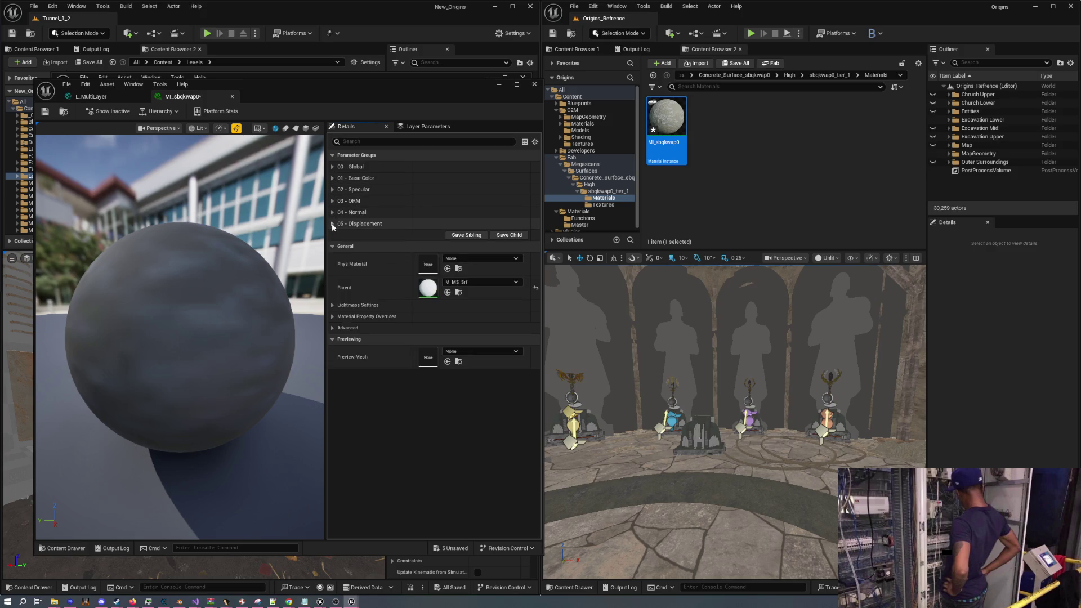
double_click(430, 287)
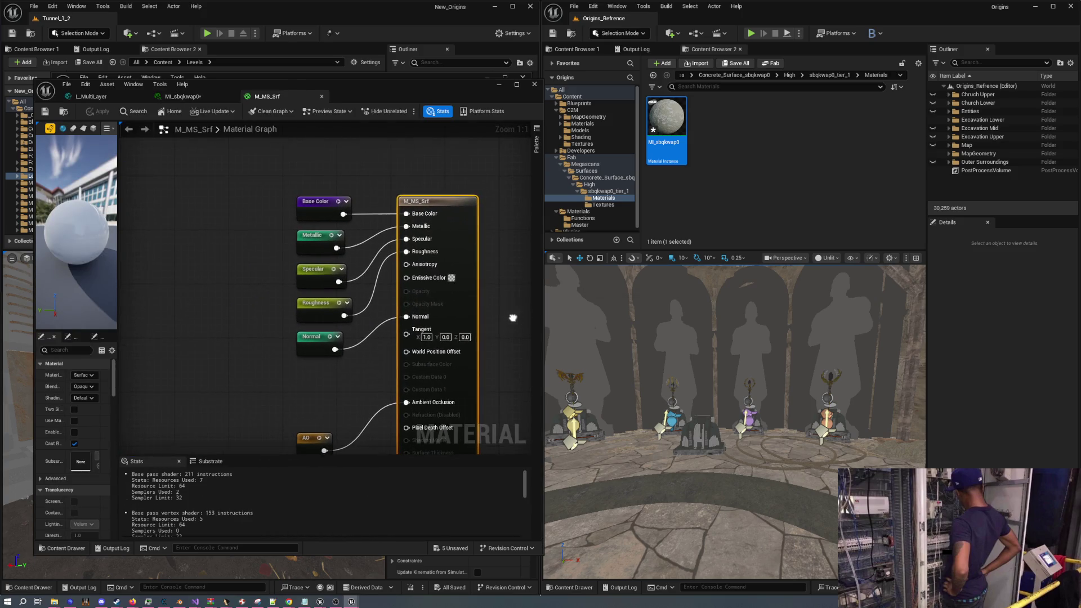
Zoom and pan the M_MS_Srf graph to centre its comment groups
scroll(272, 294, "down", 2)
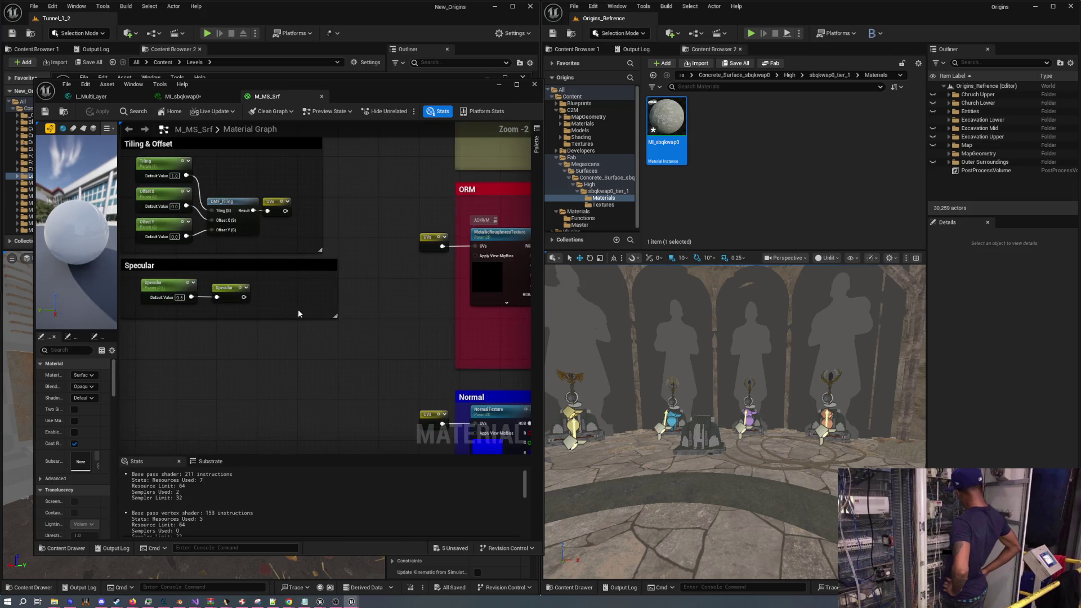
scroll(532, 339, "down", 3)
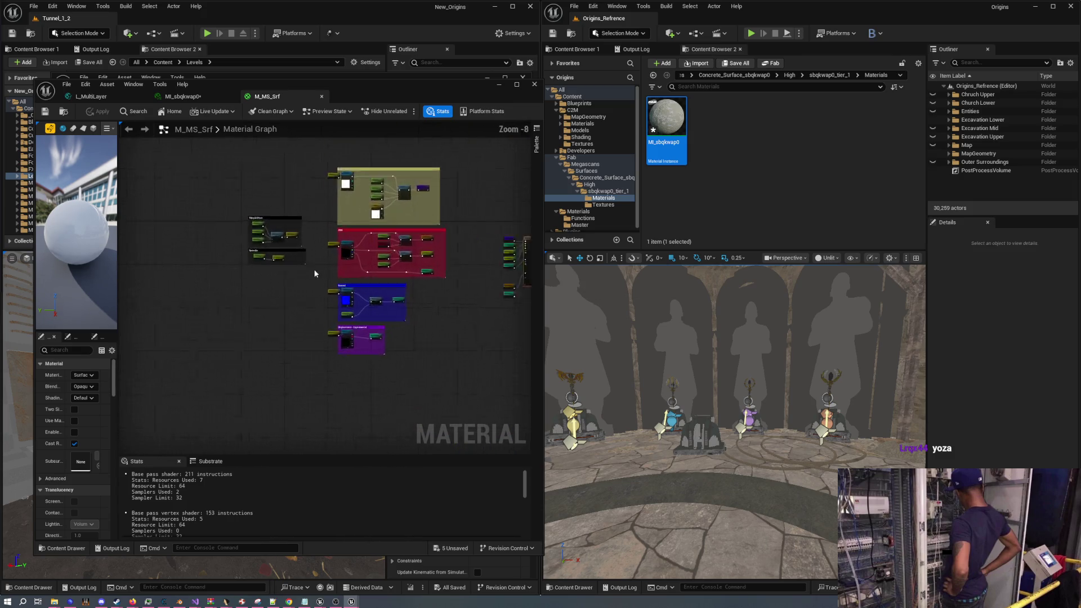
scroll(307, 270, "up", 2)
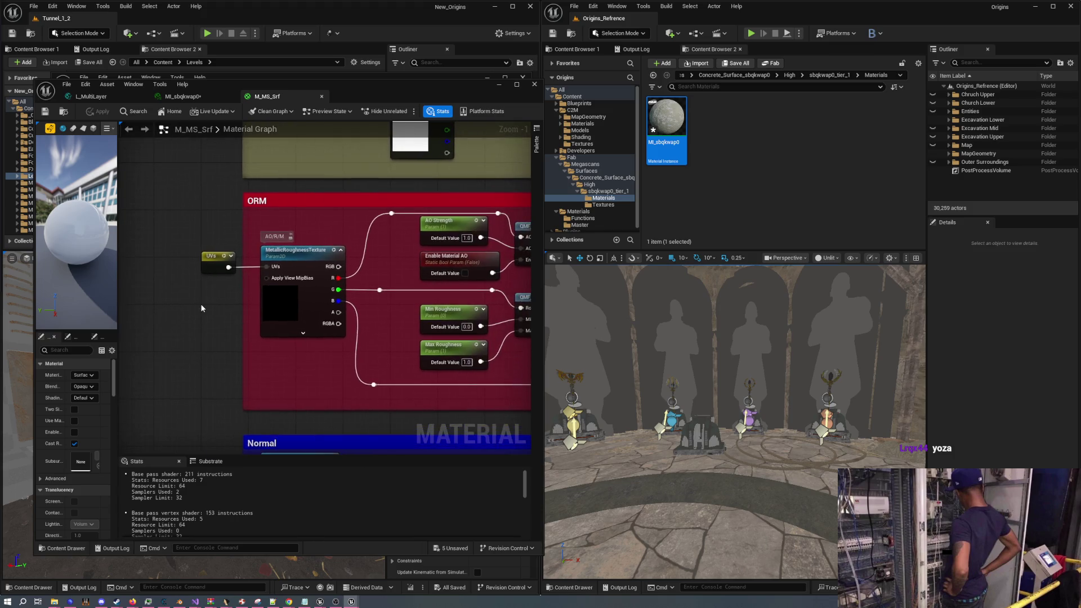
scroll(280, 314, "up", 1)
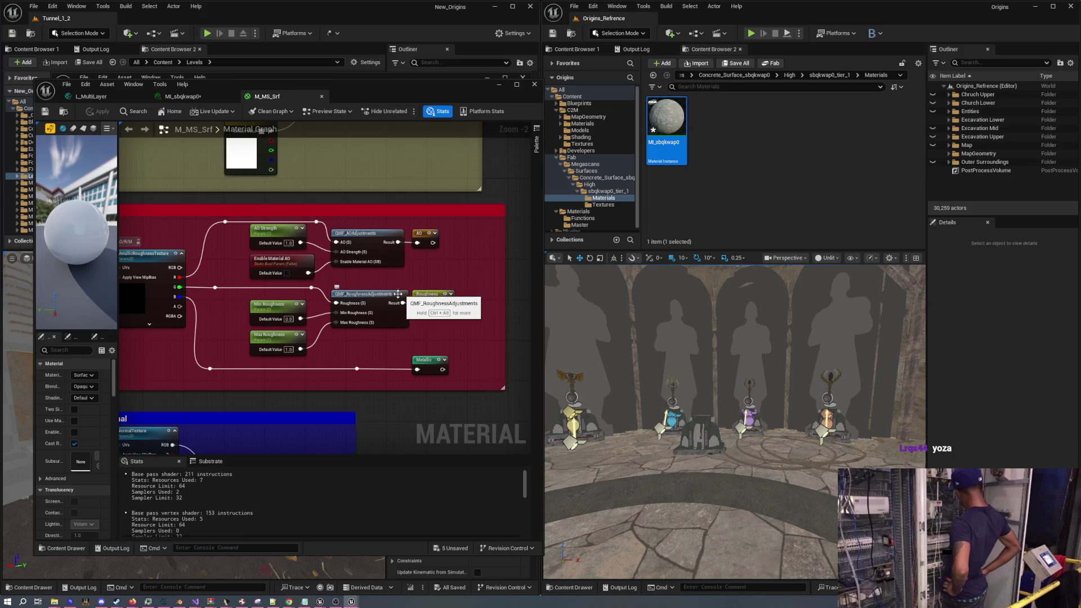
mouse_move(342, 342)
left_mouse_down()
mouse_move(352, 316)
mouse_move(402, 289)
mouse_move(308, 310)
left_mouse_up()
scroll(308, 310, "down", 3)
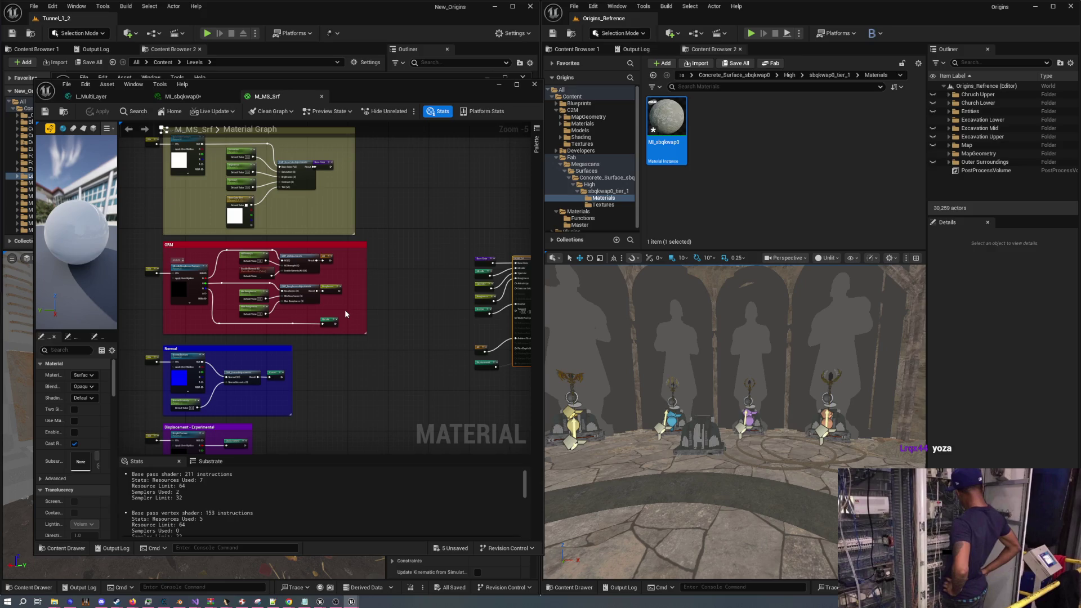
left_click_drag(343, 314, 427, 269)
scroll(428, 268, "up", 1)
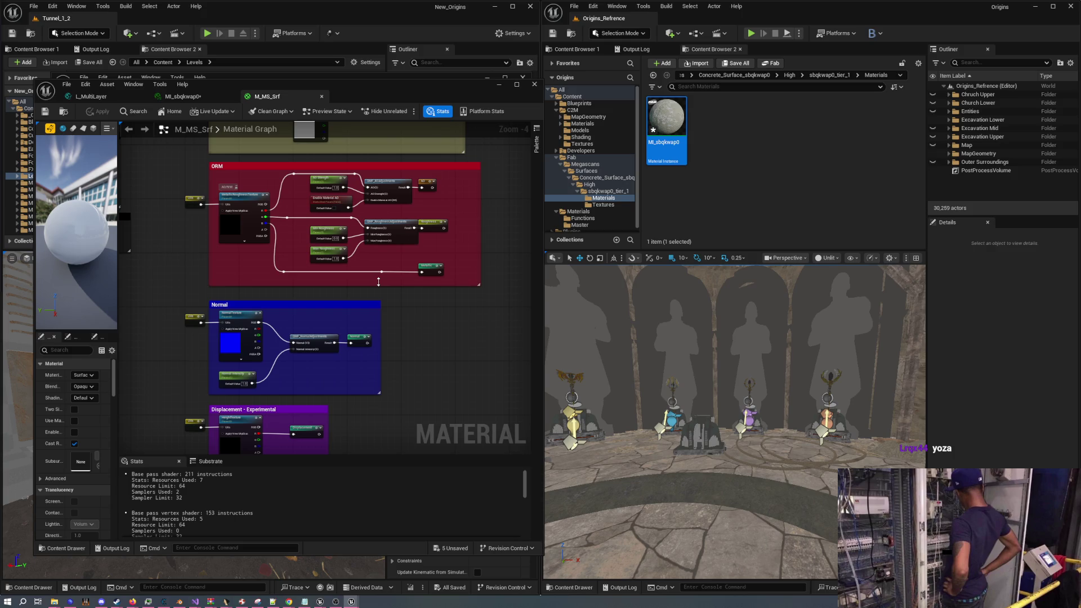
scroll(295, 309, "up", 4)
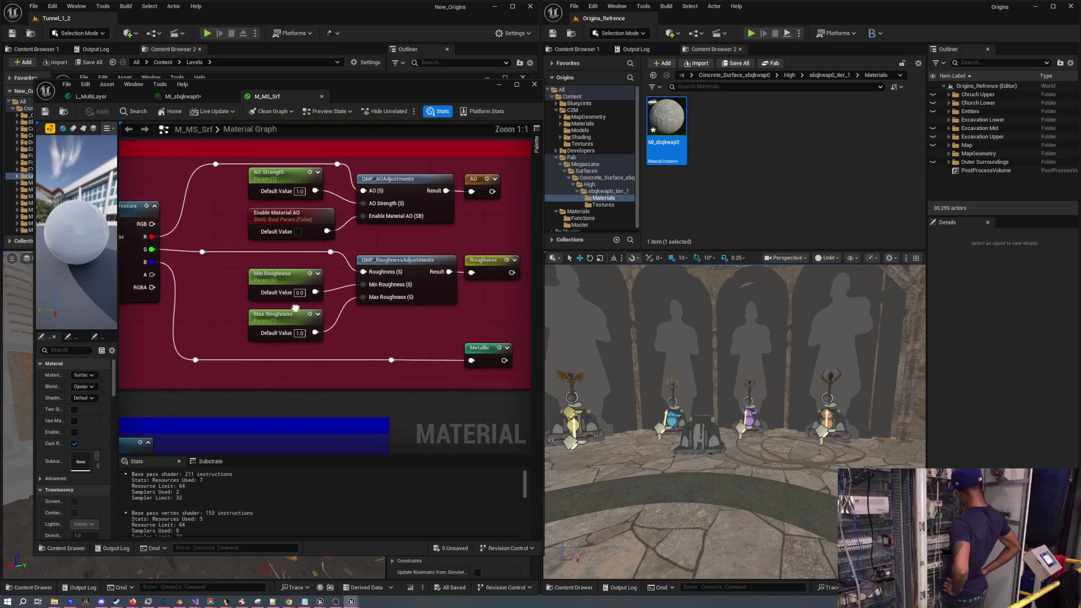
scroll(295, 308, "down", 3)
left_click_drag(372, 322, 370, 321)
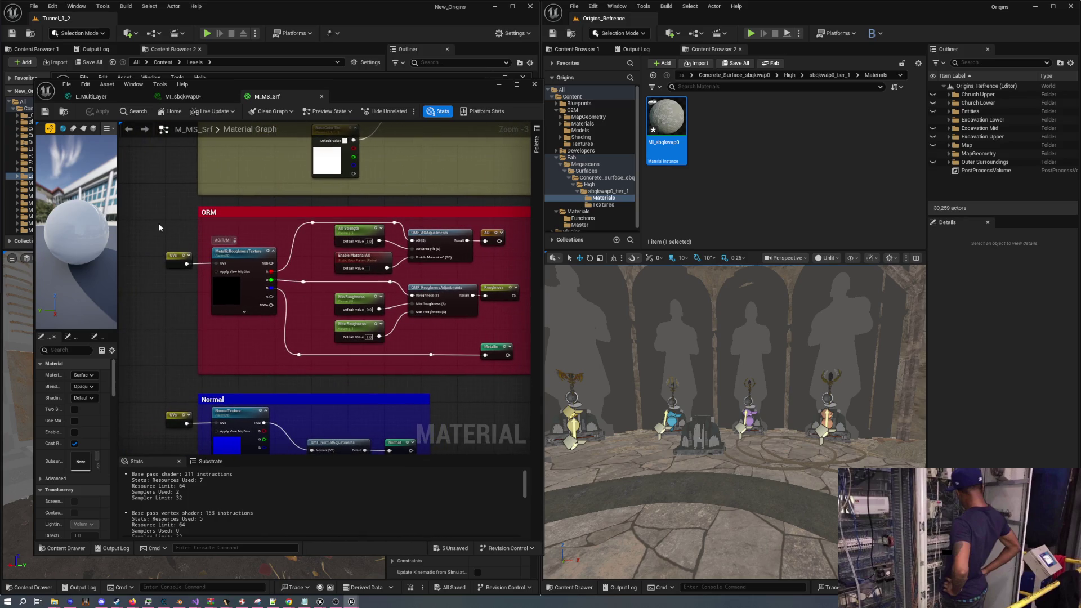
Select the ORM, Normal and Displacement group nodes in turn, then return to L_MultiLayer
mouse_move(146, 219)
left_mouse_down()
mouse_move(496, 345)
mouse_move(513, 364)
left_mouse_up()
mouse_move(165, 247)
left_mouse_down()
mouse_move(451, 363)
mouse_move(499, 176)
left_mouse_up()
left_click_drag(162, 234, 394, 302)
scroll(440, 293, "down", 2)
scroll(392, 370, "down", 2)
scroll(322, 387, "up", 2)
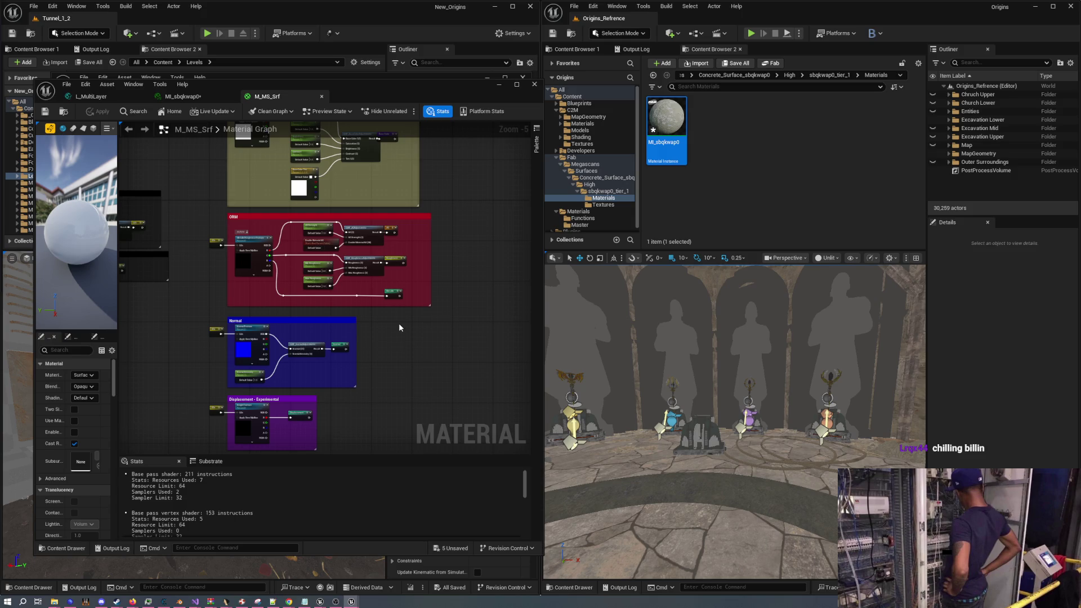
left_click(130, 97)
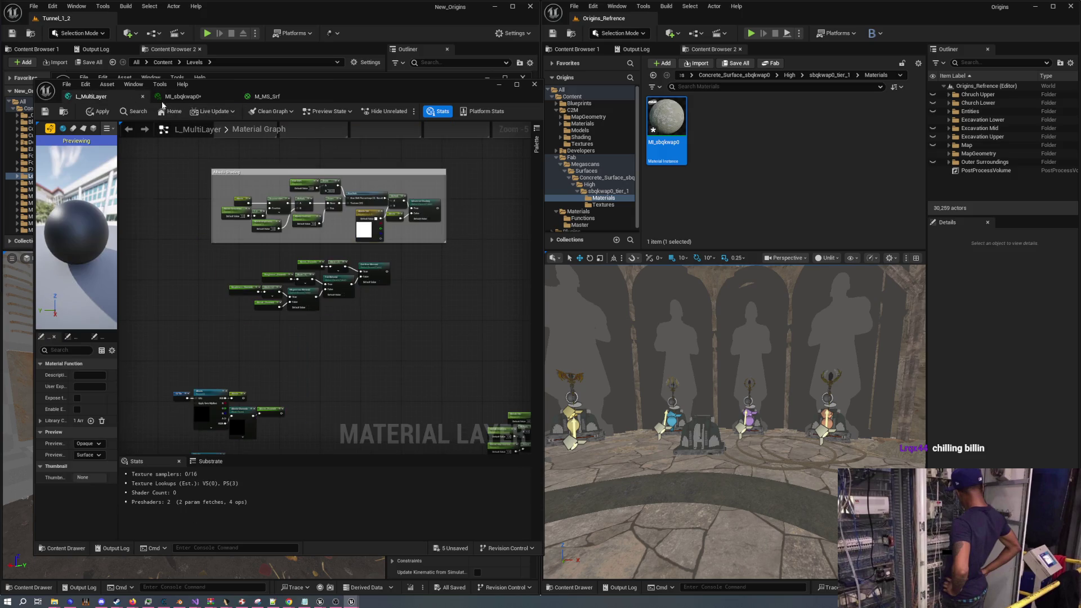
Move L_MultiLayer to the right half and survey M_Multilayer_Master's two duplicated layer-blend chains
left_click_drag(362, 83, 933, 113)
scroll(208, 241, "down", 3)
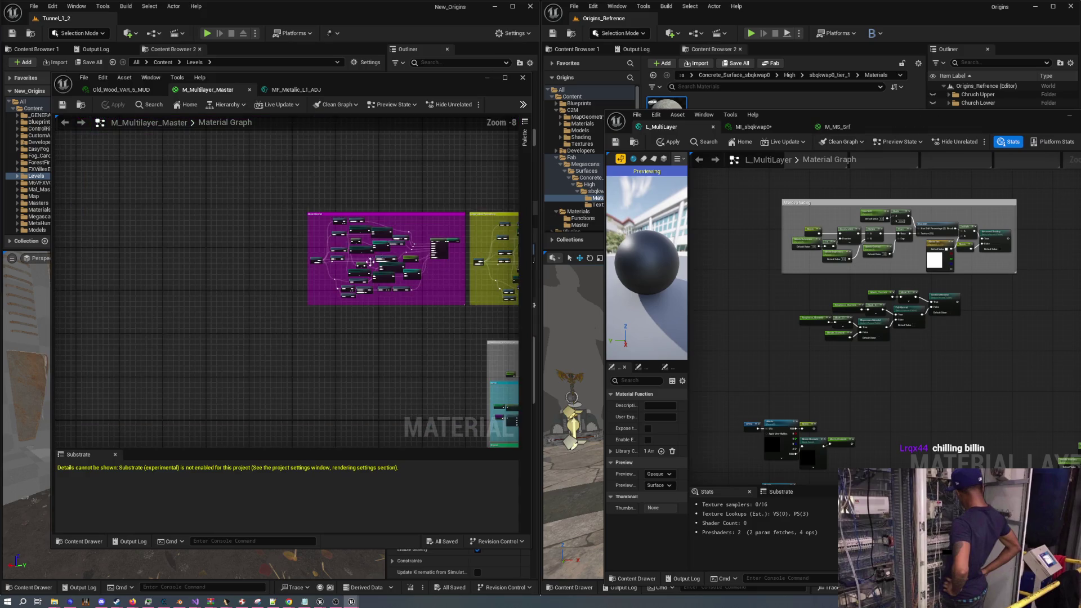
scroll(208, 241, "down", 2)
scroll(243, 225, "up", 2)
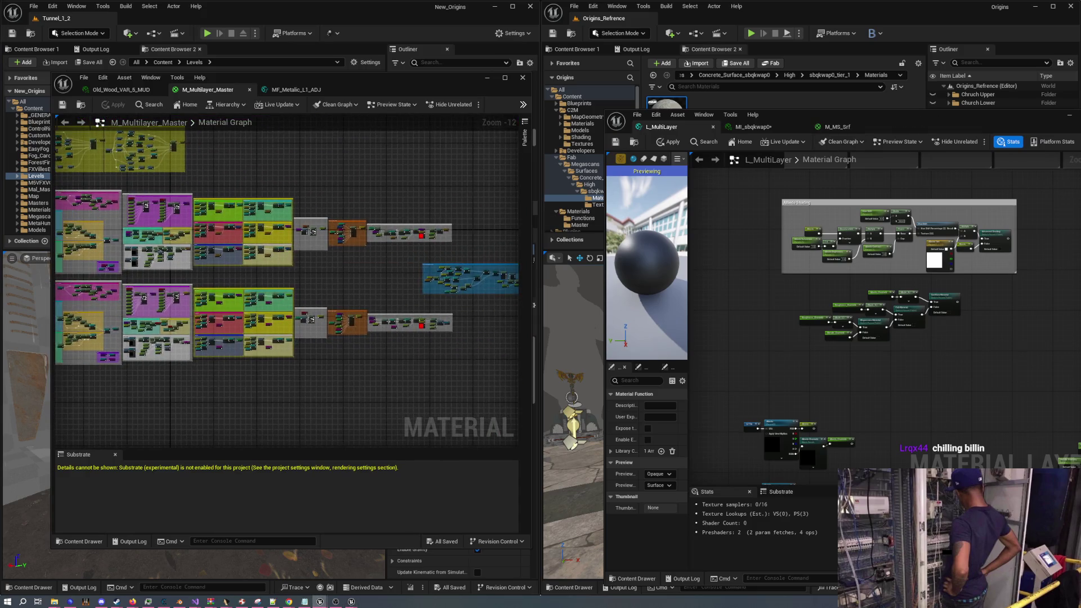
scroll(264, 220, "down", 1)
left_click_drag(264, 220, 165, 217)
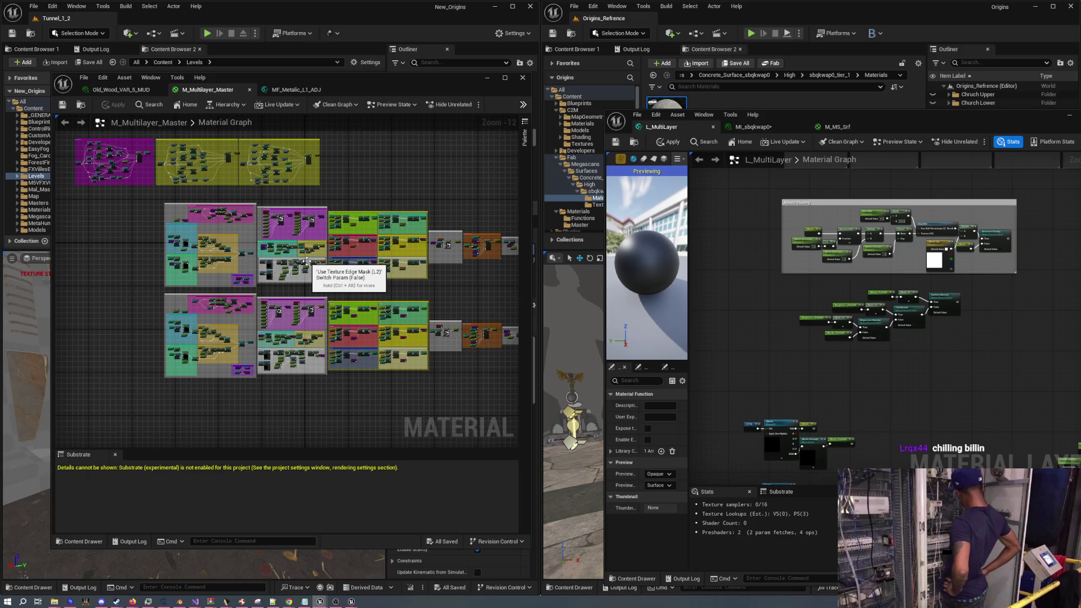
mouse_move(456, 301)
left_mouse_down()
mouse_move(391, 285)
mouse_move(389, 295)
mouse_move(447, 308)
left_mouse_up()
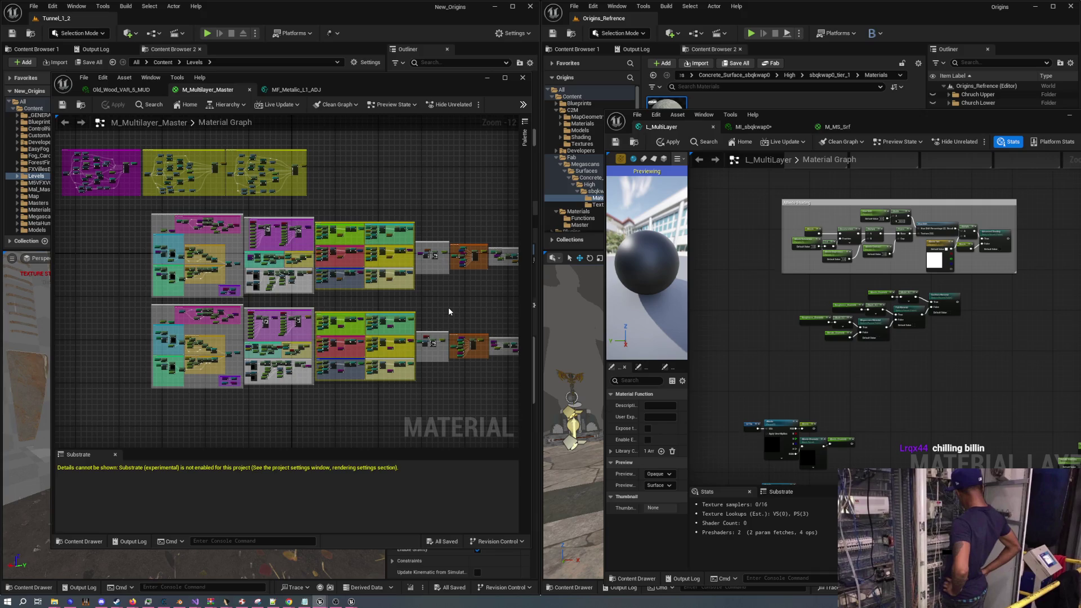
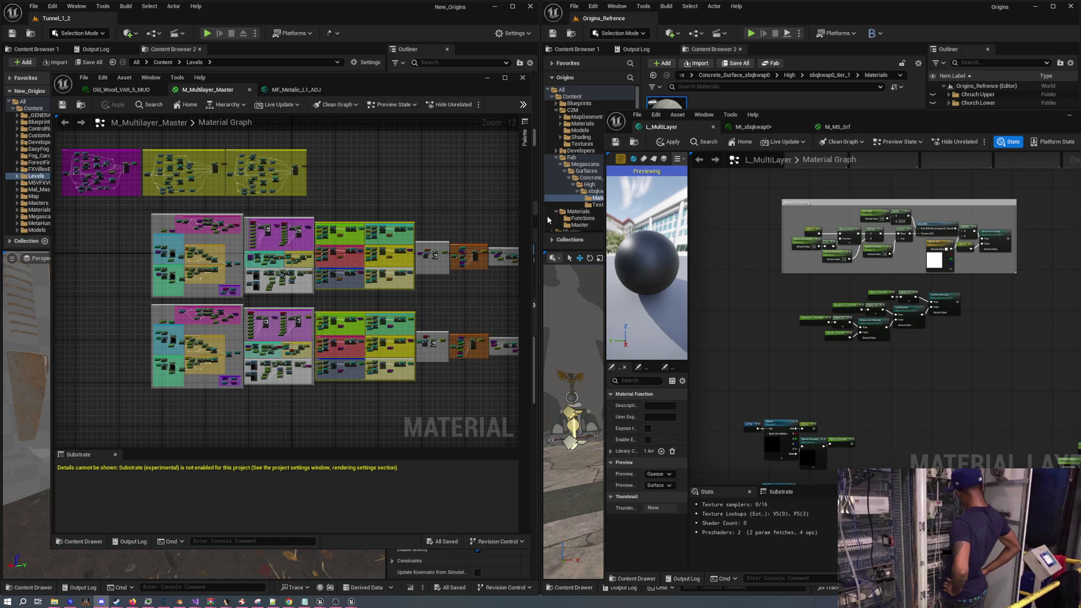
Bring up the M_MS_Srf graph and reposition its window, then switch to the YouTube browser
left_click(837, 127)
mouse_move(947, 113)
left_mouse_down()
mouse_move(717, 165)
mouse_move(893, 179)
left_mouse_up()
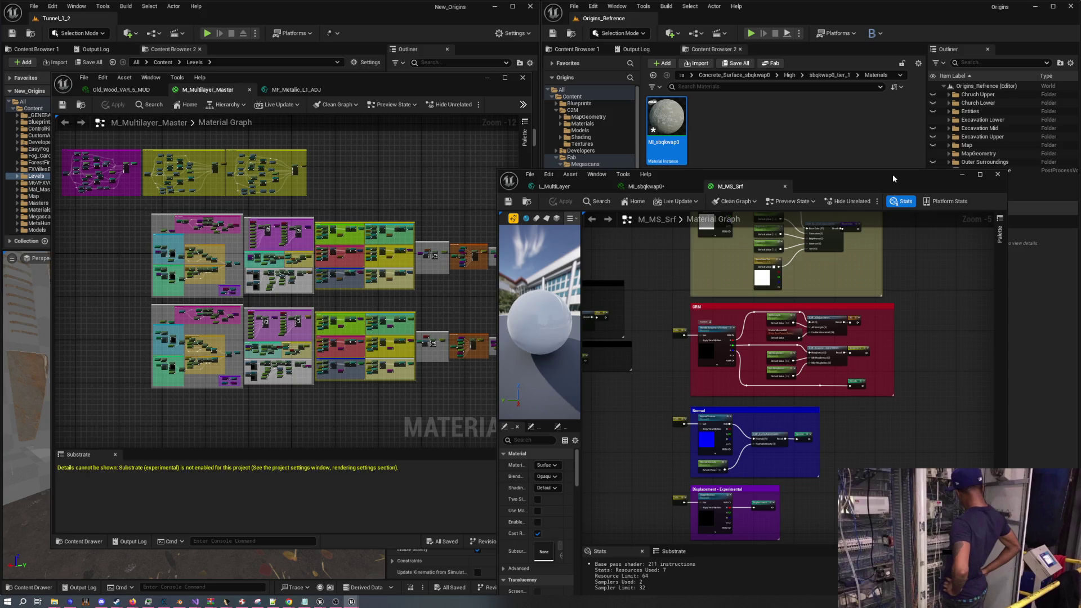
left_click_drag(601, 260, 638, 268)
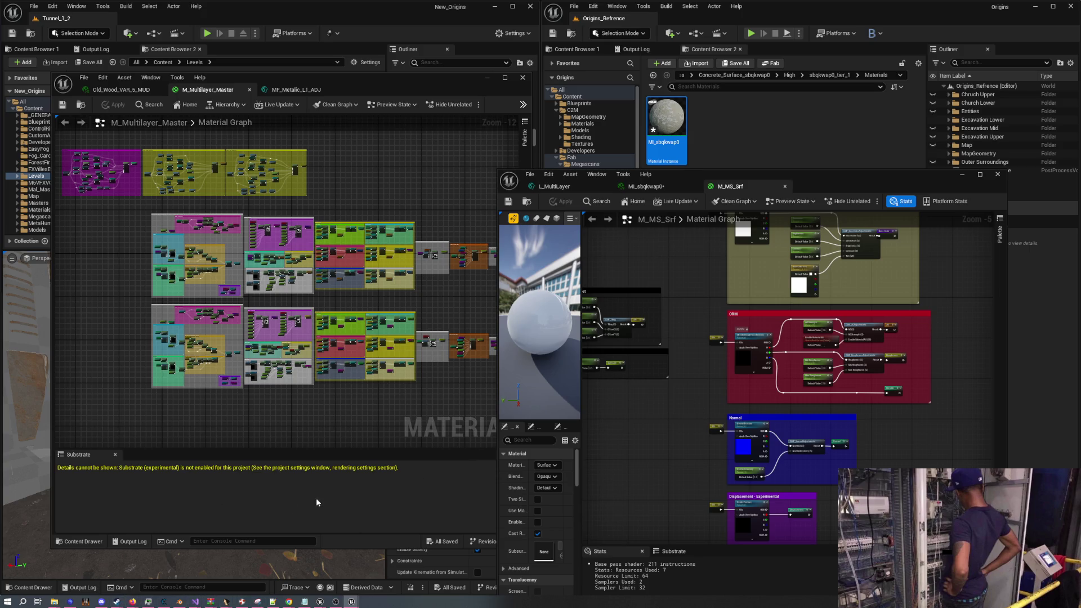
mouse_move(287, 601)
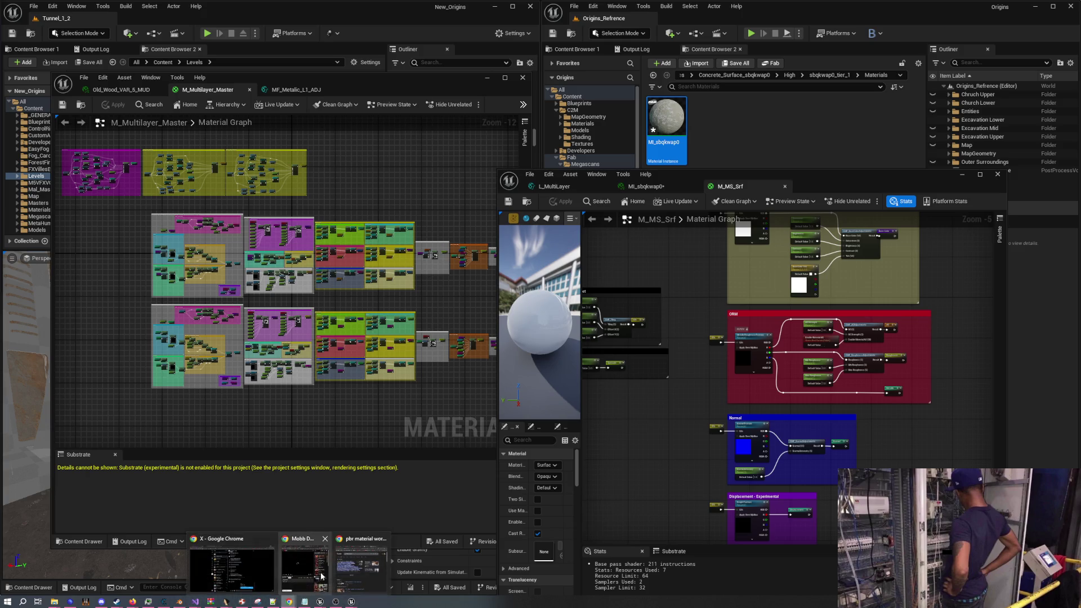
left_click(307, 563)
Play 'Wu Tang Clan - Winter Warz (Lyrics)' from the YouTube mix, then minimize the browser
left_click(849, 157)
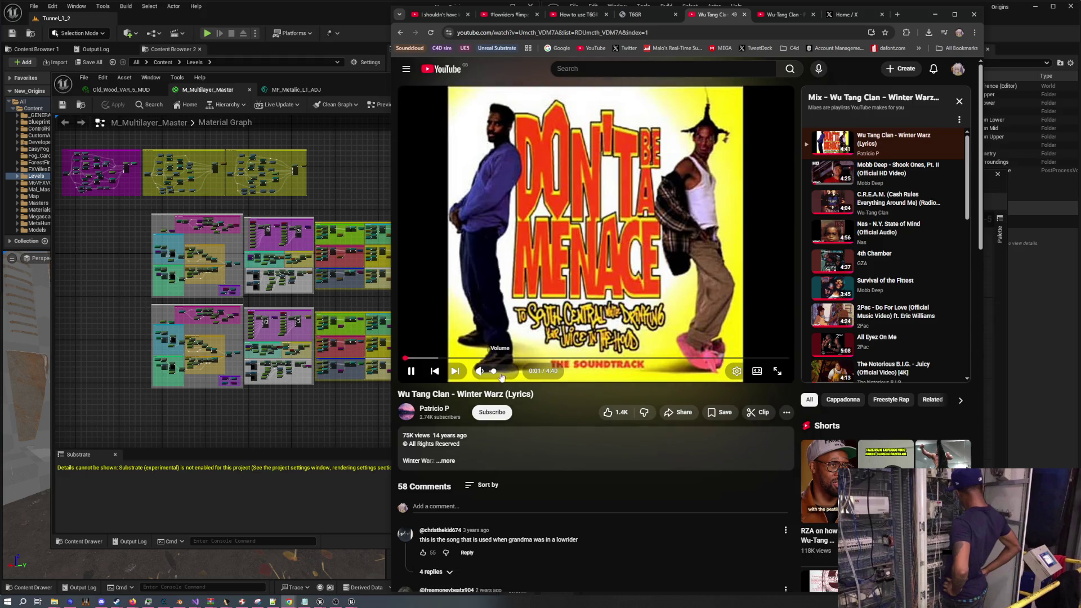
left_click(935, 15)
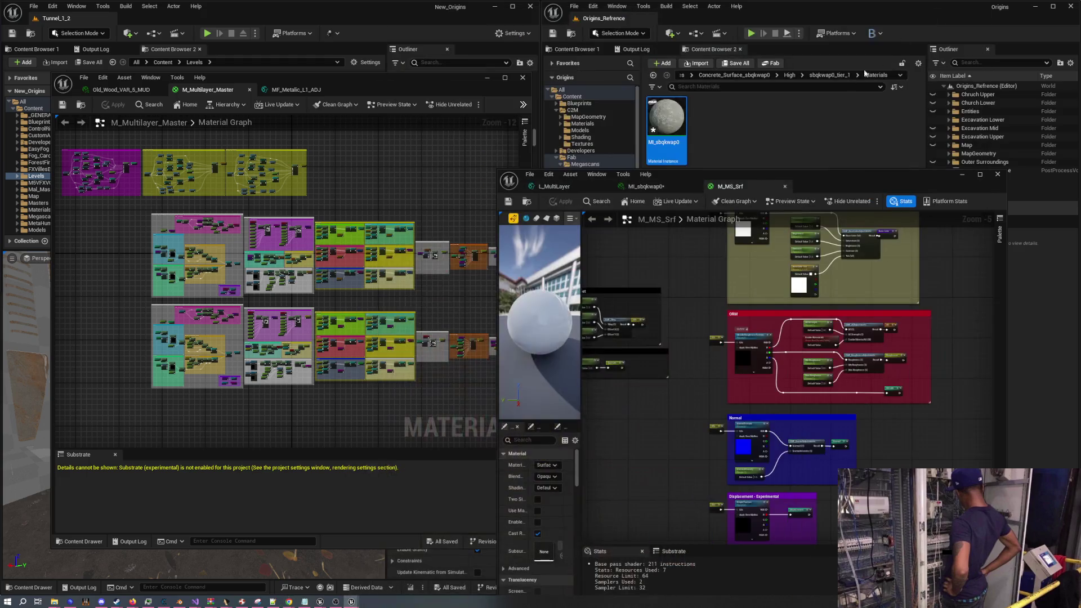
Reposition and zoom the M_MS_Srf graph, then launch Quixel Bridge from the Add menu
left_click_drag(816, 187, 826, 126)
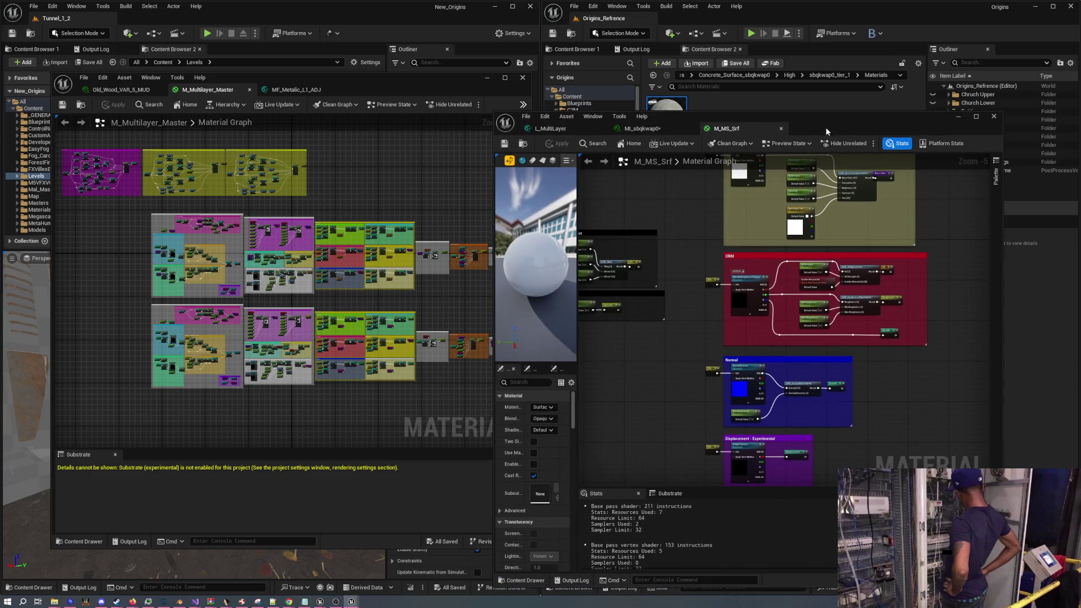
scroll(694, 235, "up", 2)
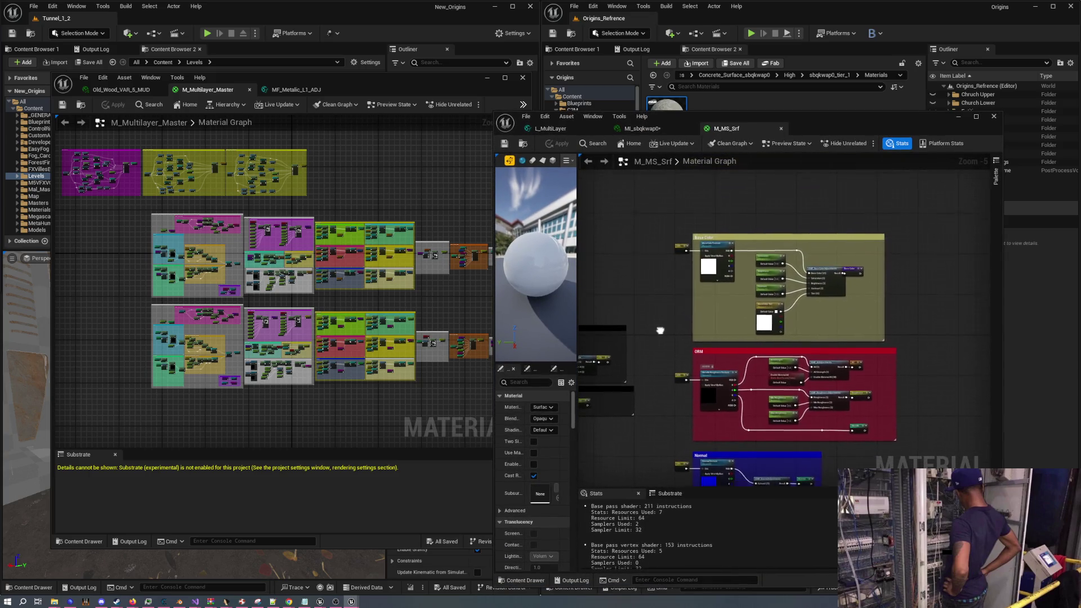
scroll(606, 315, "down", 1)
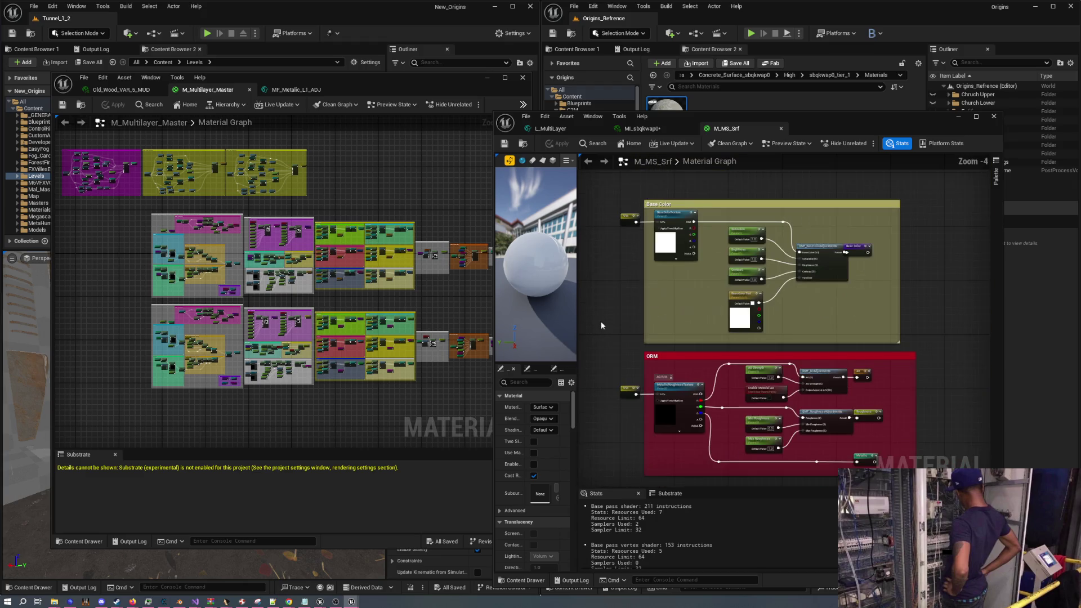
mouse_move(608, 304)
left_mouse_down()
mouse_move(587, 307)
mouse_move(595, 289)
left_mouse_up()
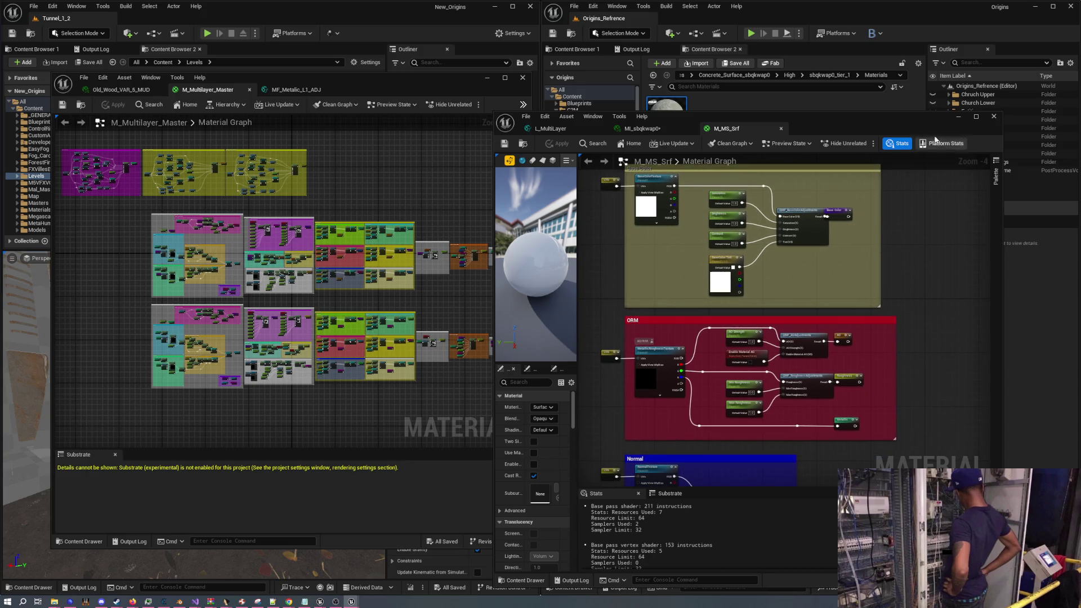
left_click(670, 33)
left_click(700, 75)
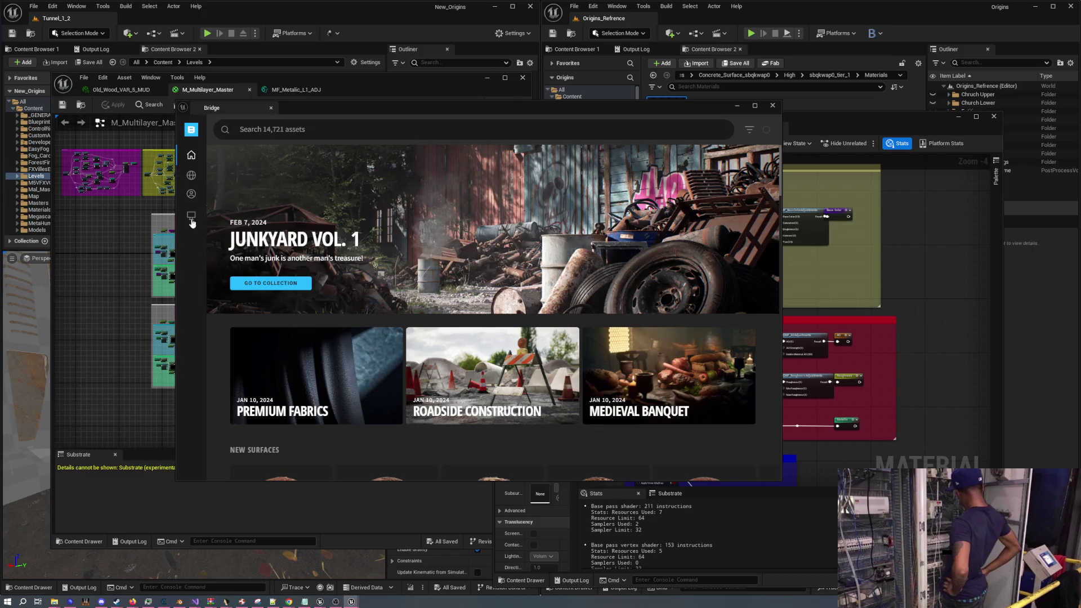
Add the local Rusty Painted Metal Sheet surface at Highest Quality, then minimize Bridge
left_click(192, 222)
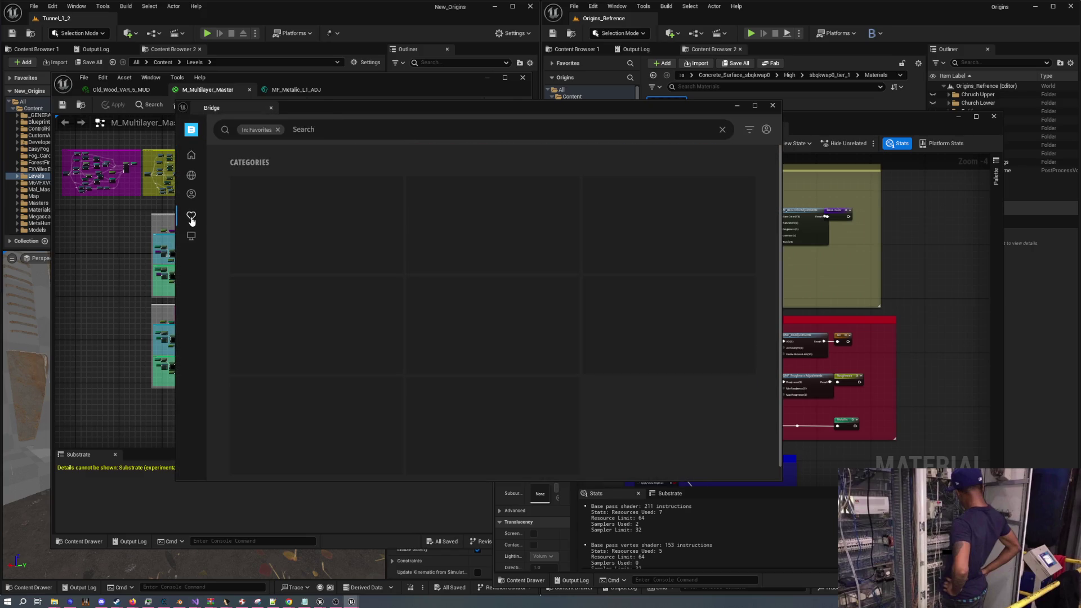
left_click(766, 130)
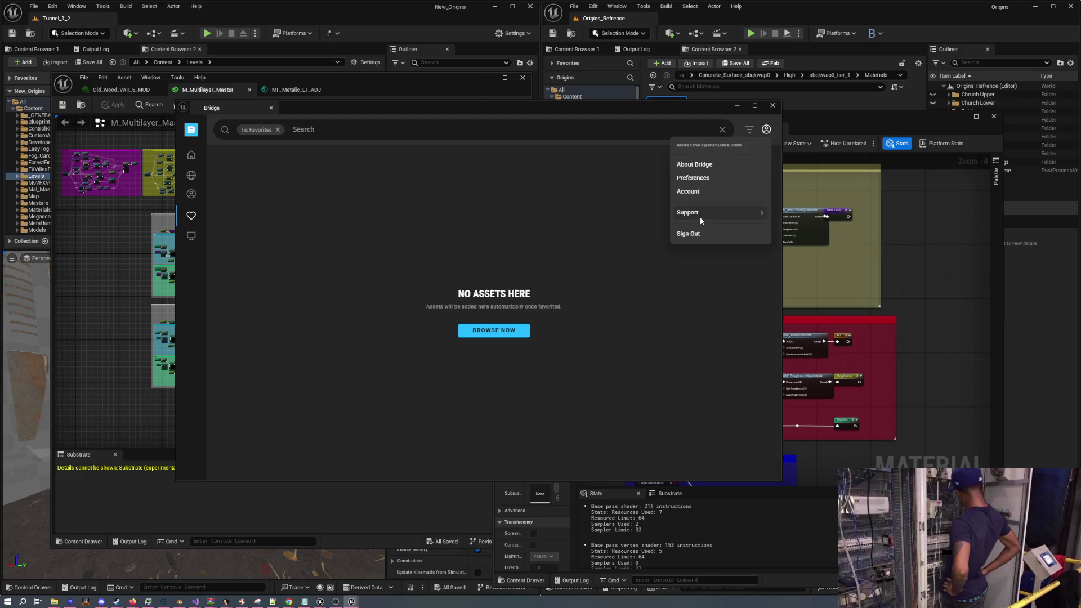
left_click(191, 236)
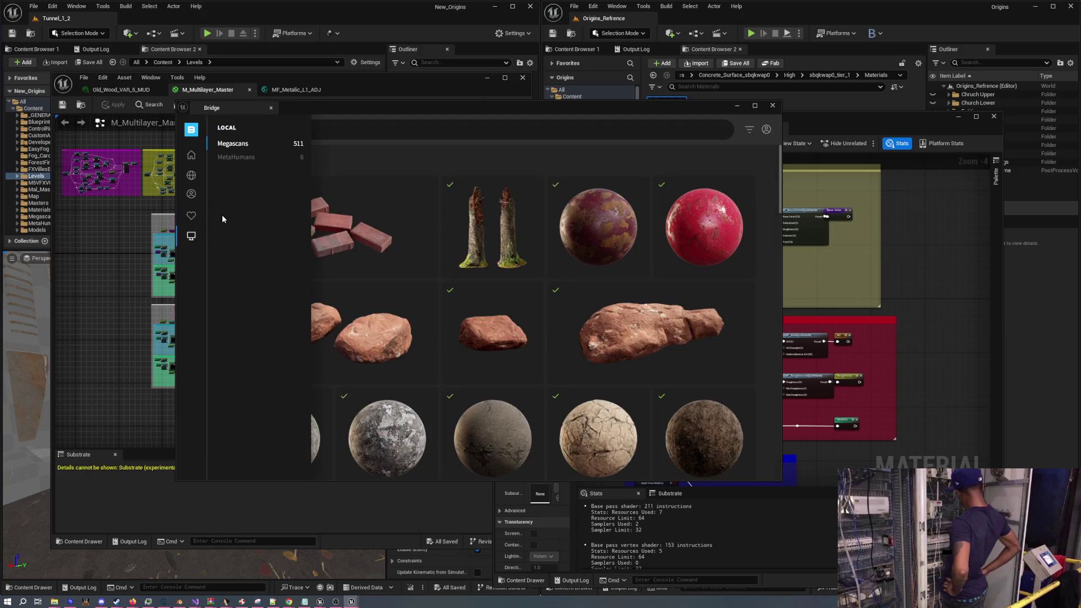
left_click(698, 227)
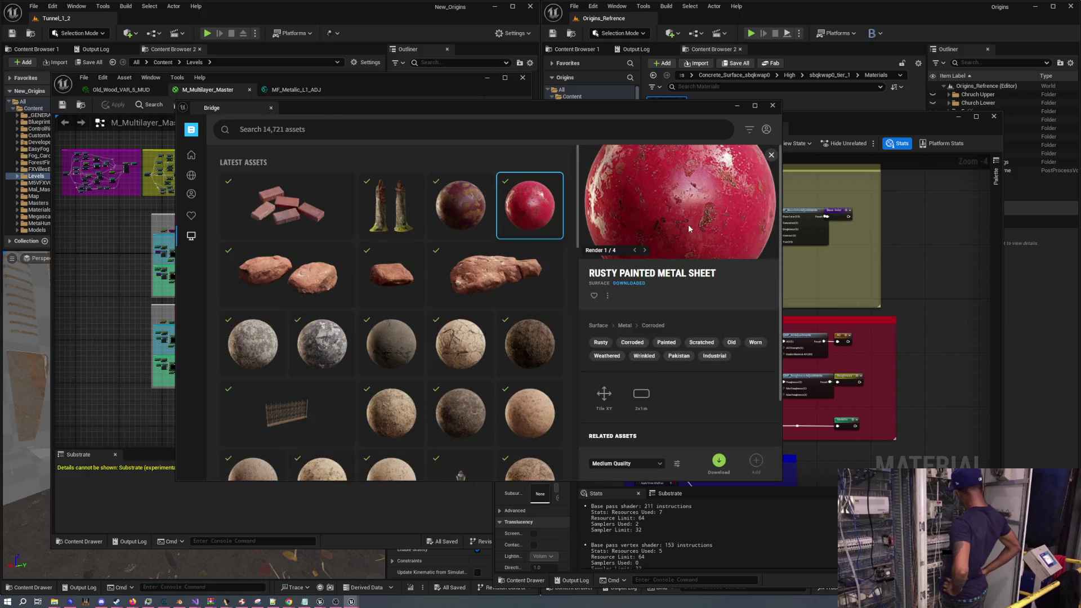
left_click(626, 464)
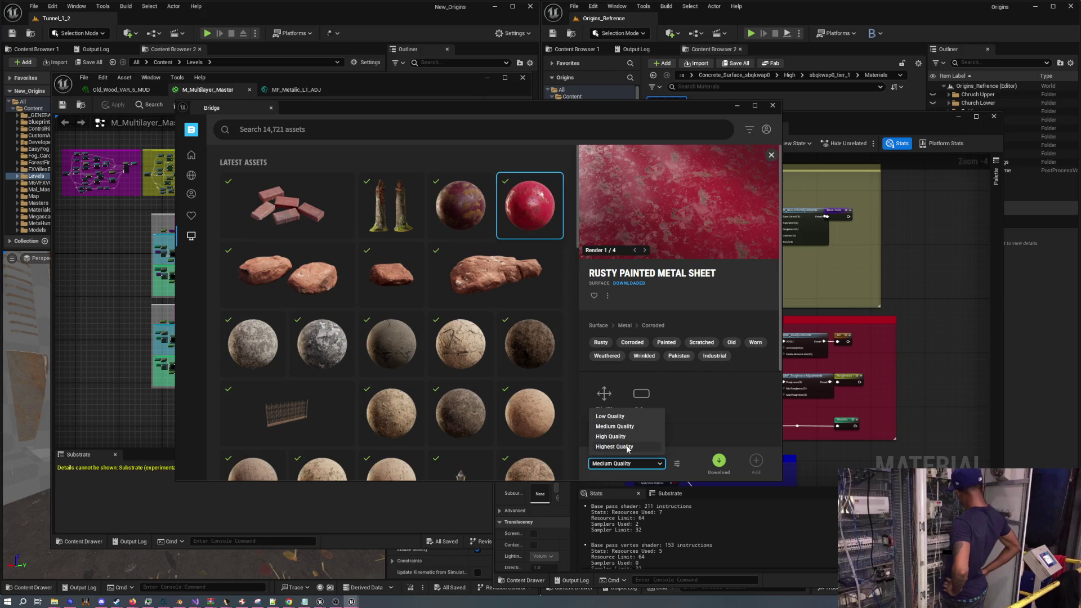
left_click(628, 449)
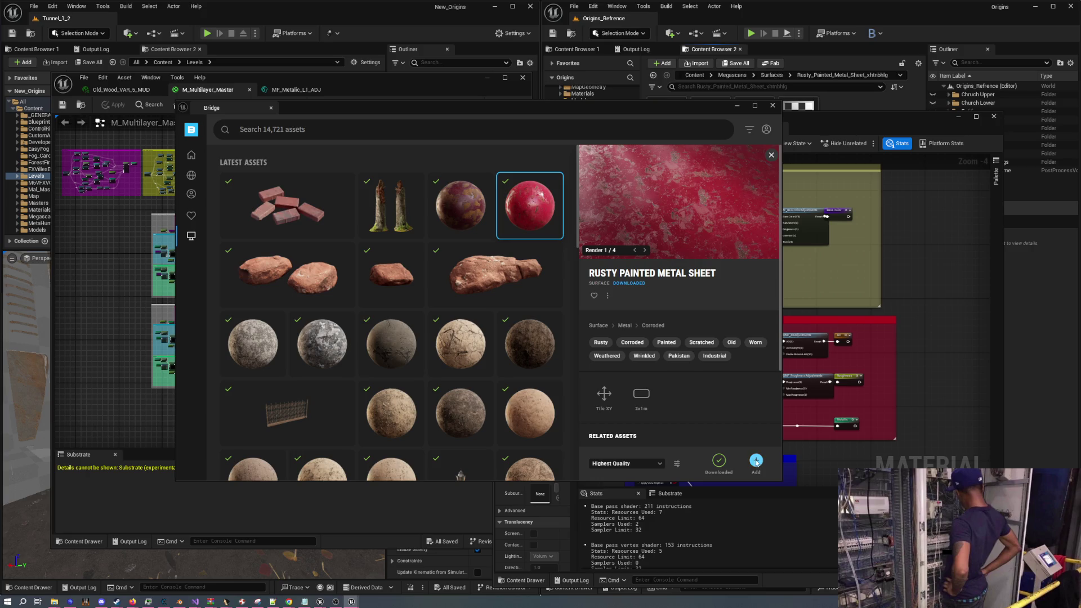
left_click(737, 106)
left_click_drag(816, 121, 808, 170)
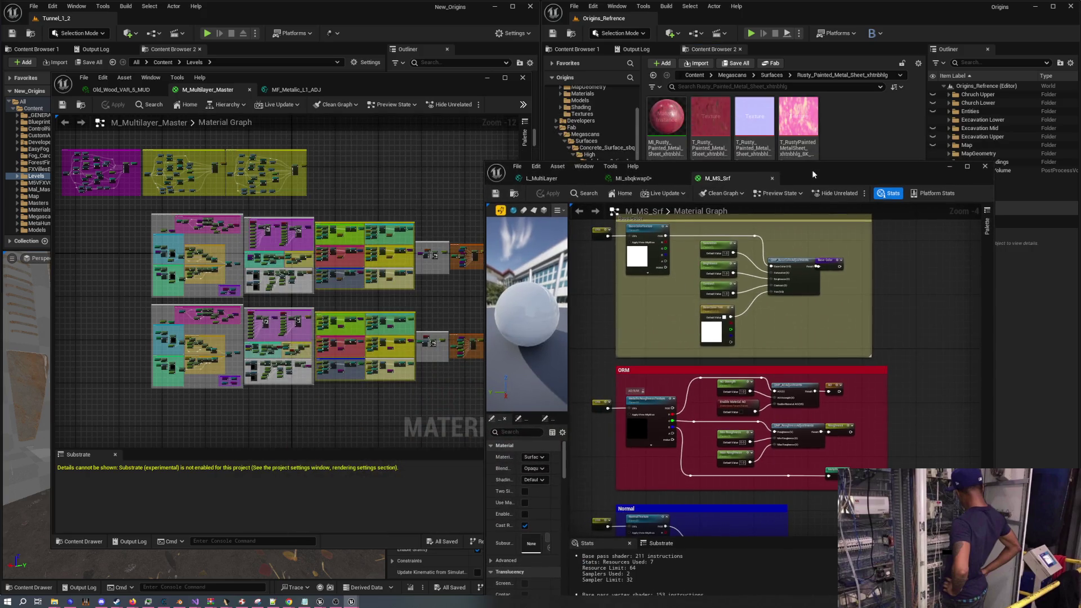
Open the MI_Rusty instance, expand its 07 - Texture Maps group, then return to L_MultiLayer
double_click(681, 128)
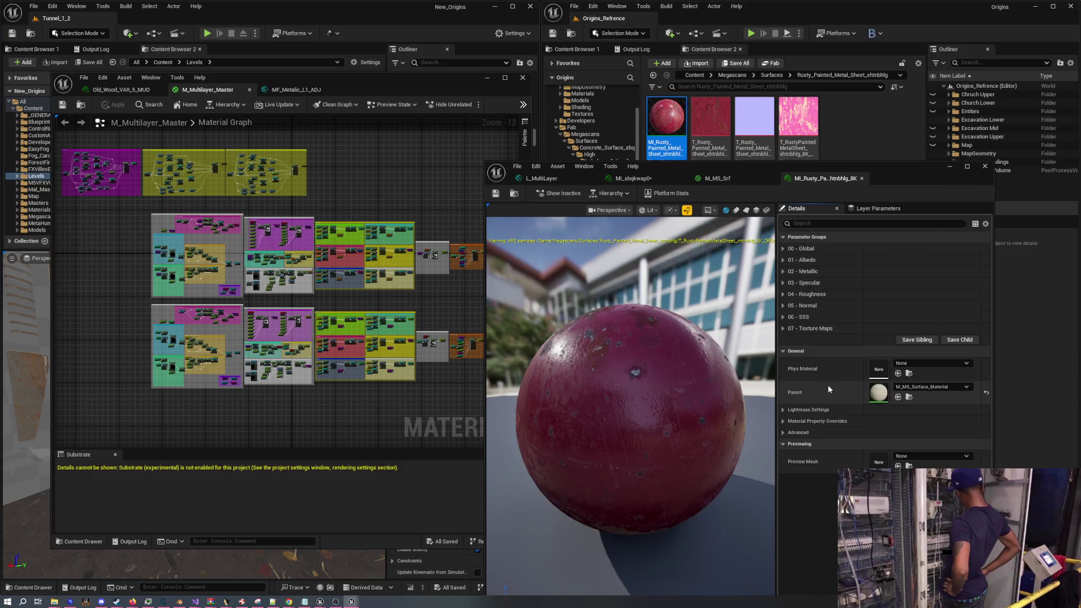
left_click(783, 271)
left_click(784, 272)
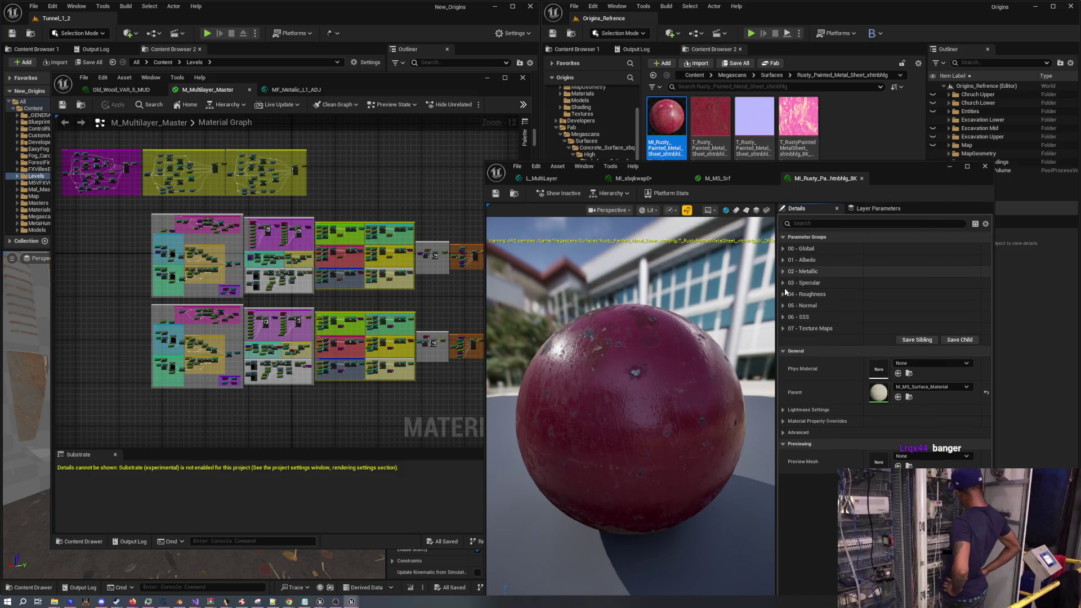
left_click(782, 328)
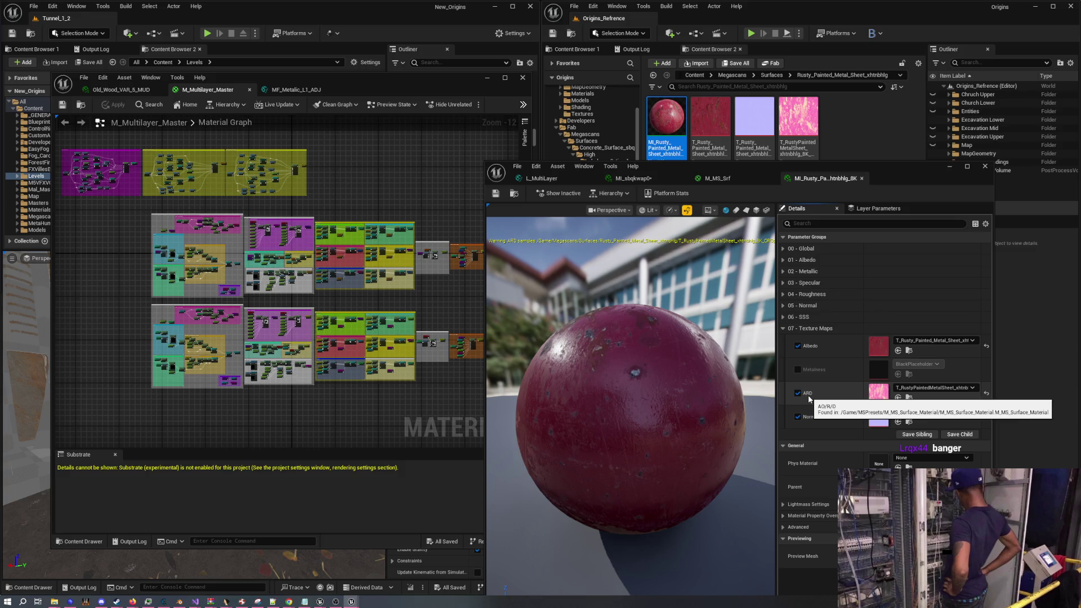
left_click(562, 180)
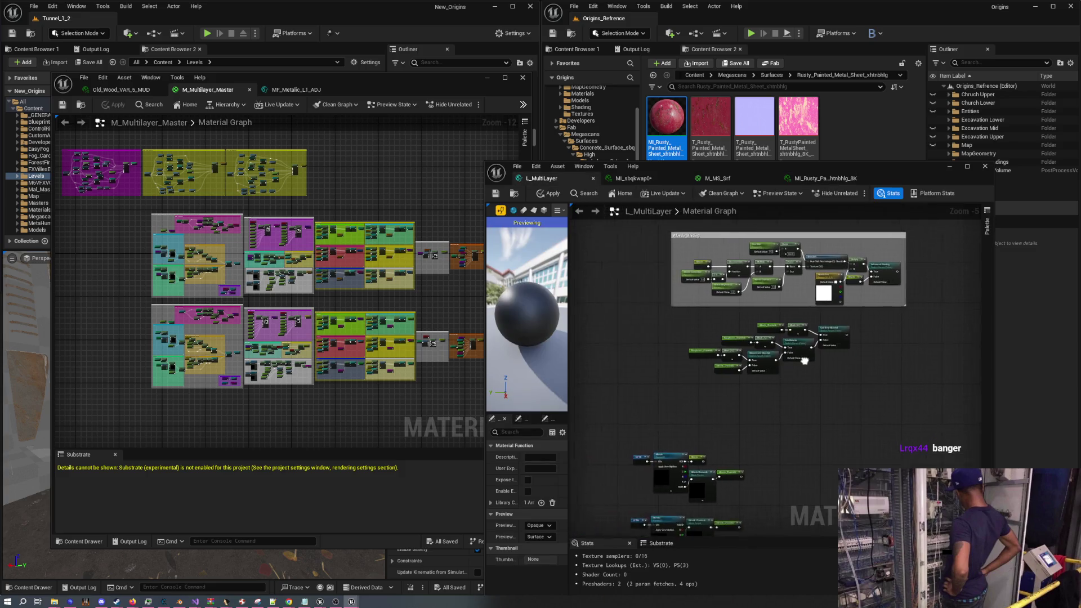
Switch the Fab Material roughness Mask node from the G channel to the B channel
scroll(804, 360, "up", 3)
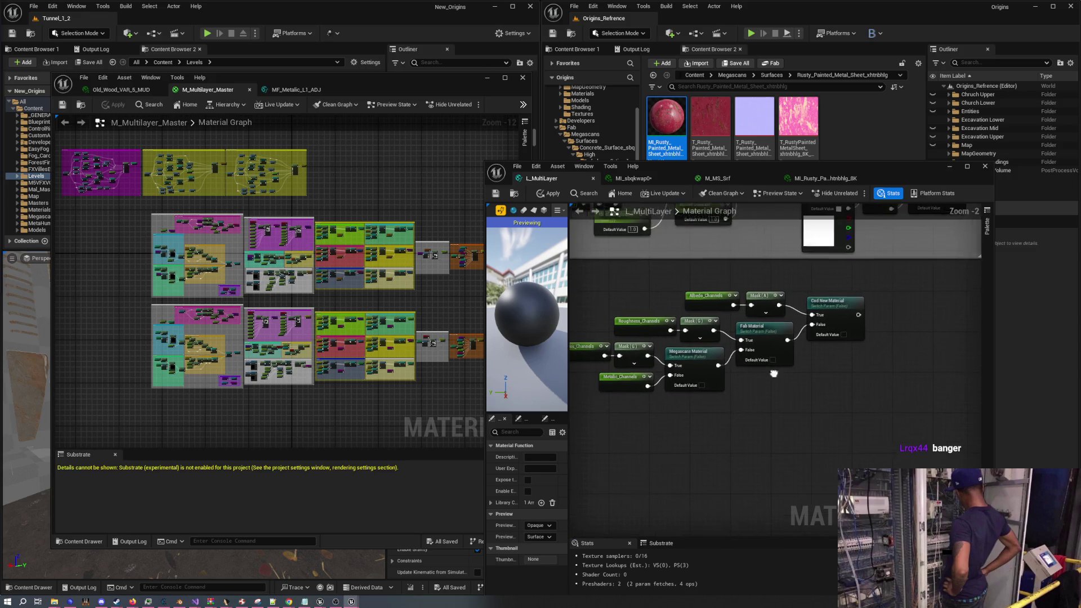
scroll(773, 373, "up", 2)
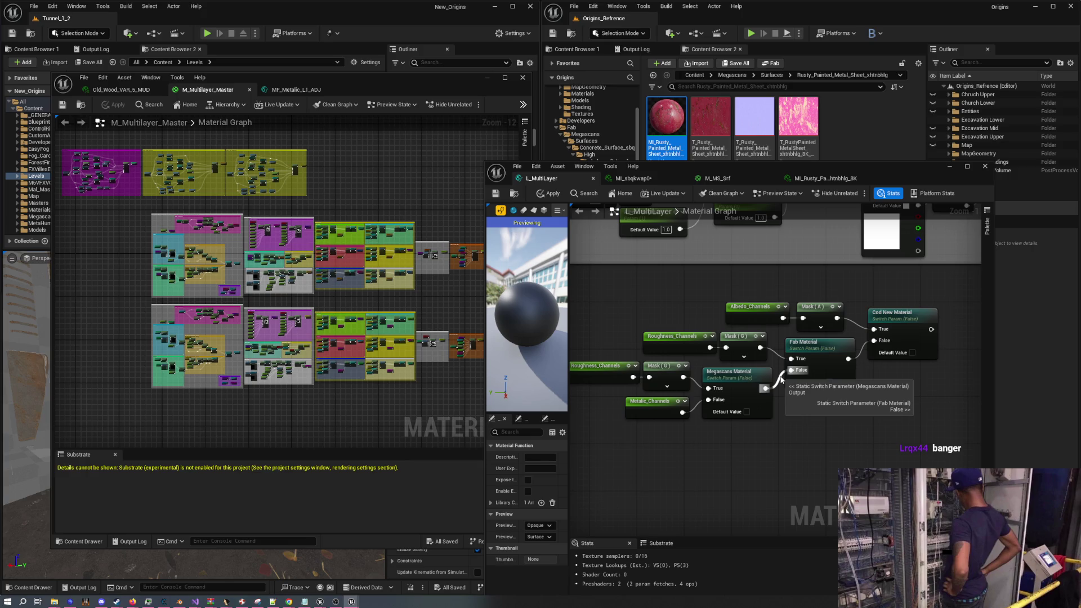
scroll(844, 361, "down", 2)
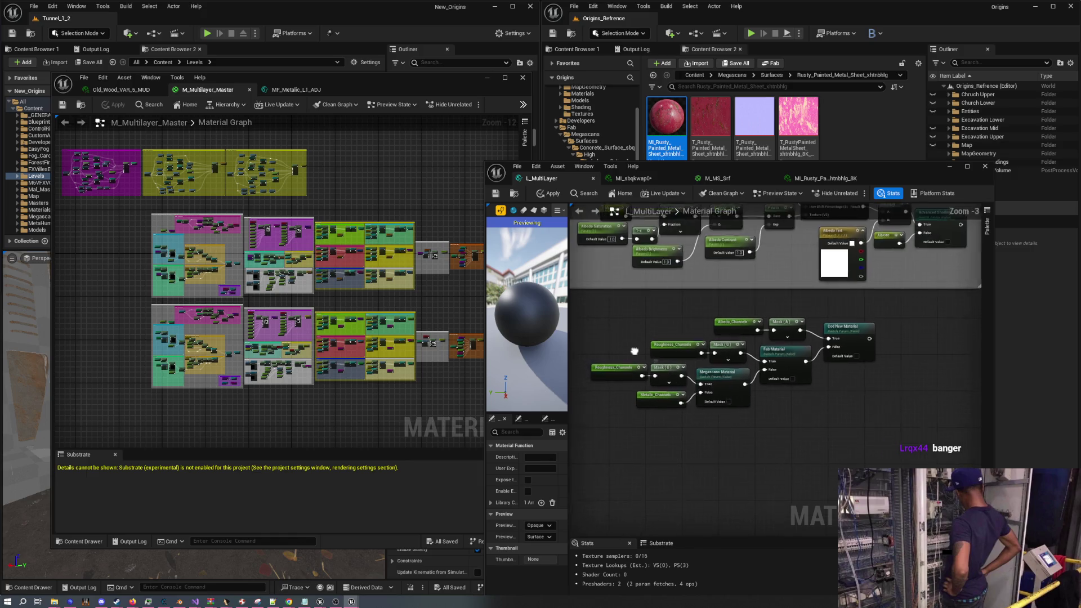
scroll(874, 311, "up", 5)
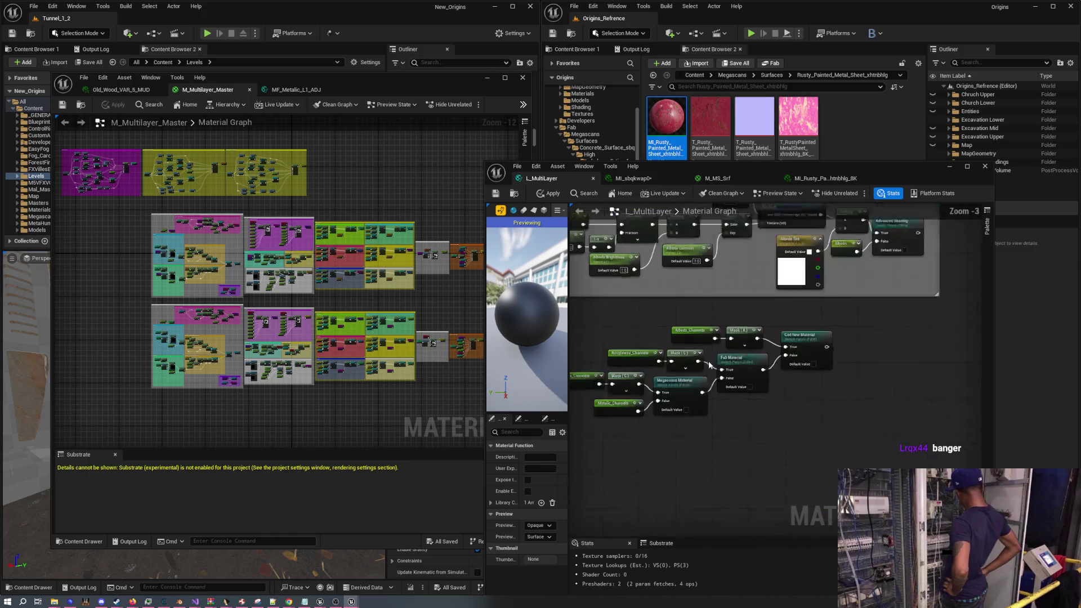
mouse_move(714, 348)
left_mouse_down()
mouse_move(786, 356)
mouse_move(709, 355)
left_mouse_up()
left_click(778, 342)
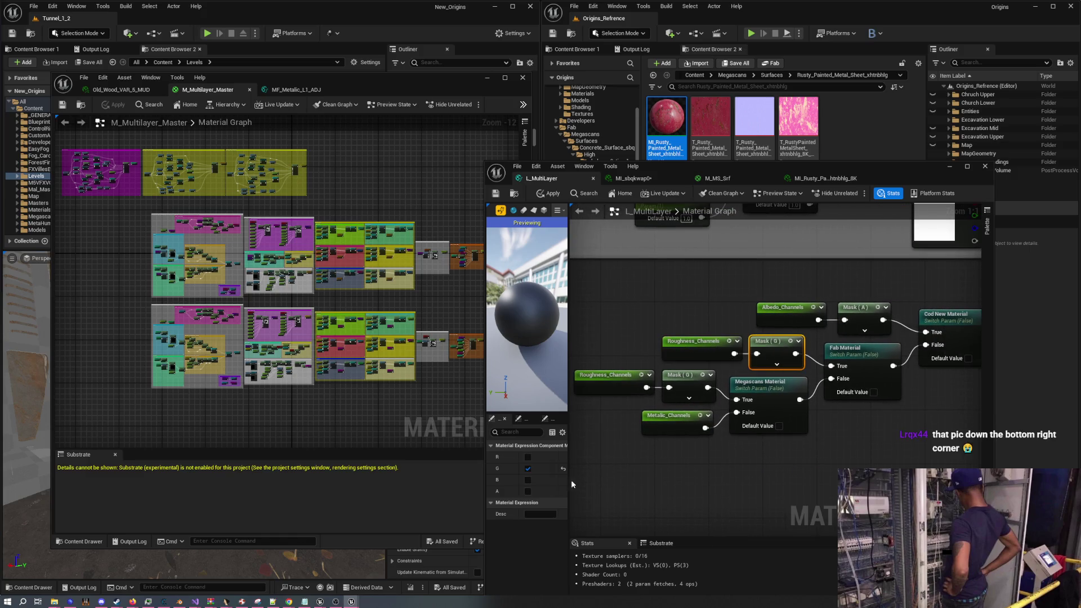
left_click(527, 480)
left_click(527, 468)
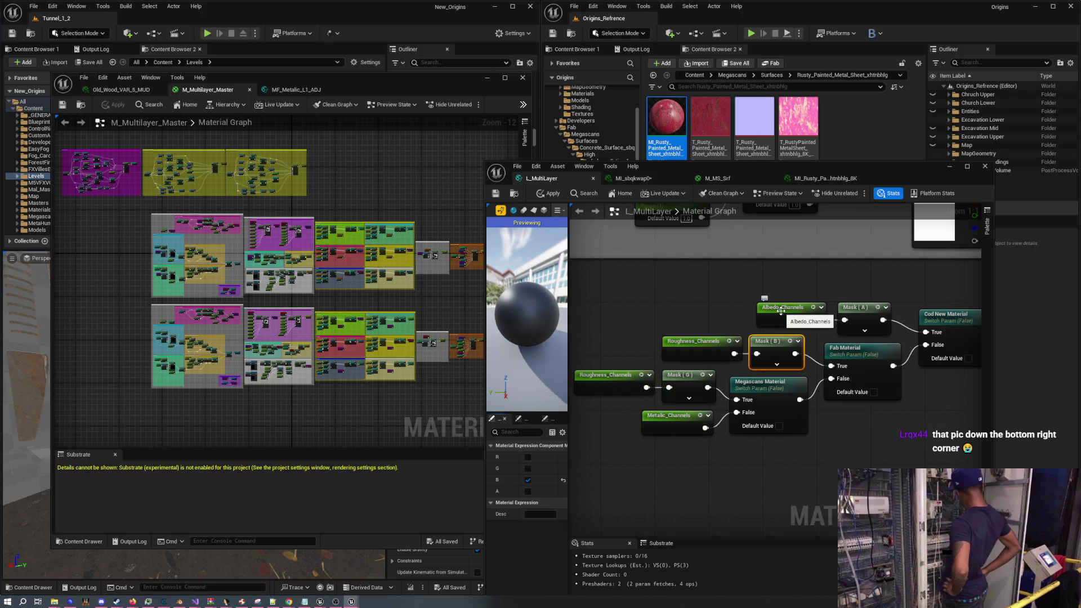
scroll(170, 275, "up", 7)
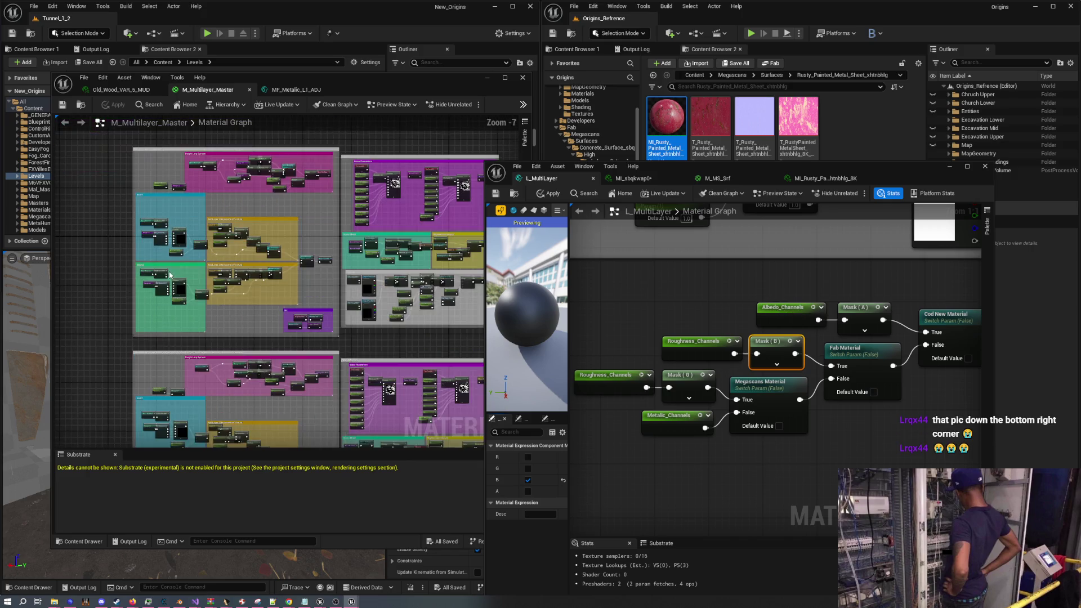
Open the MF_Normalise_P function from M_Multilayer_Master to inspect it, then close it
scroll(169, 275, "up", 2)
left_click(191, 270)
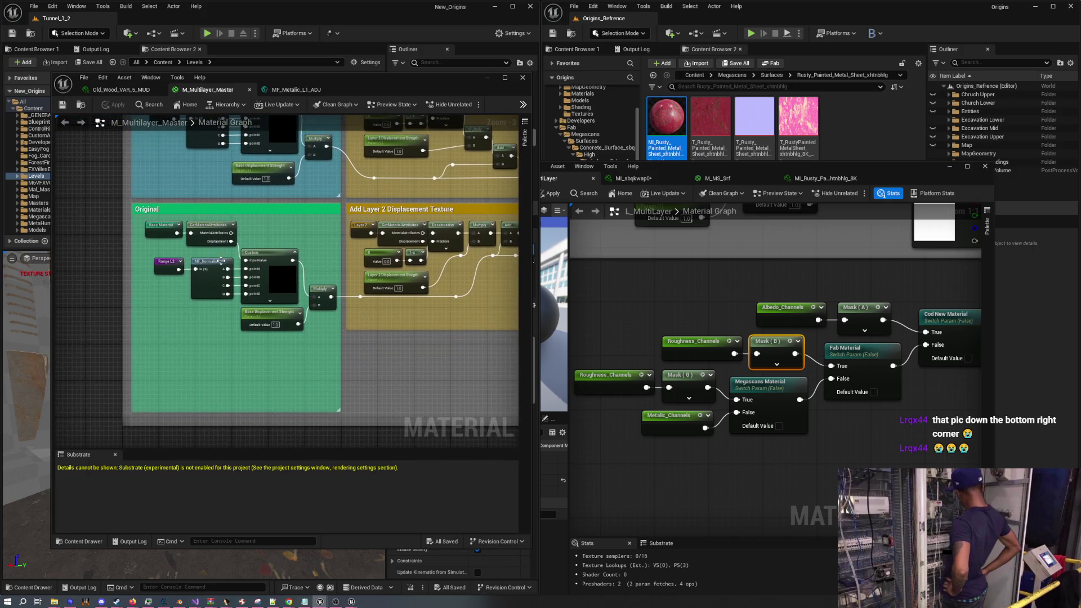
double_click(209, 265)
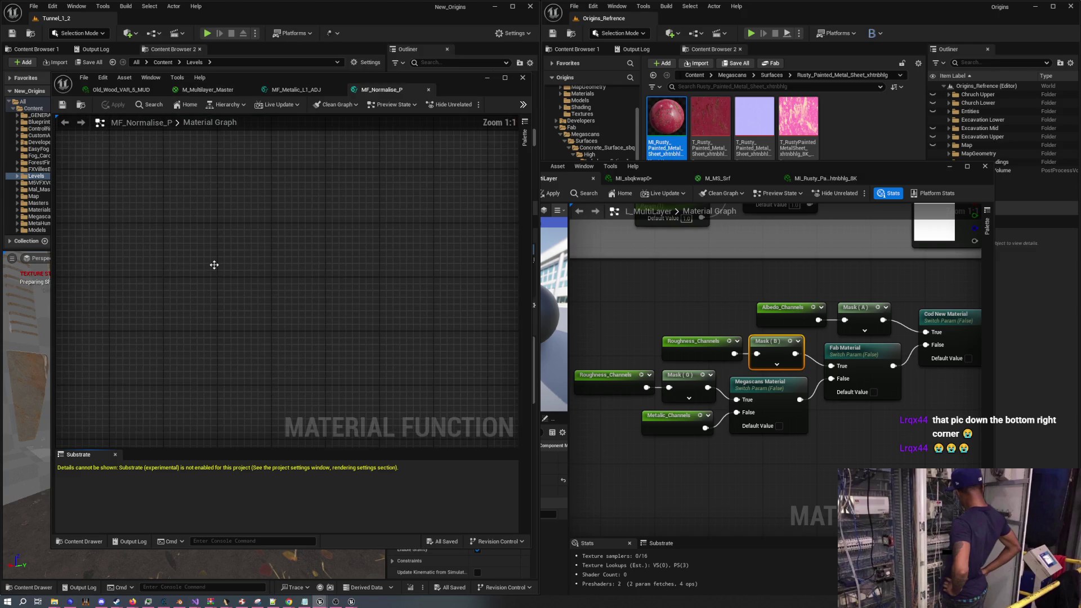
left_click_drag(290, 184, 263, 190)
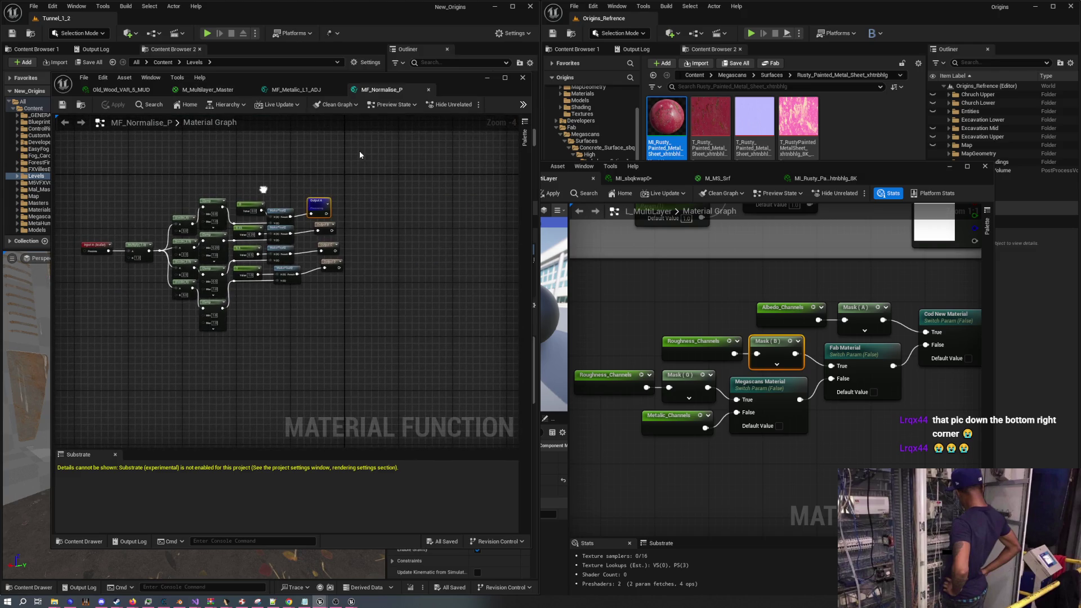
left_click(429, 89)
left_click(208, 91)
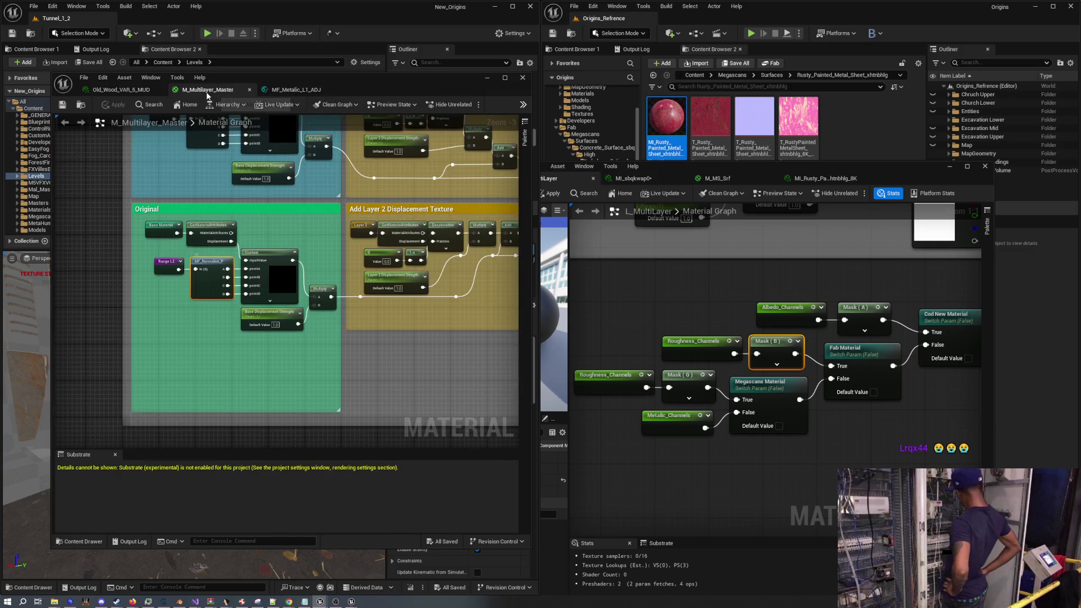
Zoom and pan across M_Multilayer_Master's Edge Wear comment group
scroll(252, 294, "down", 3)
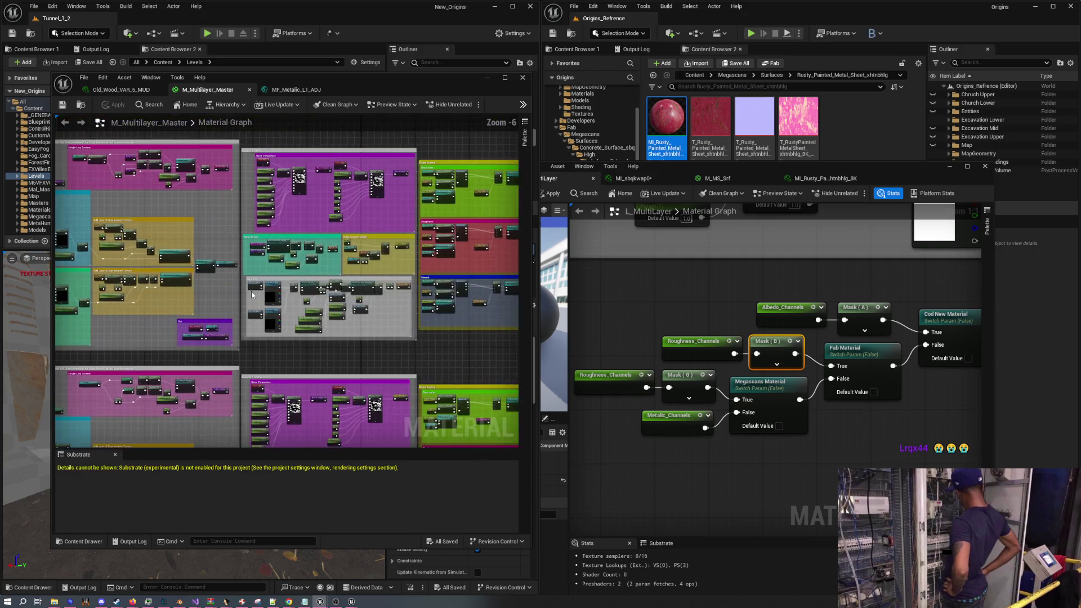
scroll(252, 294, "up", 4)
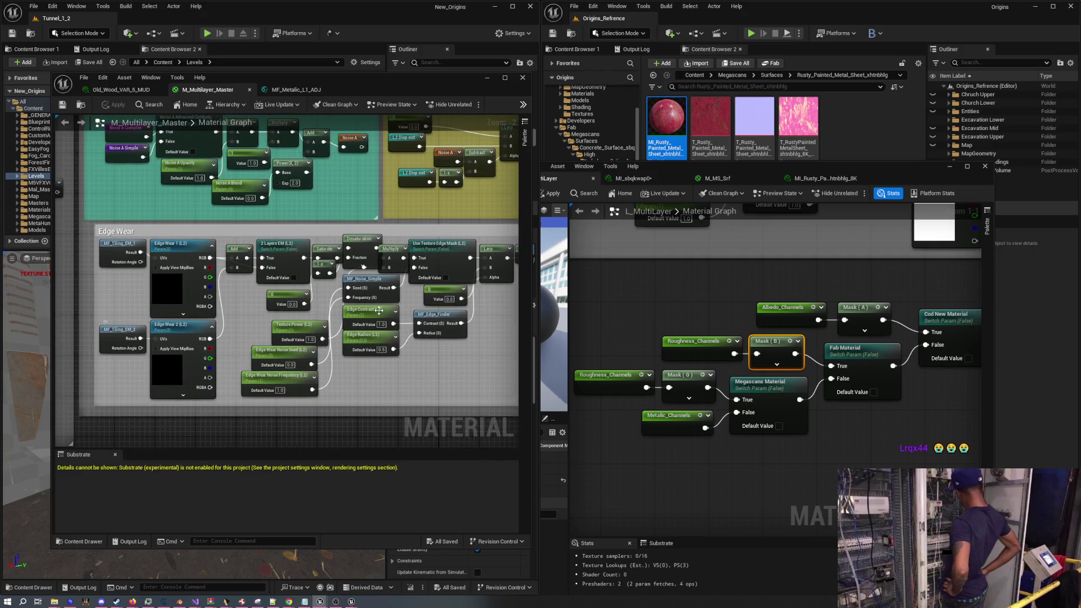
left_click_drag(363, 267, 290, 274)
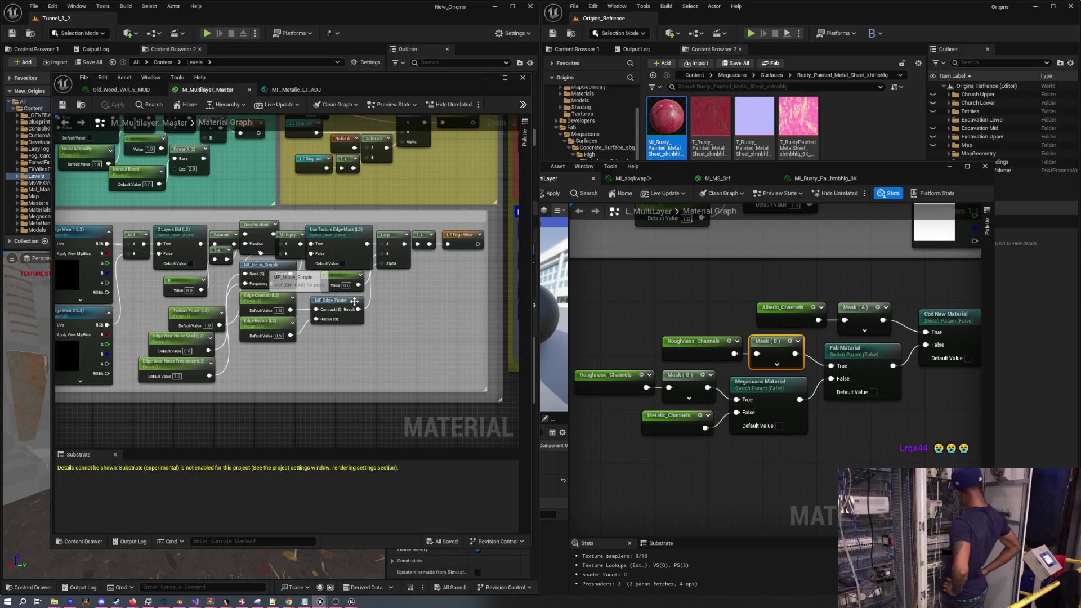
scroll(354, 302, "down", 3)
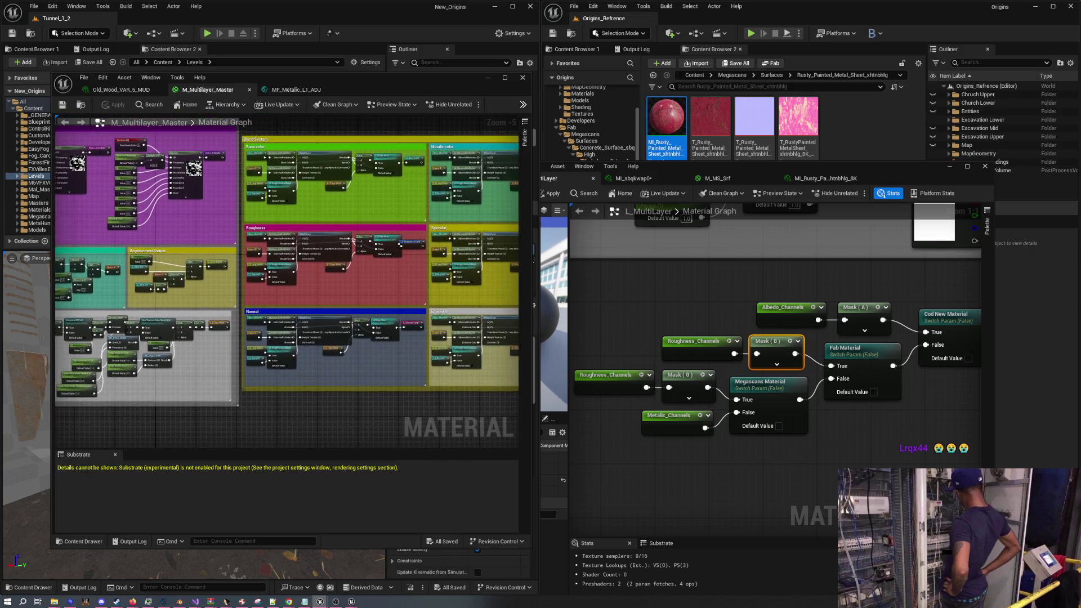
scroll(355, 302, "down", 2)
scroll(338, 298, "up", 3)
scroll(338, 298, "down", 2)
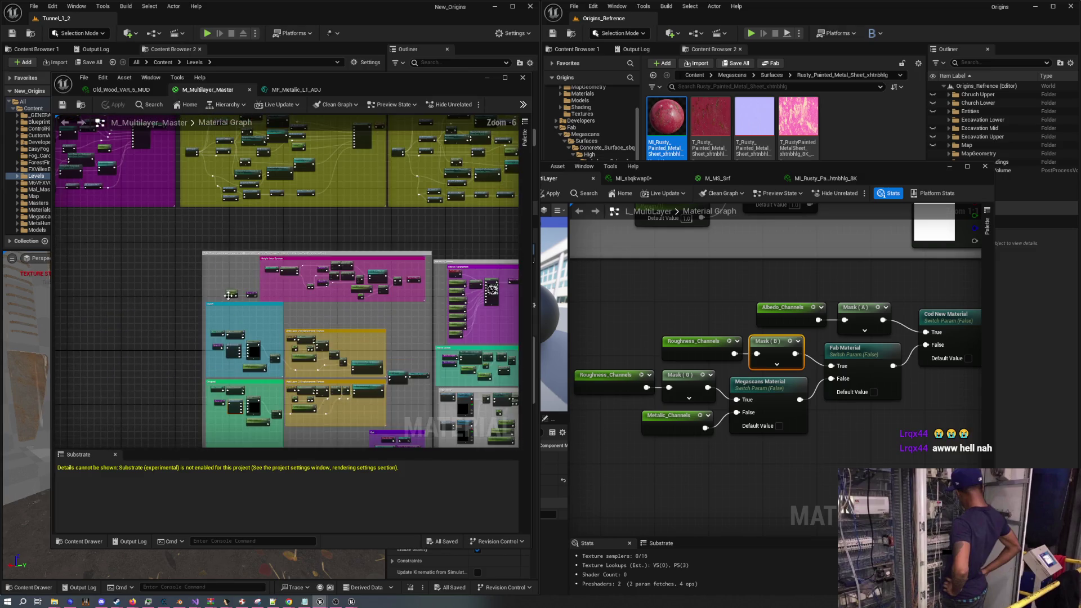
scroll(228, 295, "up", 5)
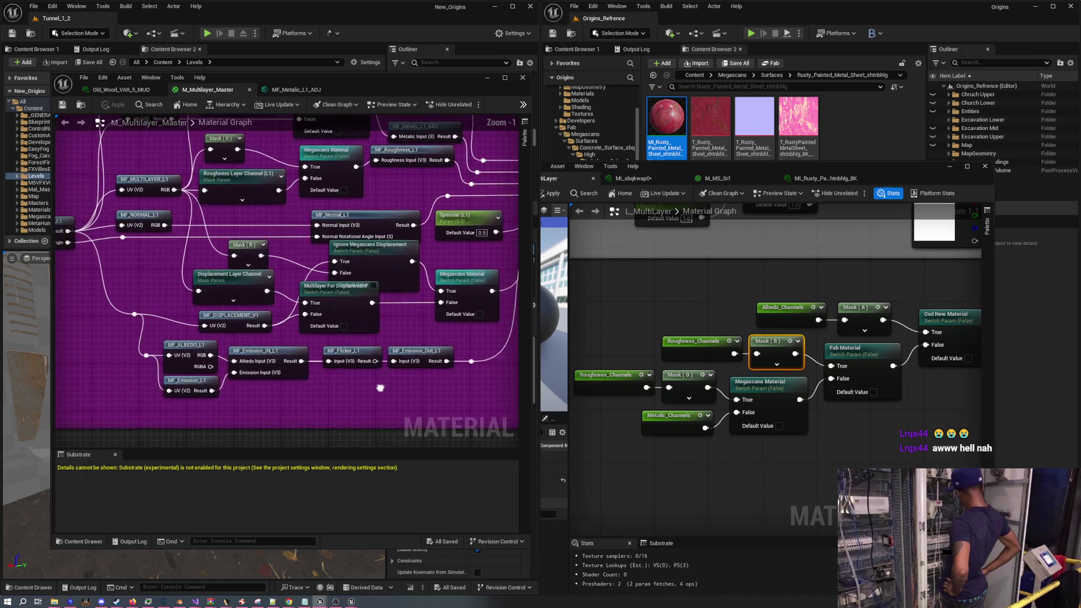
scroll(381, 388, "down", 1)
Survey the SetMaterialAttributes node and the overview of all coloured comment groups
mouse_move(380, 388)
left_mouse_down()
mouse_move(303, 222)
mouse_move(328, 262)
left_mouse_up()
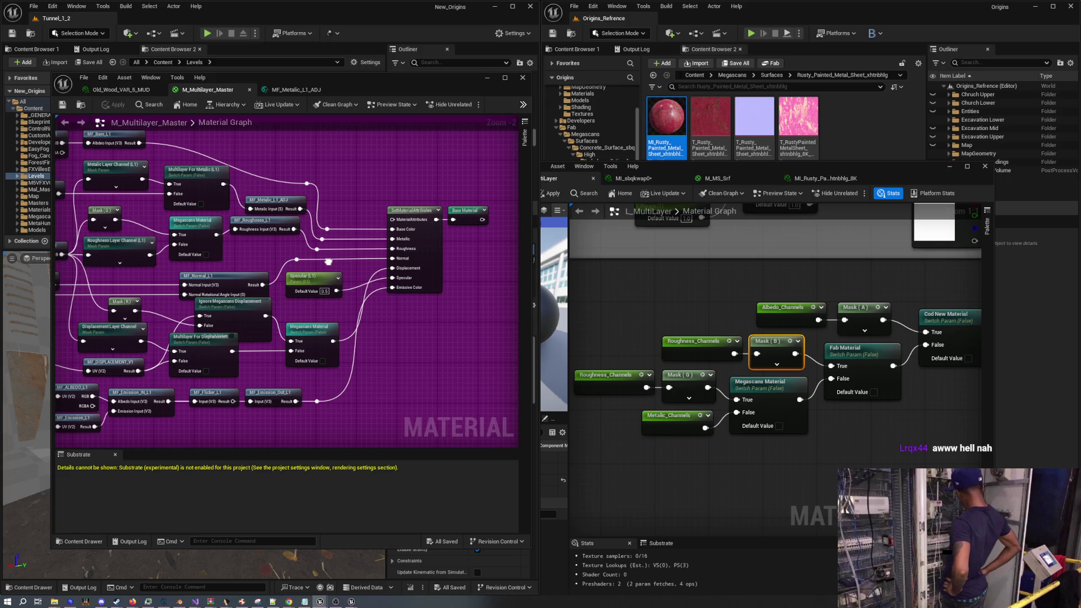
scroll(328, 261, "down", 10)
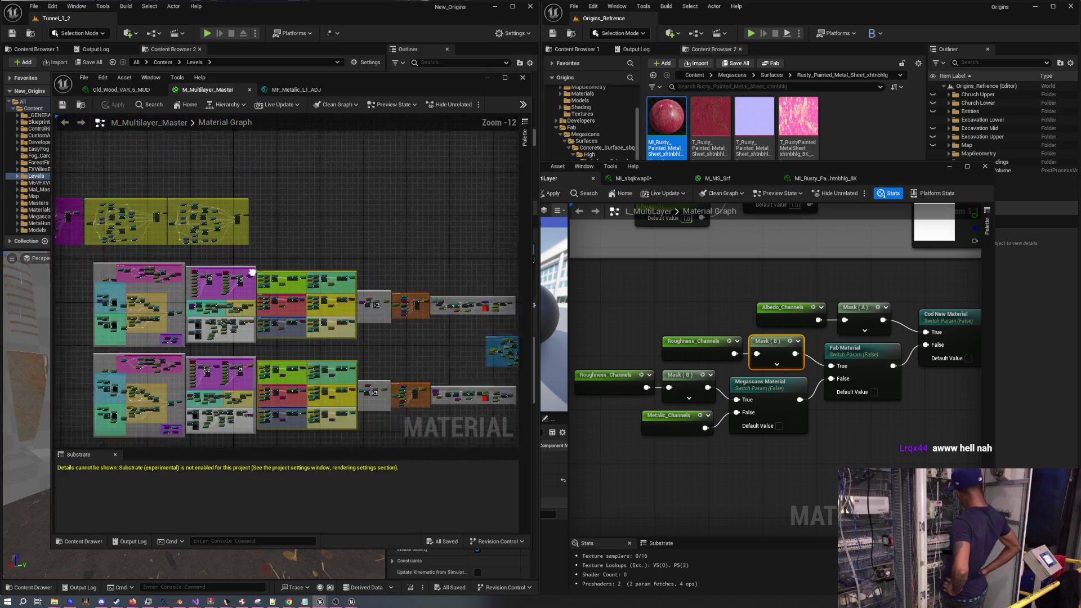
left_click_drag(252, 273, 245, 246)
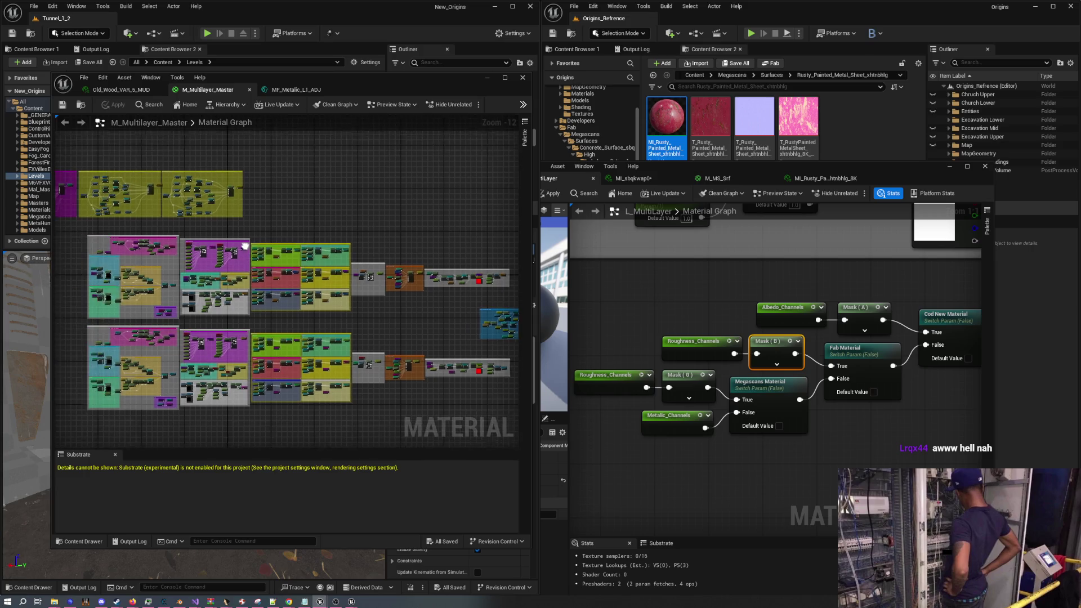
scroll(245, 246, "up", 4)
scroll(294, 297, "up", 6)
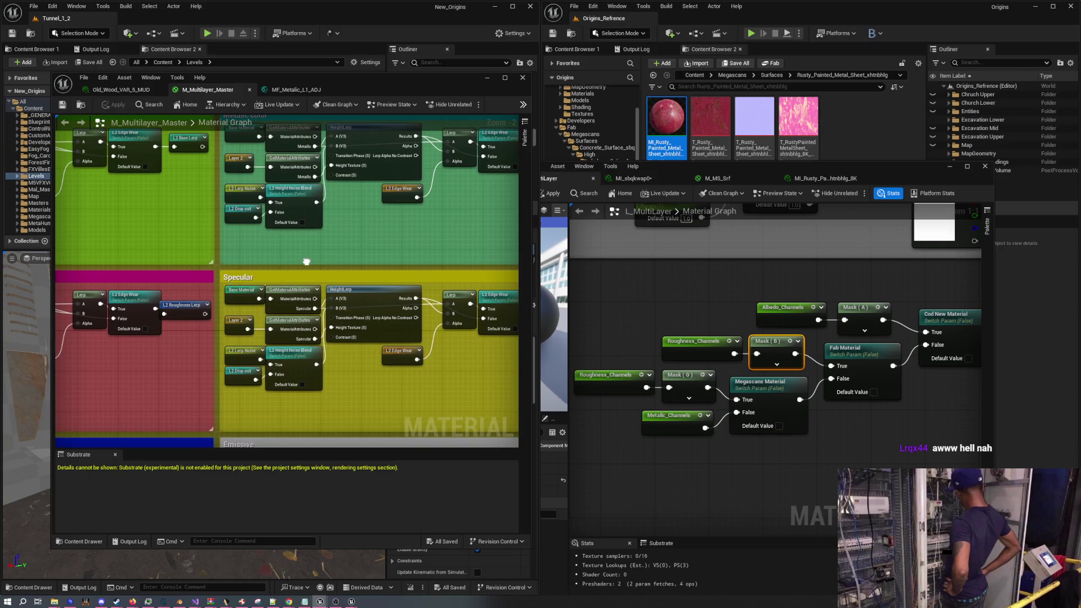
scroll(306, 258, "down", 6)
left_click_drag(341, 264, 285, 235)
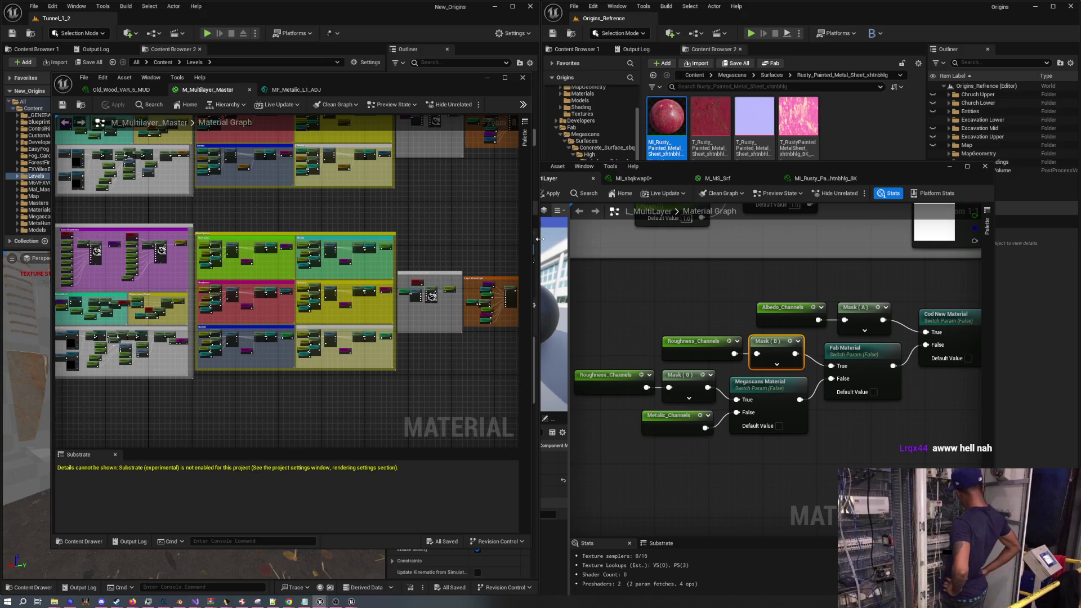
Bring the floating L_MultiLayer editor to the front and centre it on screen
left_click_drag(540, 239, 542, 239)
left_click(541, 239)
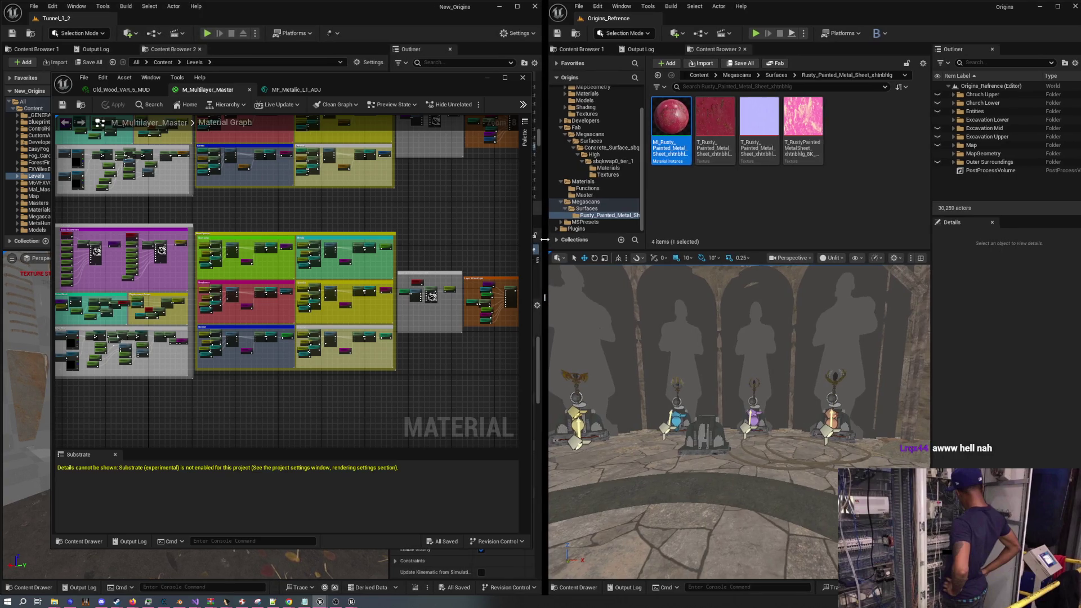
left_click_drag(734, 213, 500, 183)
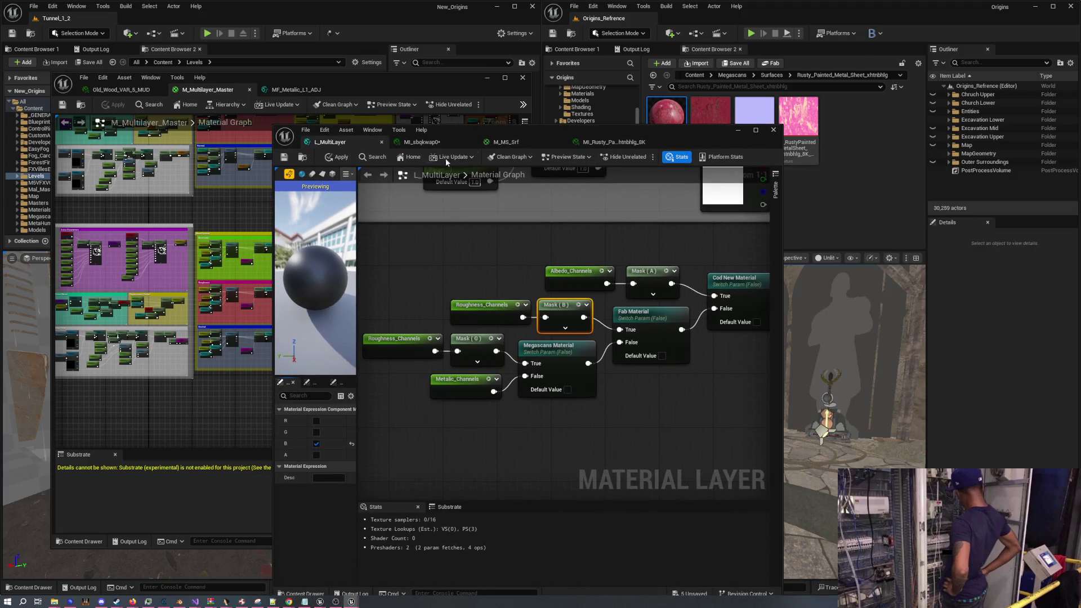
Check the MI_Rusty, M_MS_Srf and MI_sbqkwap0 tabs, then maximize L_MultiLayer full screen
left_click(606, 147)
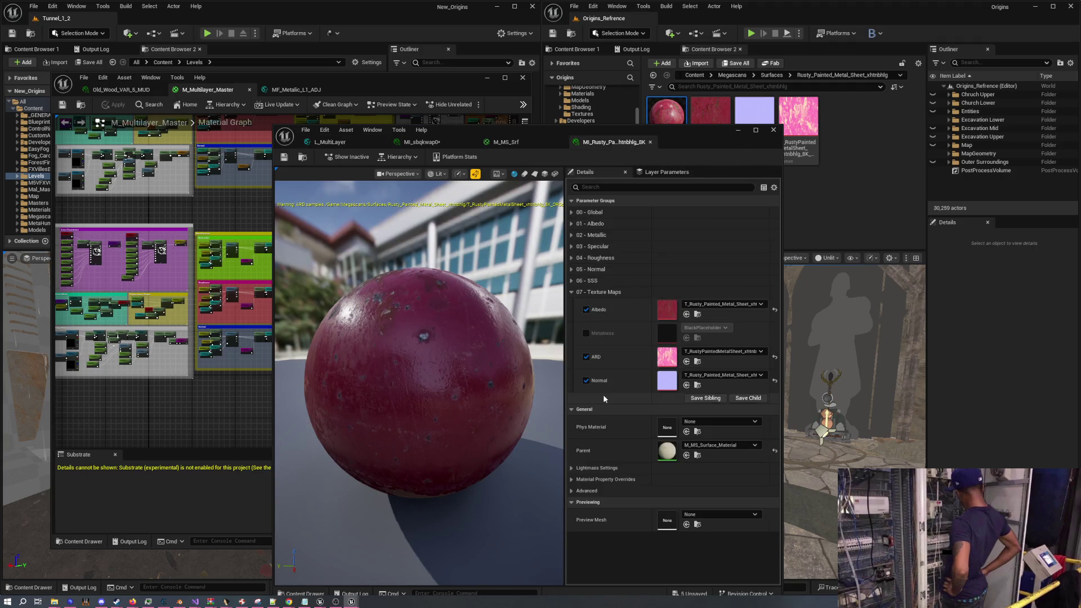
left_click(520, 146)
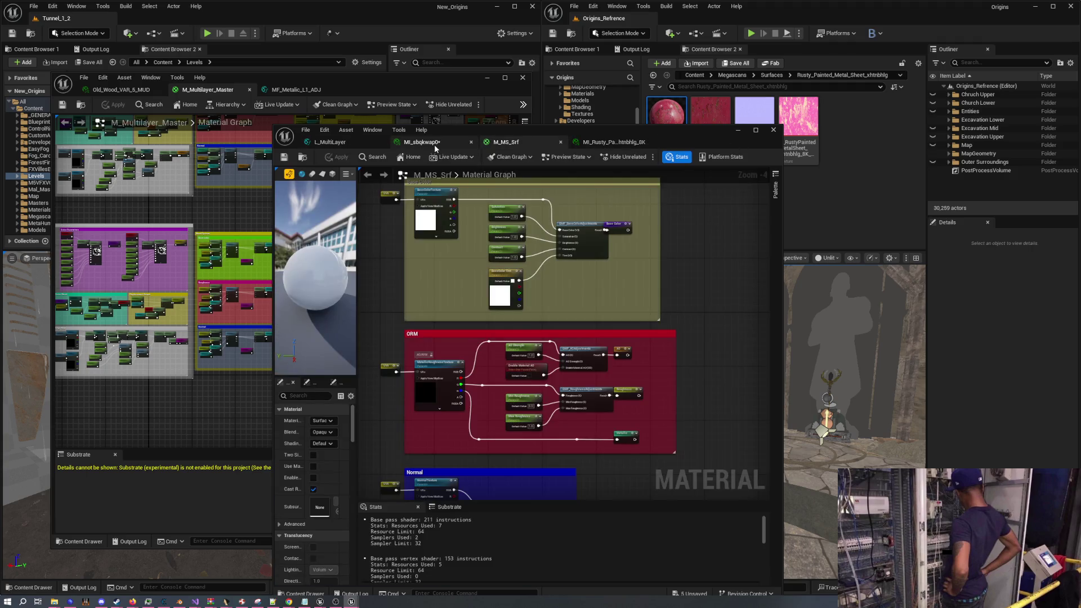
scroll(454, 398, "up", 4)
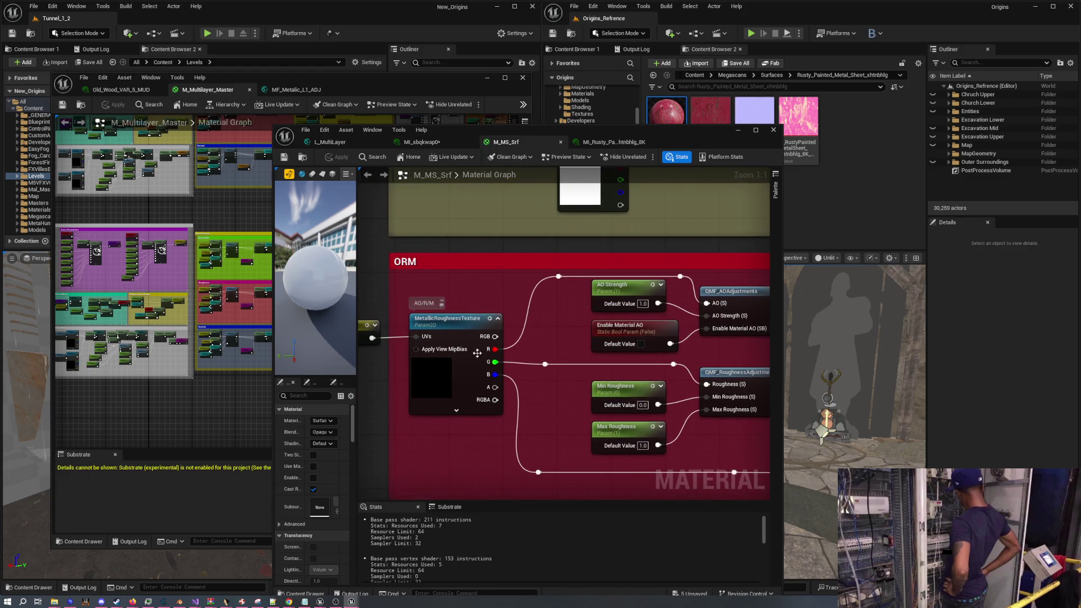
left_click(420, 142)
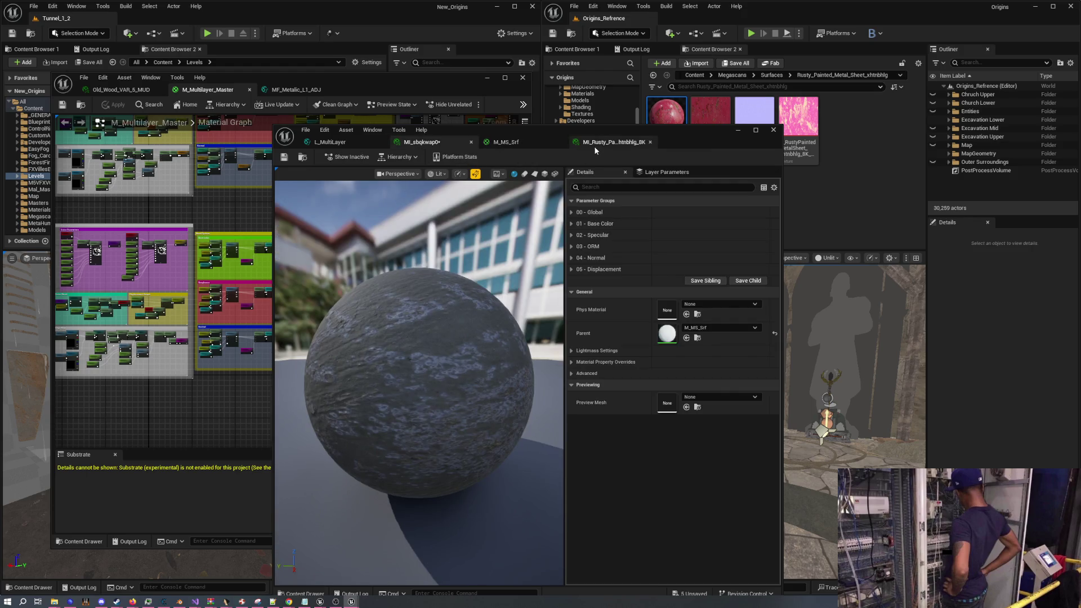
left_click(333, 143)
double_click(681, 134)
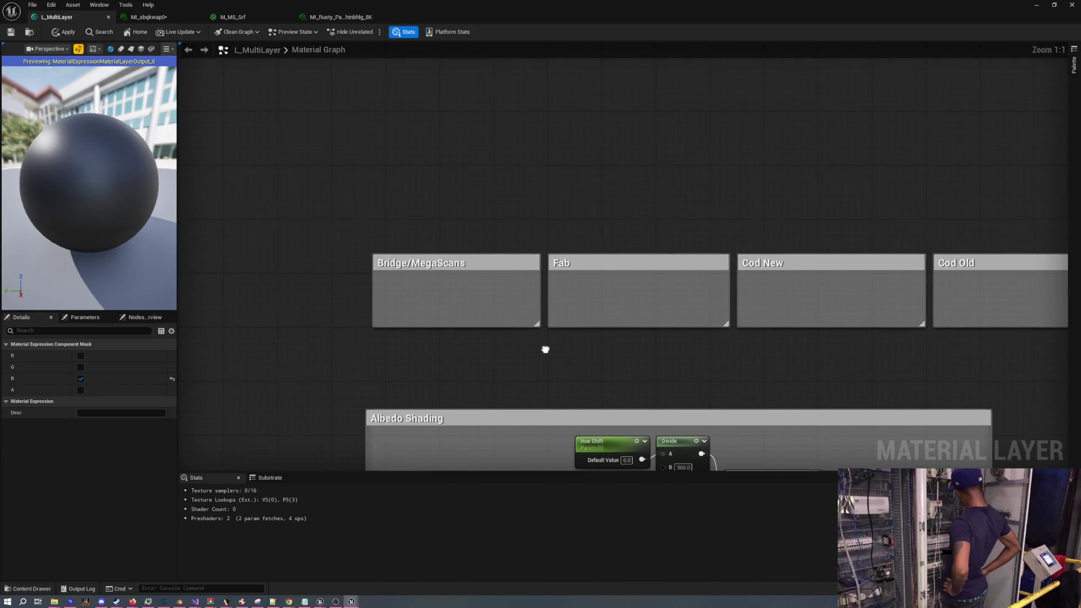
Start retitling the Bridge/MegaScans comment and rename the Fab comment to 'Fab (ORM)'
double_click(473, 262)
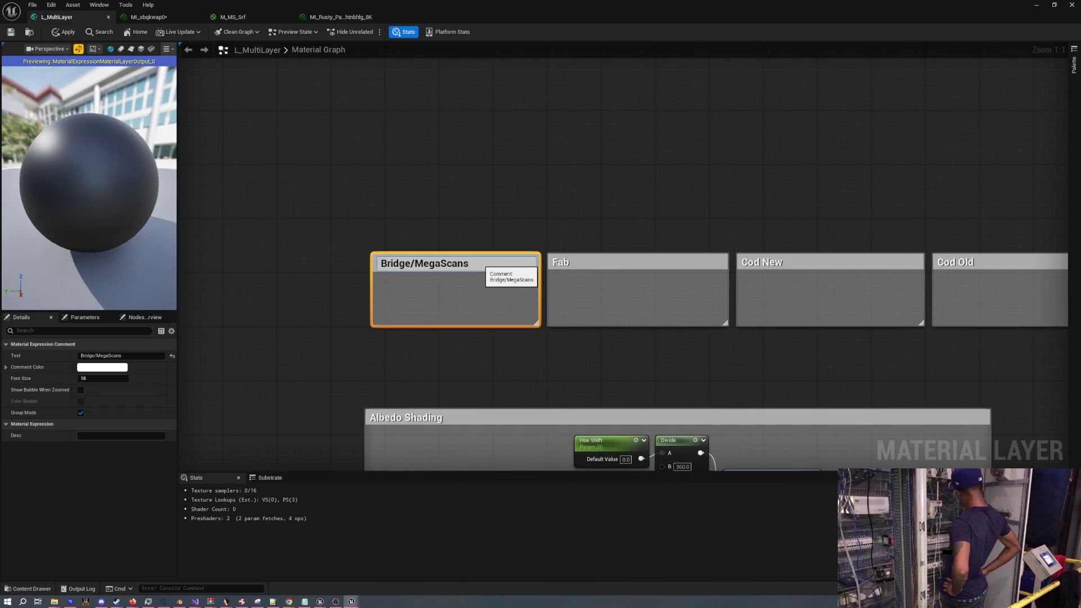
type(" ARD")
left_click(514, 356)
double_click(586, 261)
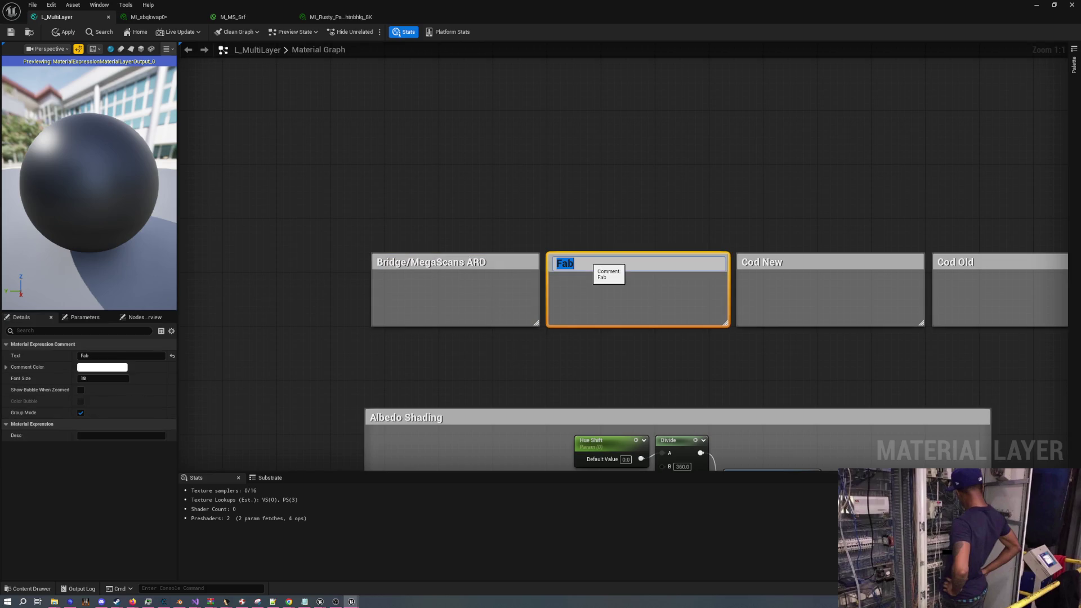
key("End")
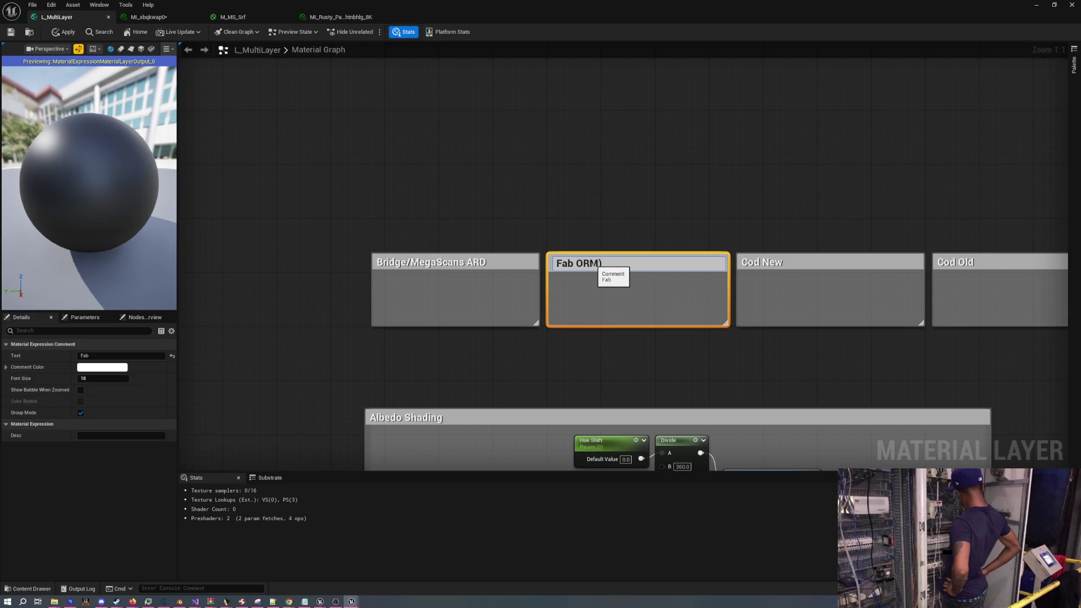
type("(")
left_click(569, 241)
Finish the title as 'Bridge/MegaScans (ARD)' and scroll down to Albedo Shading
double_click(485, 260)
type(")")
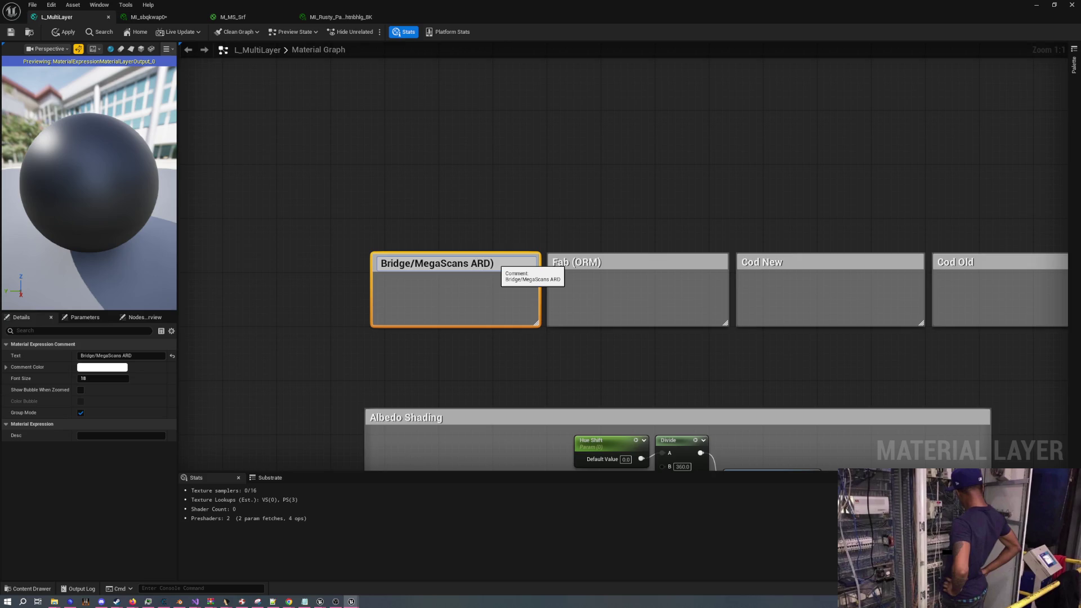
type("(")
left_click(613, 232)
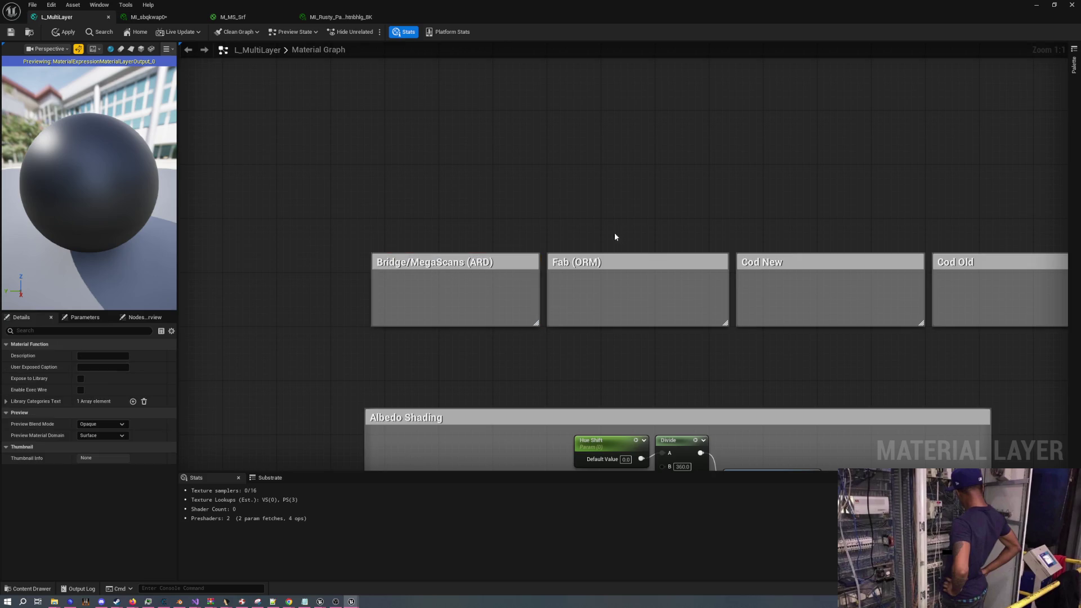
scroll(514, 165, "down", 5)
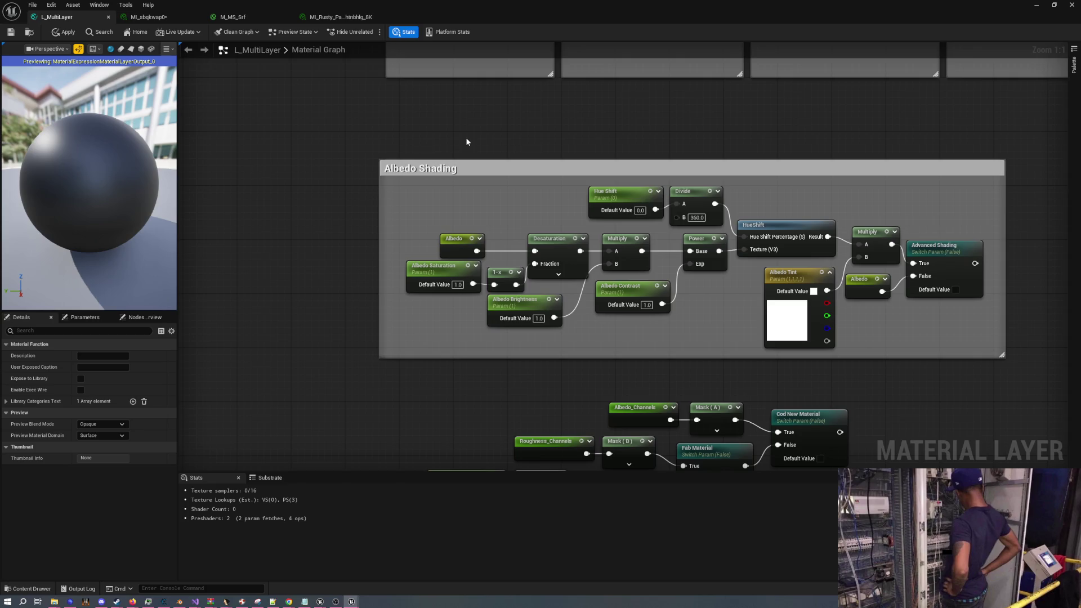
scroll(681, 251, "down", 4)
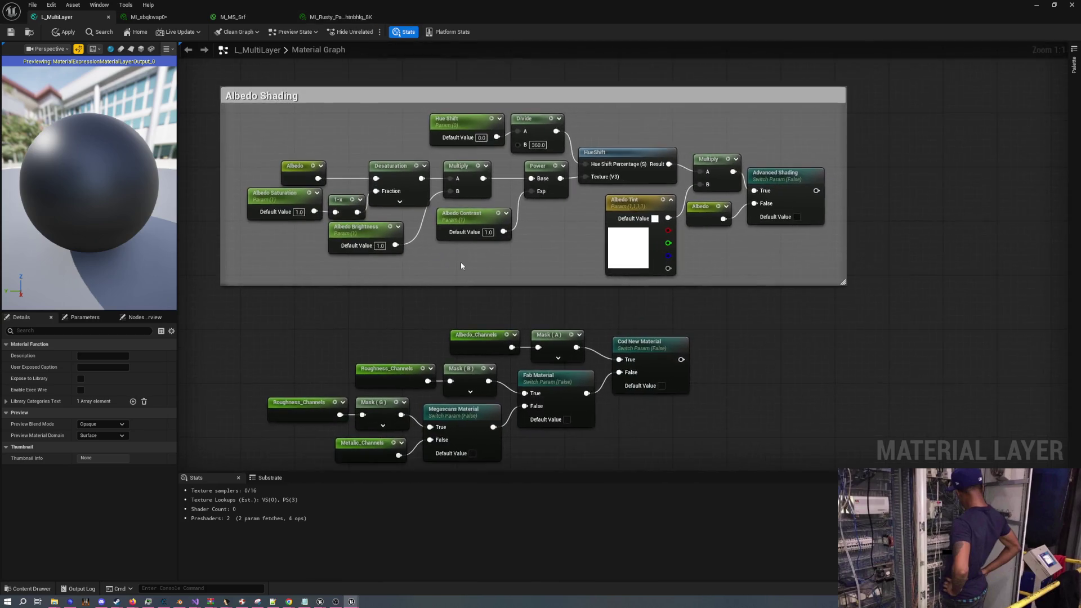
Pan around the M_MS_Srf ORM group, then switch to the MI_Rusty material instance
left_click(224, 18)
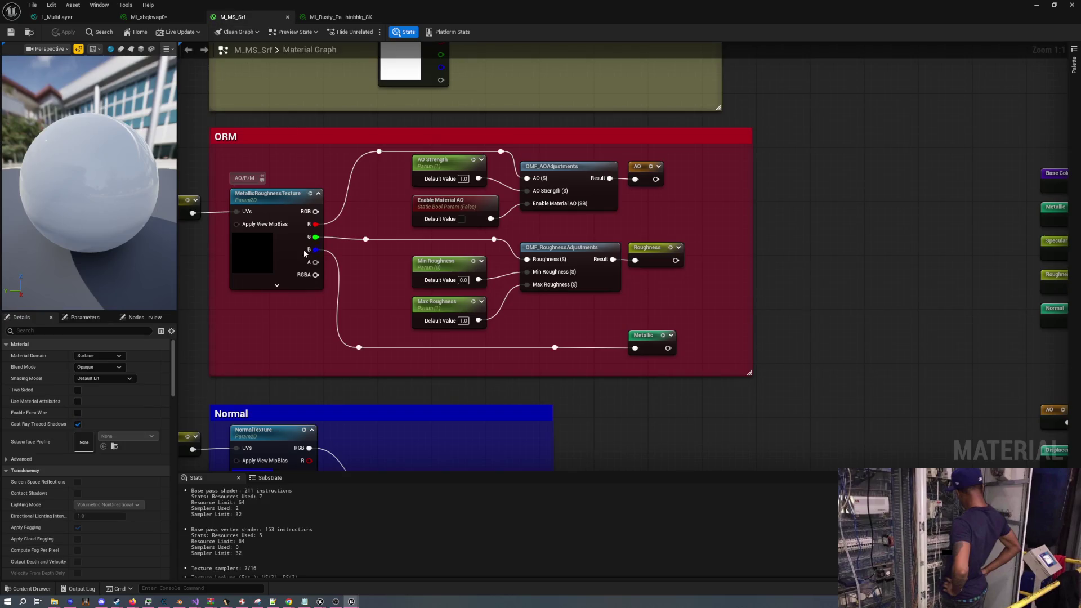
left_click_drag(305, 253, 462, 259)
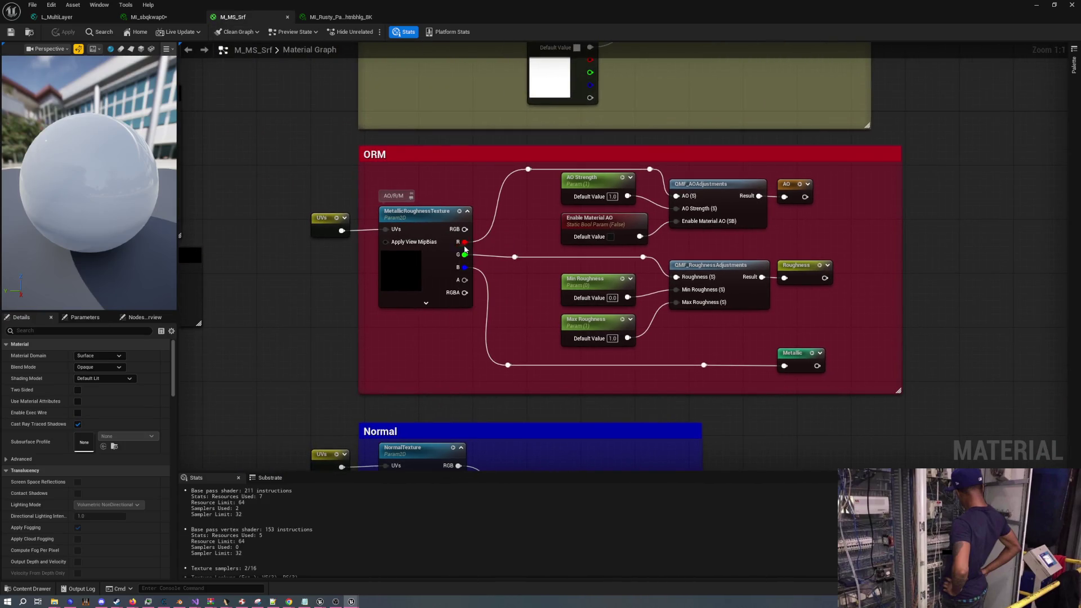
mouse_move(468, 273)
left_mouse_down()
mouse_move(470, 237)
mouse_move(465, 249)
mouse_move(427, 247)
left_mouse_up()
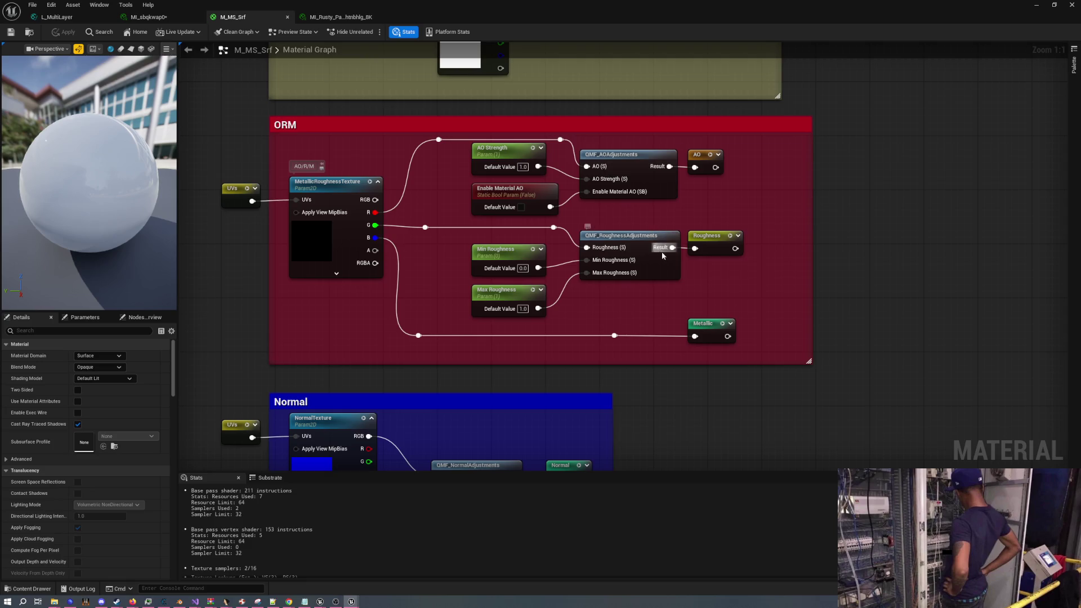
mouse_move(716, 335)
left_mouse_down()
mouse_move(732, 308)
mouse_move(664, 334)
left_mouse_up()
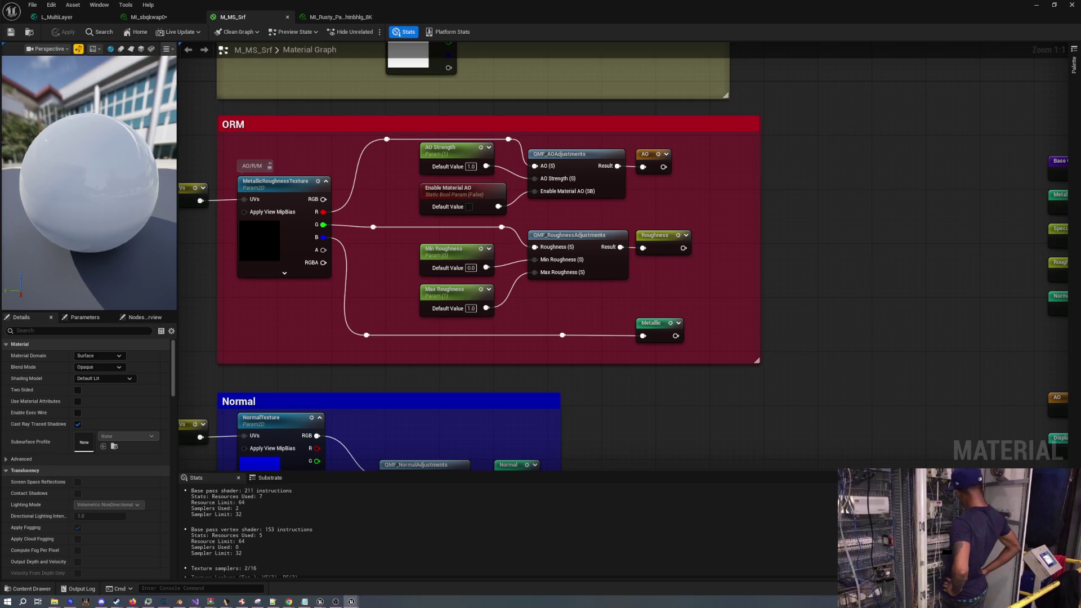
mouse_move(447, 351)
left_mouse_down()
mouse_move(495, 383)
mouse_move(536, 385)
mouse_move(564, 356)
left_mouse_up()
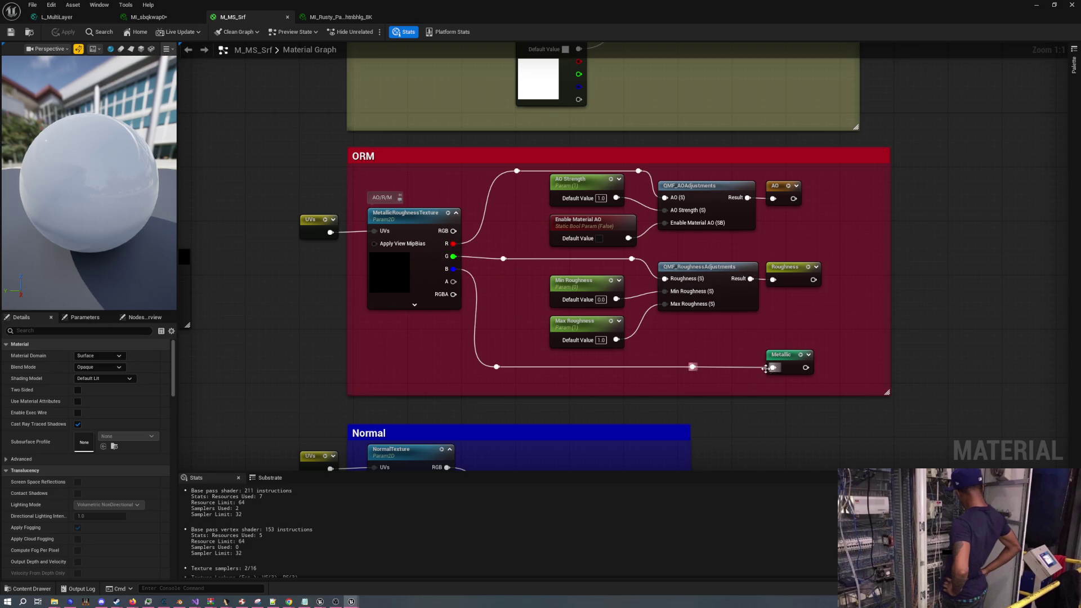
left_click(338, 17)
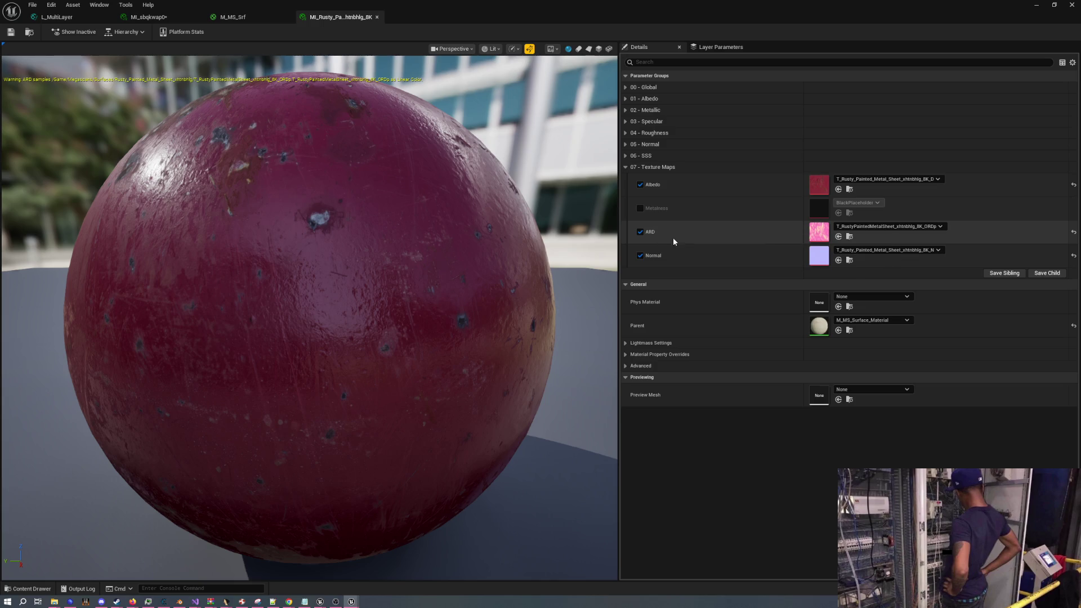
Switch to the L_MultiLayer graph and select only the Cod New comment group
left_click(158, 18)
left_click(57, 17)
scroll(429, 311, "down", 3)
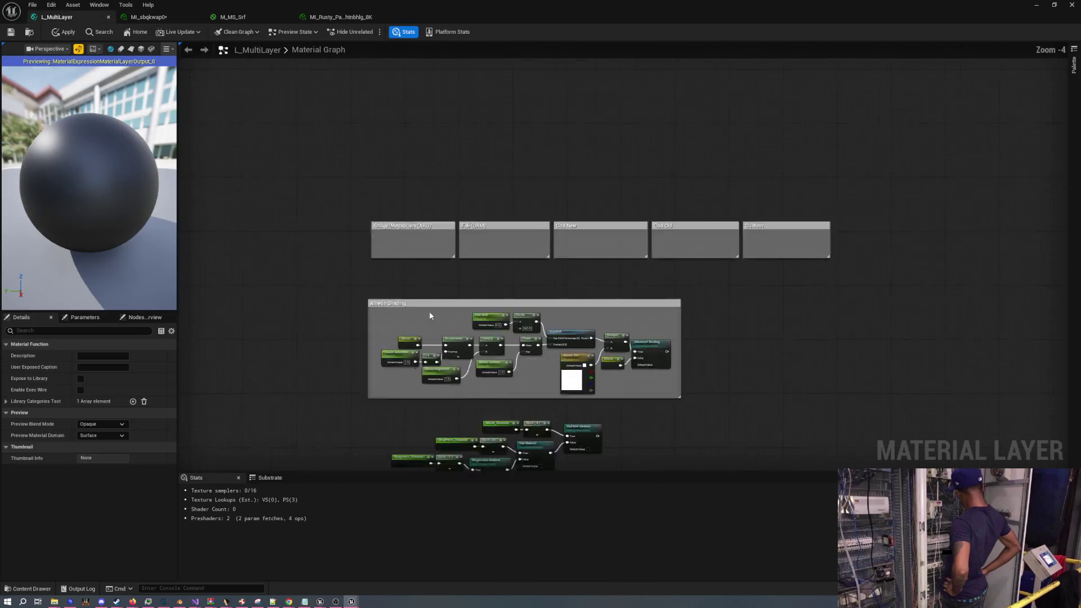
scroll(550, 274, "up", 4)
mouse_move(604, 208)
left_mouse_down()
mouse_move(488, 145)
mouse_move(545, 160)
left_mouse_up()
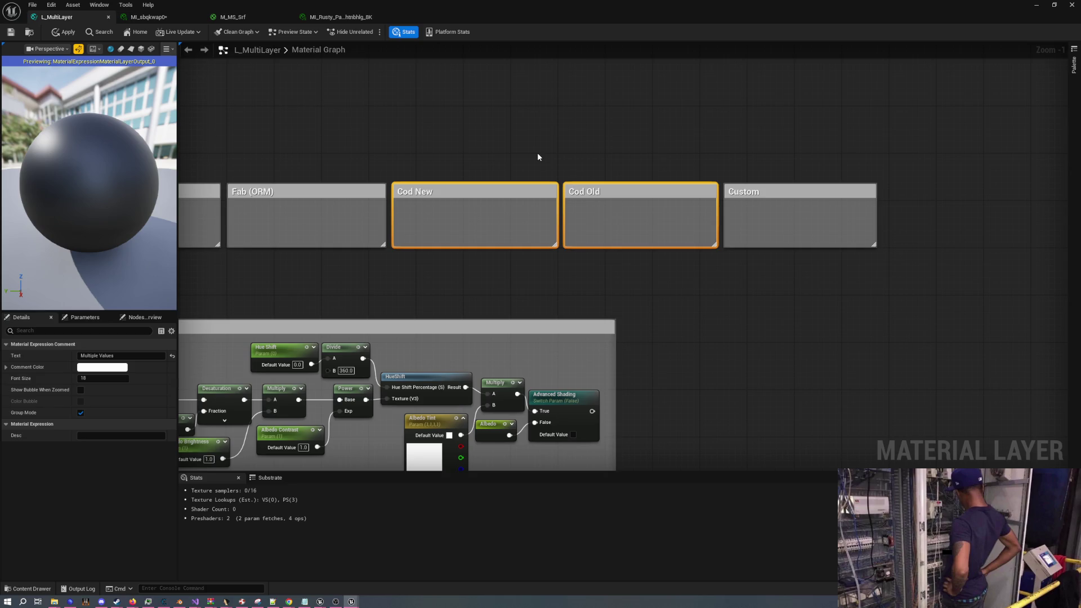
left_click_drag(407, 151, 476, 207)
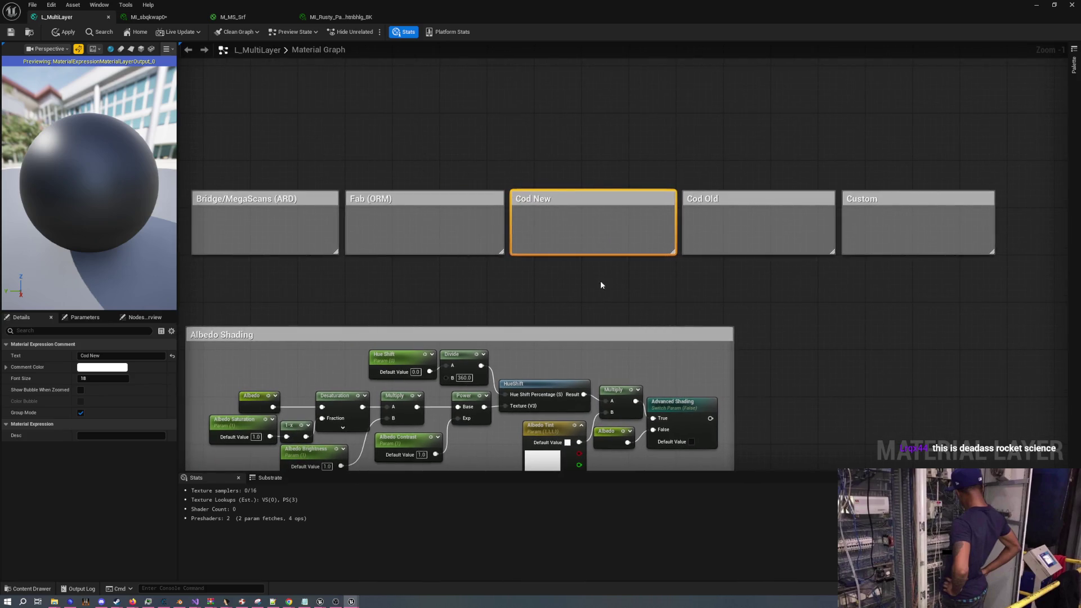
Pan down to the channel-switch nodes beneath the Albedo Shading group
scroll(600, 280, "down", 1)
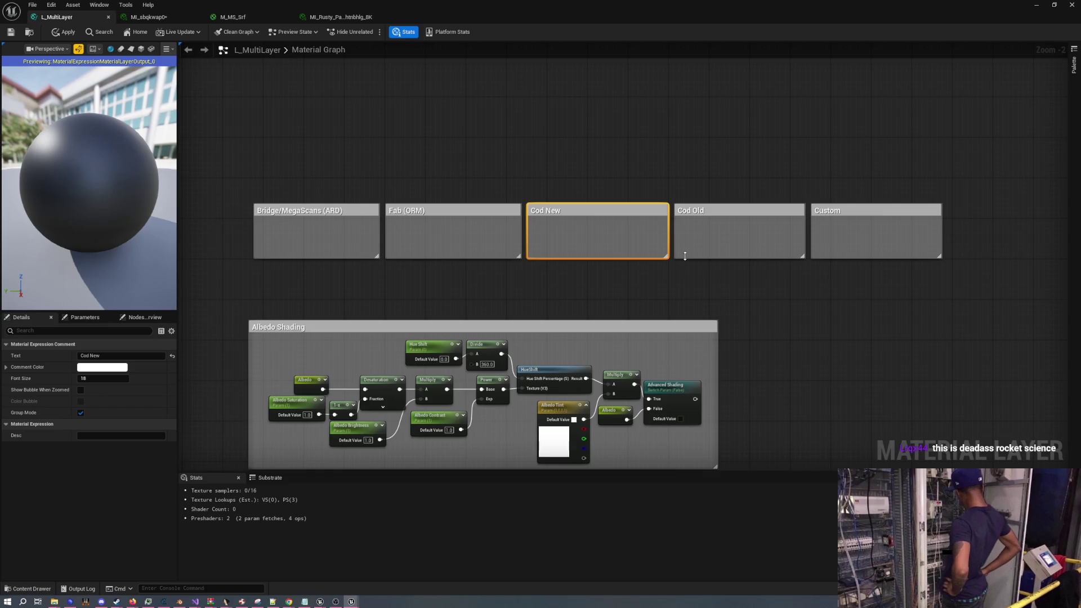
scroll(686, 259, "down", 2)
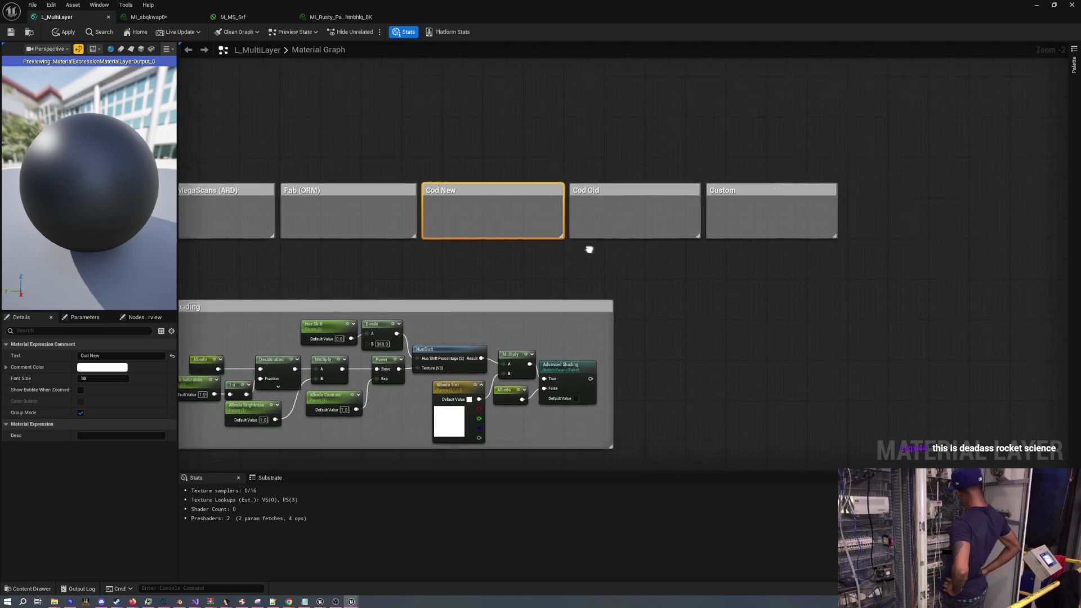
left_click_drag(708, 256, 518, 121)
scroll(514, 169, "up", 3)
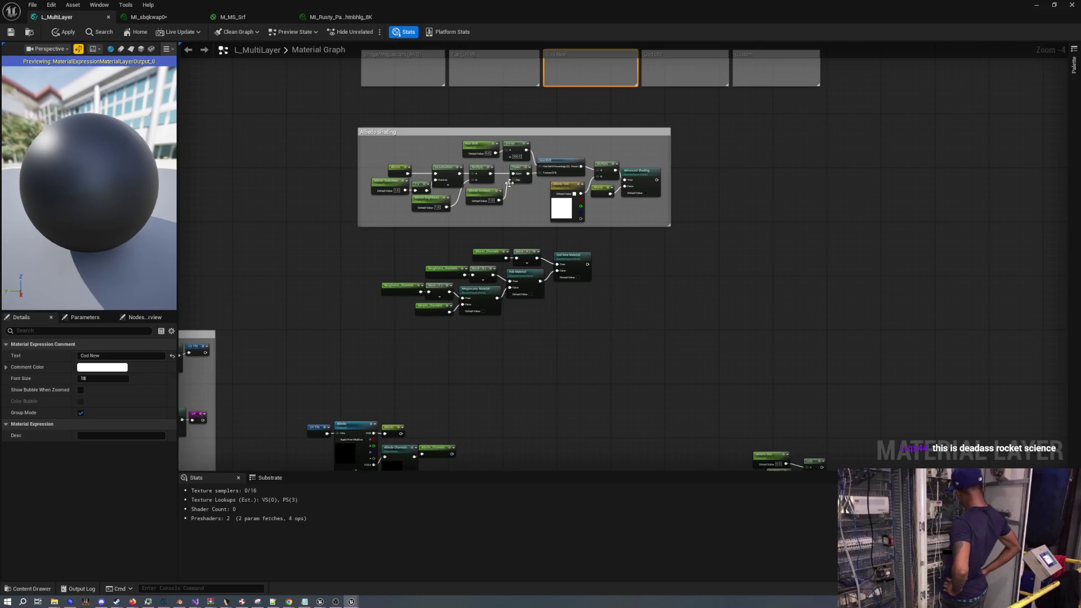
left_click_drag(512, 181, 516, 167)
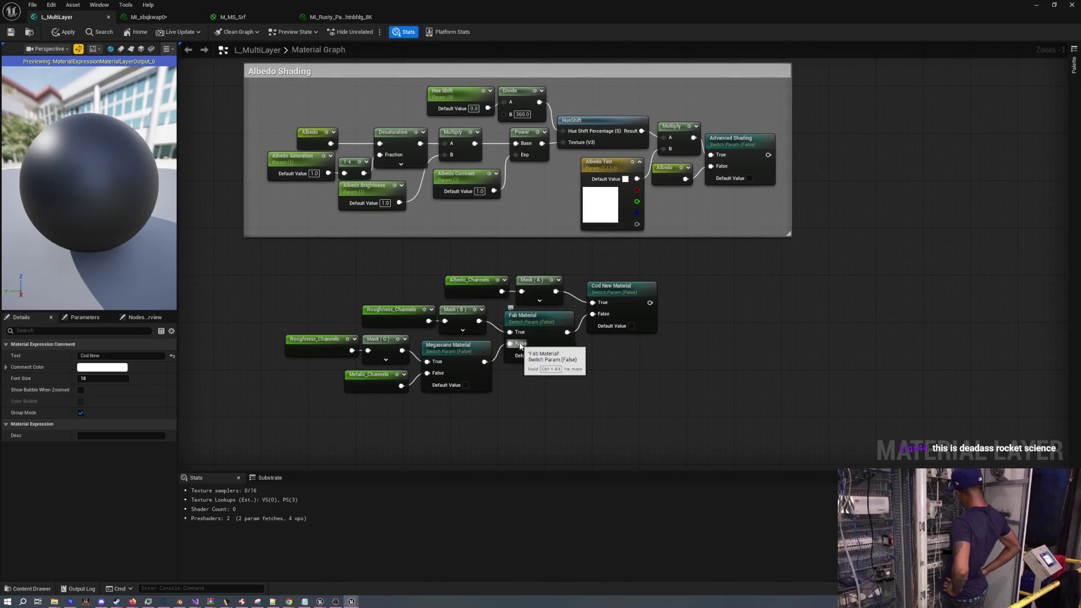
mouse_move(621, 379)
left_mouse_down()
mouse_move(652, 311)
mouse_move(640, 325)
mouse_move(354, 239)
mouse_move(385, 247)
left_mouse_up()
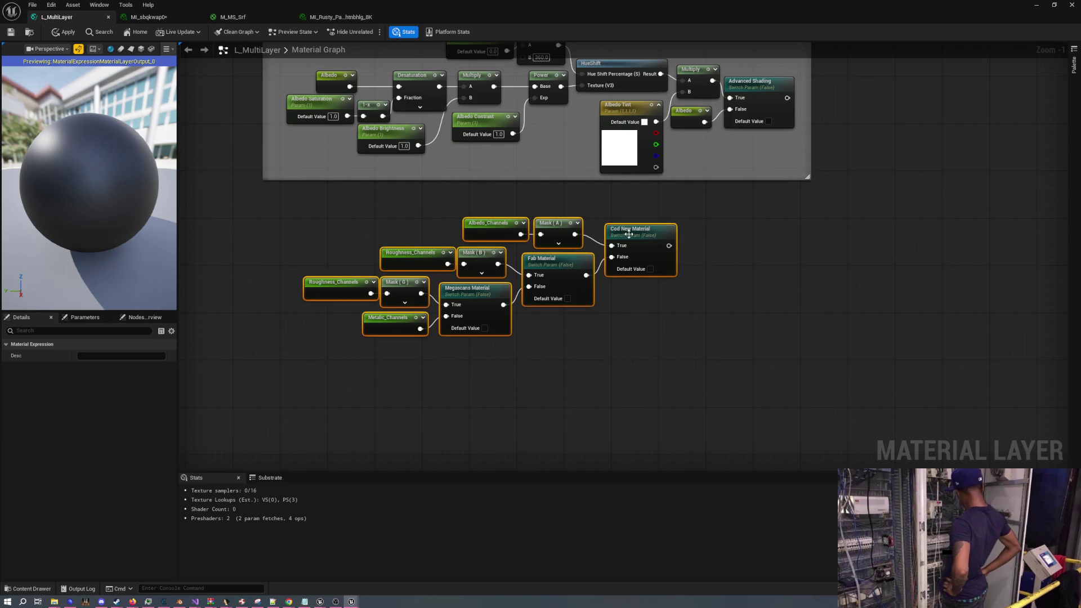
Rename the Cod New Material switch node to Cod IW Material
left_click_drag(629, 234, 631, 258)
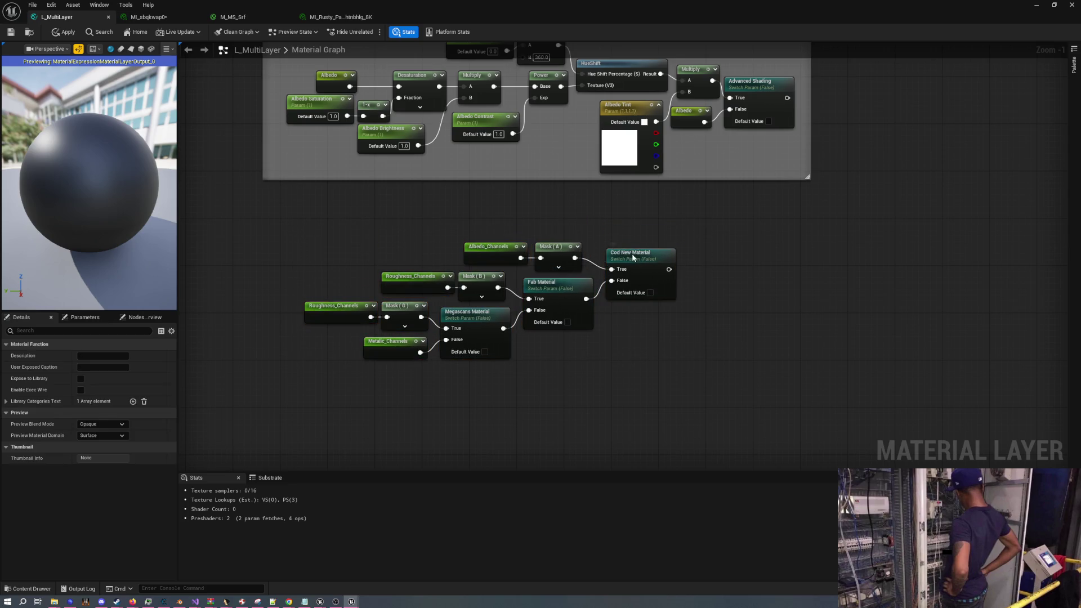
left_click(634, 258)
double_click(629, 253)
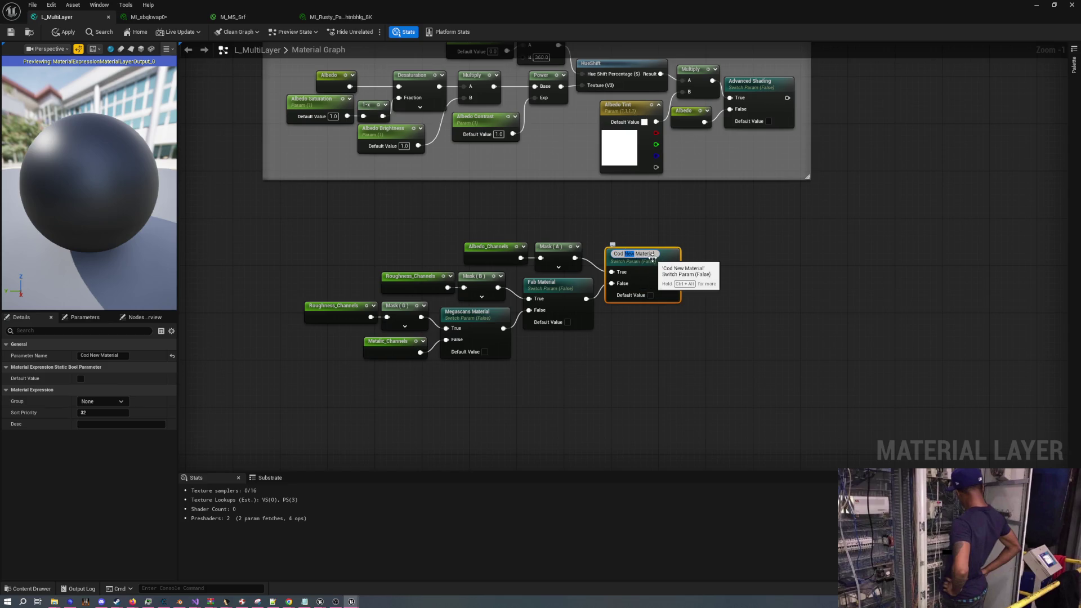
type("IW")
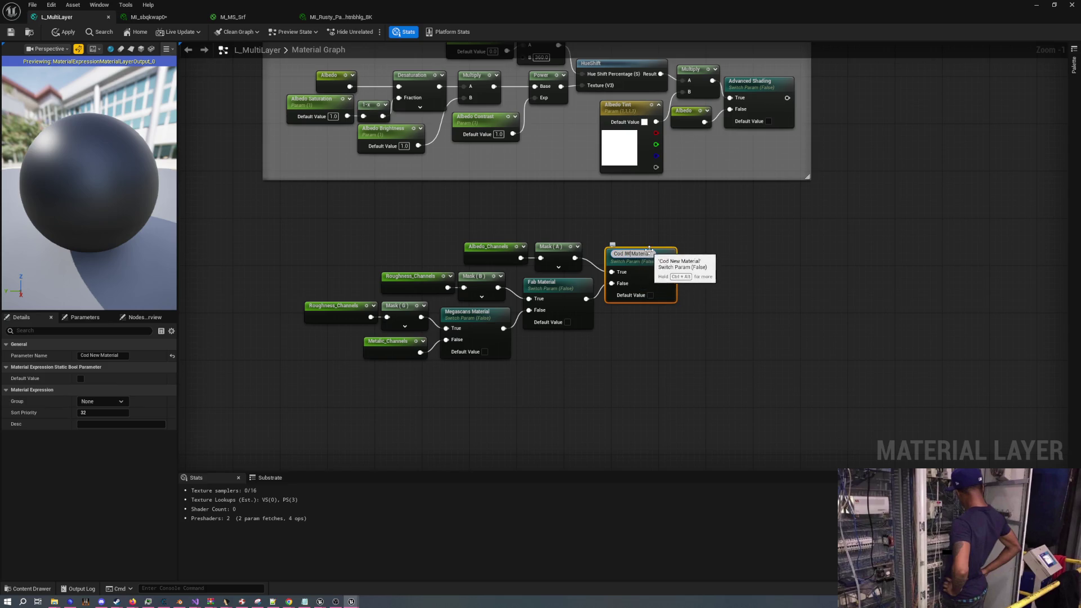
left_click(690, 246)
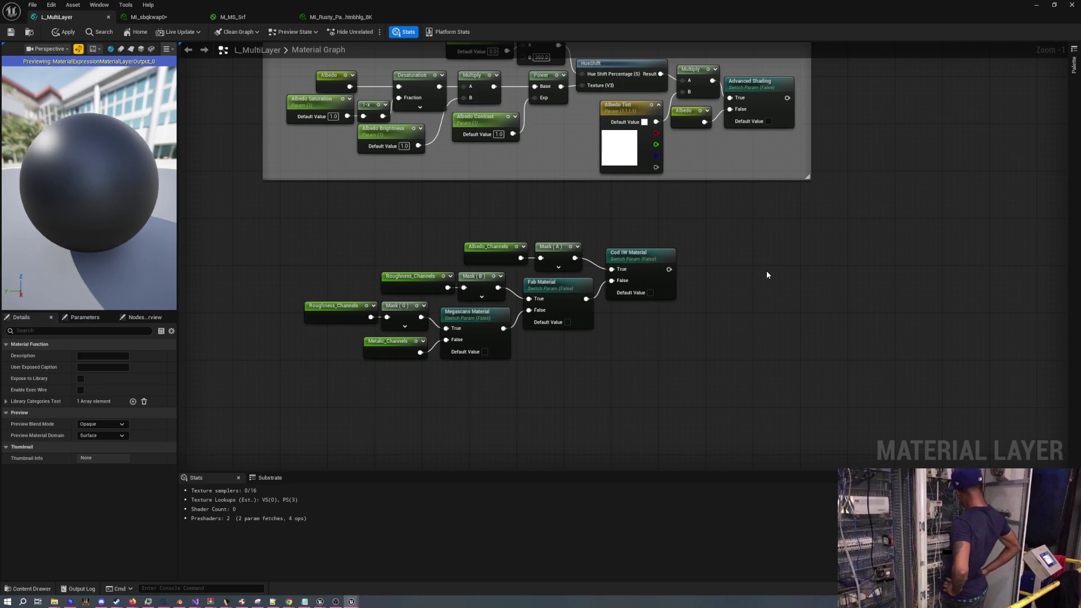
Select the whole switch node cluster and shift it beneath Albedo Shading
scroll(591, 225, "down", 2)
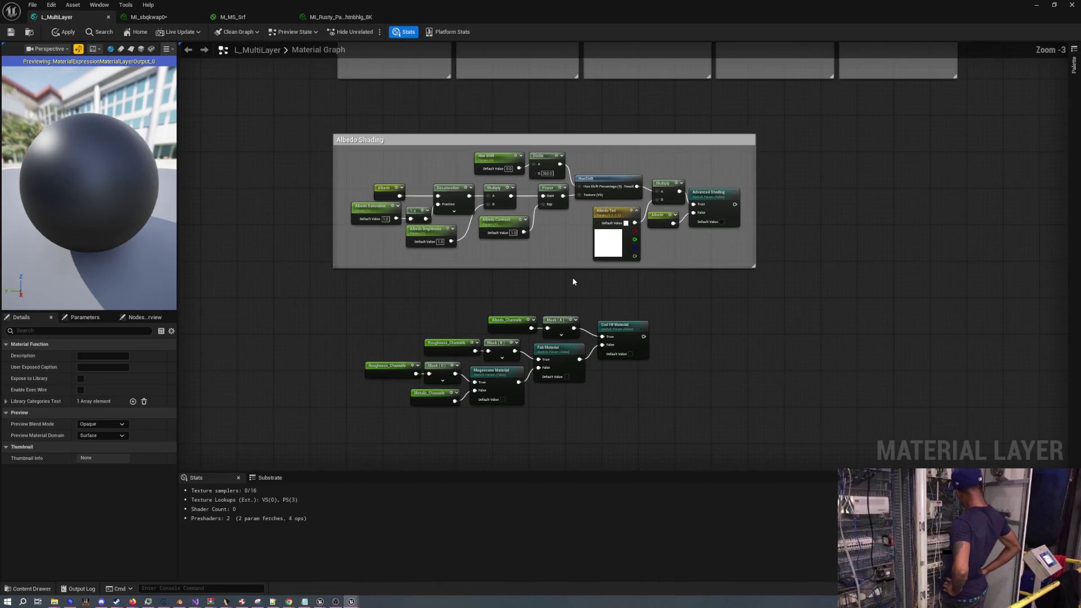
mouse_move(563, 290)
left_mouse_down()
mouse_move(492, 246)
mouse_move(502, 256)
left_mouse_up()
mouse_move(631, 374)
left_mouse_down()
mouse_move(485, 309)
mouse_move(318, 267)
left_mouse_up()
mouse_move(472, 276)
left_mouse_down()
mouse_move(507, 288)
mouse_move(438, 288)
left_mouse_up()
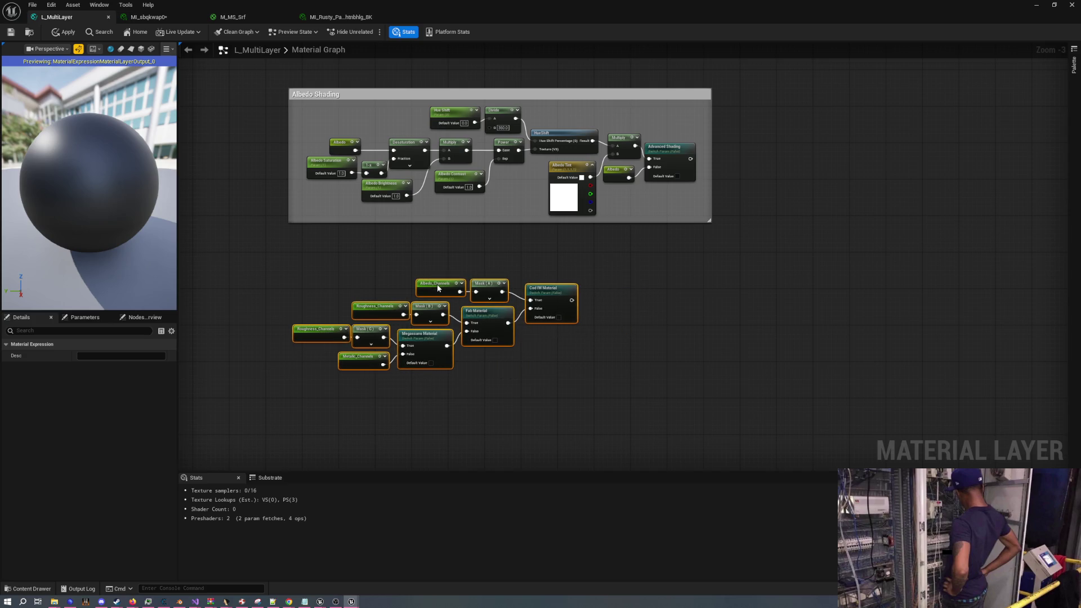
scroll(553, 331, "down", 4)
scroll(577, 266, "up", 3)
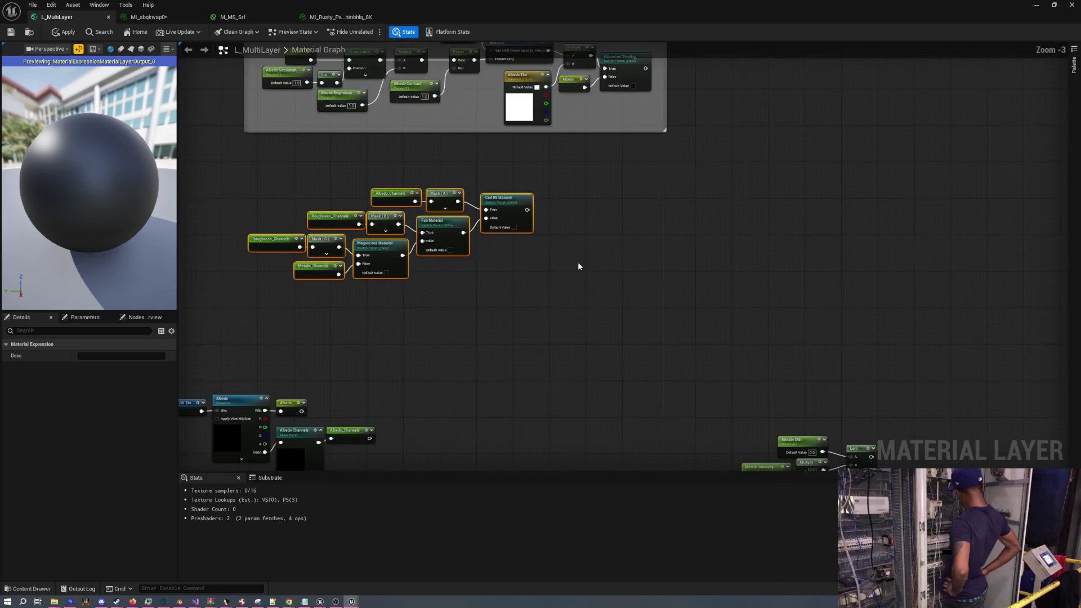
Move the metallic nodes beside the switches and wire Cod IW Material into Multiply A
mouse_move(570, 275)
left_mouse_down()
mouse_move(702, 387)
mouse_move(805, 447)
left_mouse_up()
left_click_drag(787, 406, 636, 233)
scroll(604, 230, "up", 4)
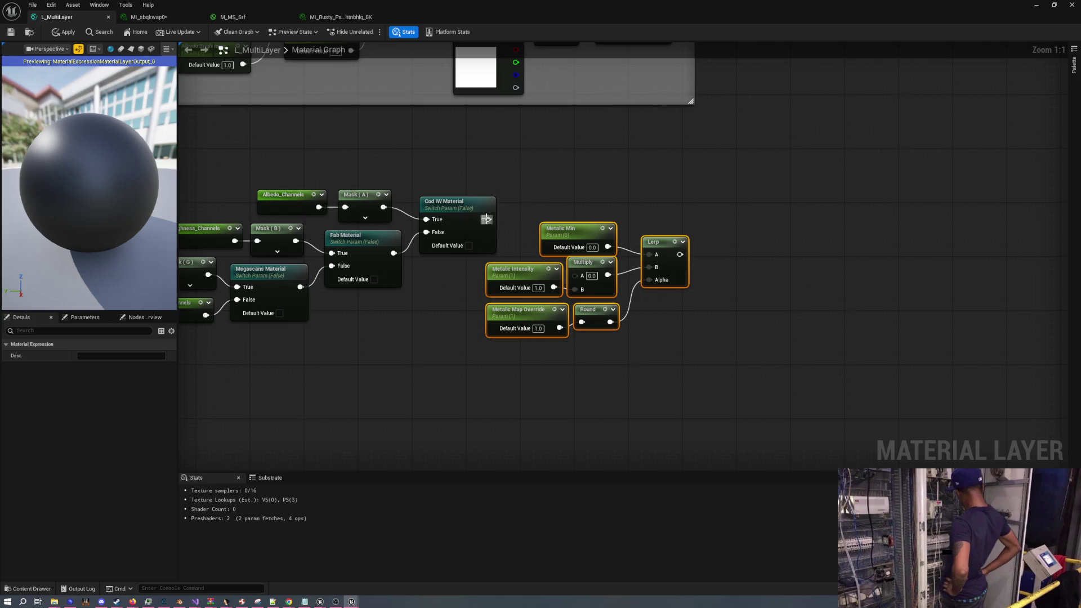
left_click_drag(574, 271, 576, 275)
left_click(558, 178)
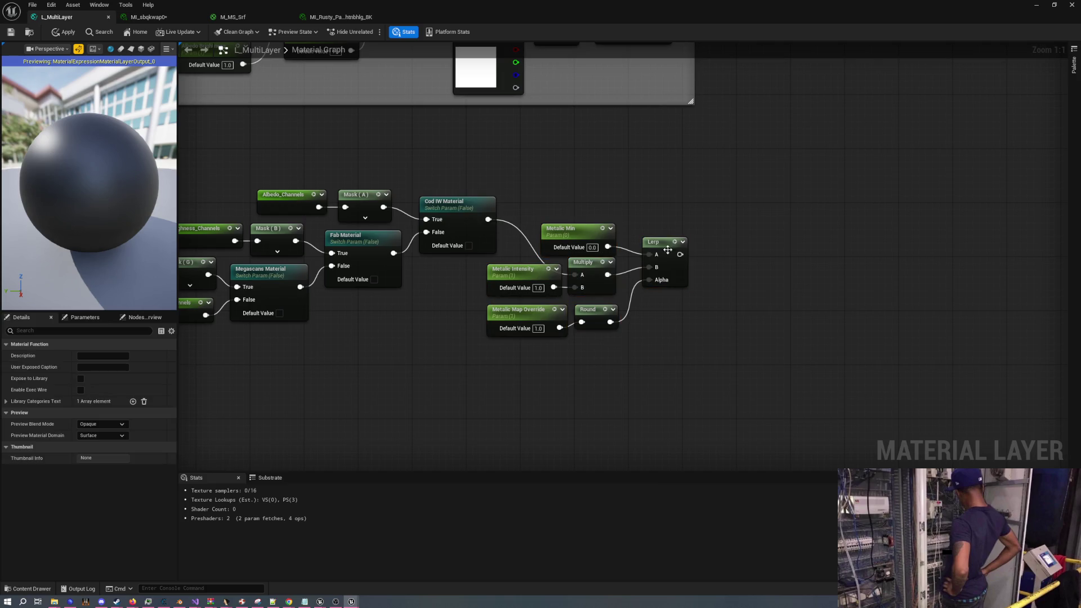
Align the metallic and Lerp nodes level with the Cod IW Material switch
left_click_drag(714, 338, 484, 220)
mouse_move(563, 235)
left_mouse_down()
mouse_move(564, 184)
mouse_move(584, 182)
left_mouse_up()
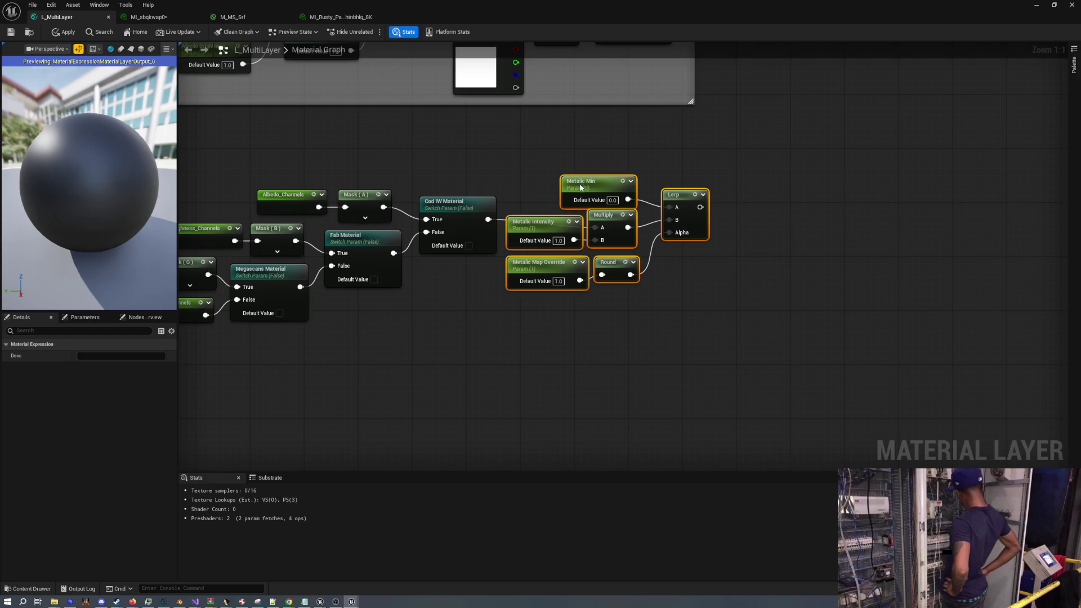
left_click(506, 163)
scroll(640, 180, "down", 2)
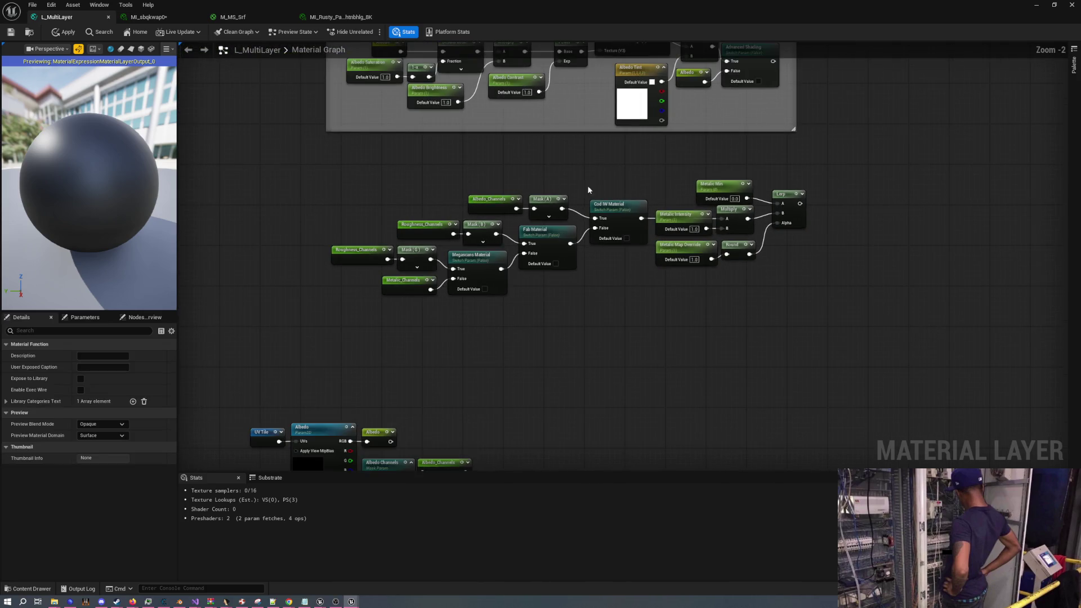
mouse_move(553, 194)
left_mouse_down()
mouse_move(519, 224)
mouse_move(512, 307)
left_mouse_up()
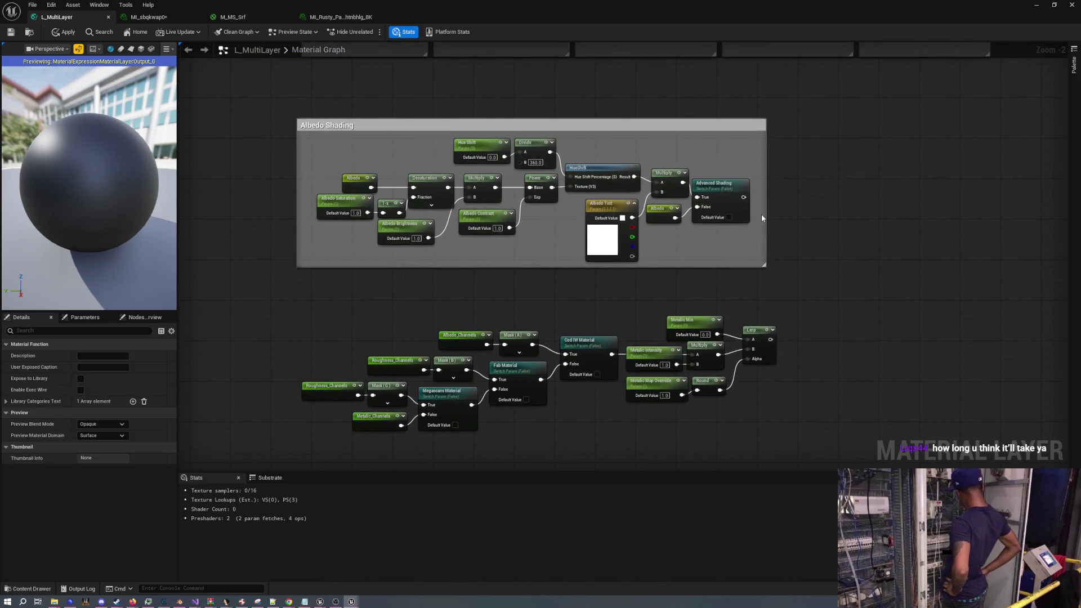
left_click_drag(798, 296, 833, 161)
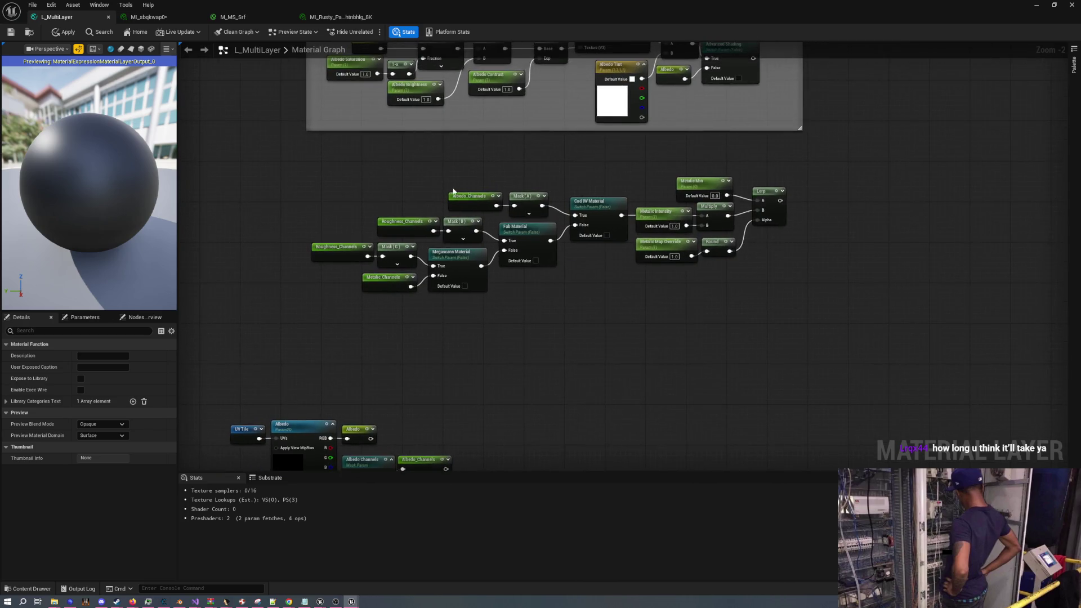
scroll(375, 170, "down", 2)
Wrap the switch and metallic nodes in a 'Metalic Shading' comment, tucked under Albedo Shading
left_click_drag(341, 164, 735, 303)
type("c")
type("M")
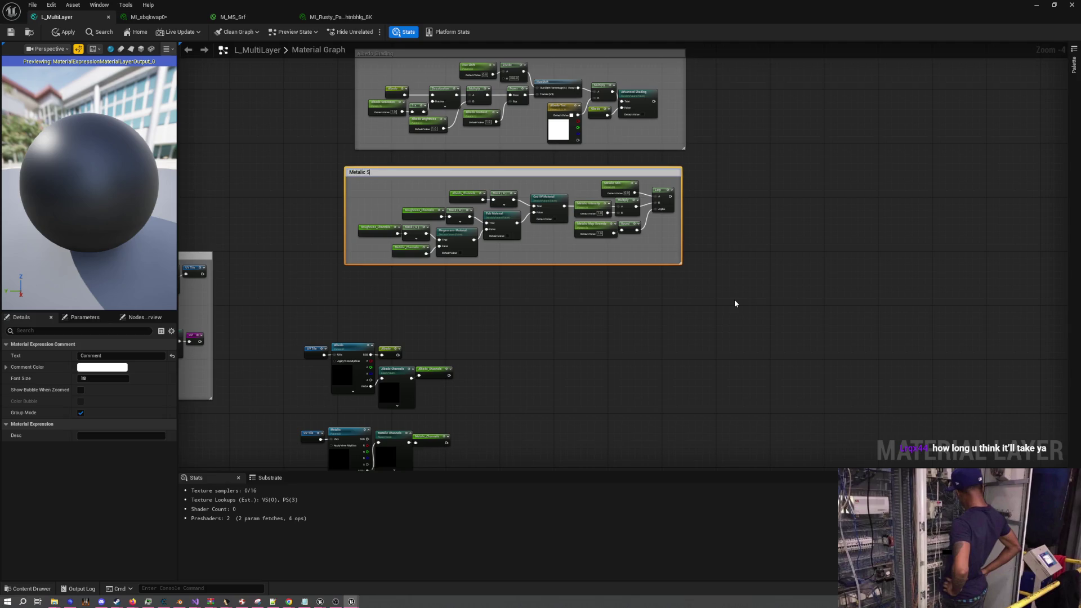
type("ing")
key("Return")
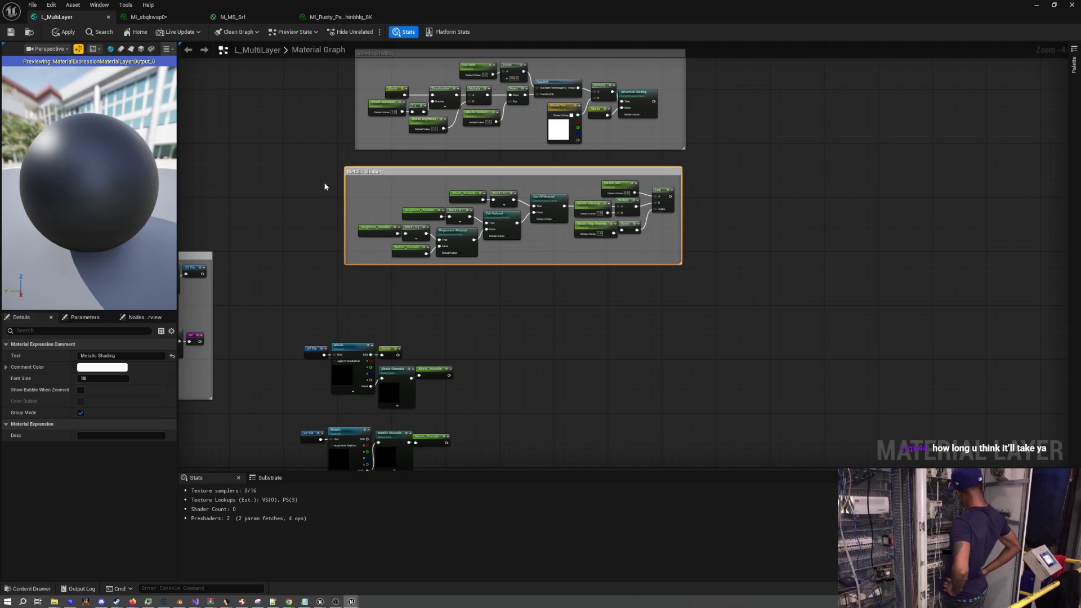
mouse_move(344, 191)
left_mouse_down()
mouse_move(354, 190)
mouse_move(328, 265)
left_mouse_up()
left_click(334, 167)
left_click_drag(407, 167, 410, 141)
left_click_drag(409, 283, 411, 251)
left_click(863, 320)
scroll(483, 138, "down", 3)
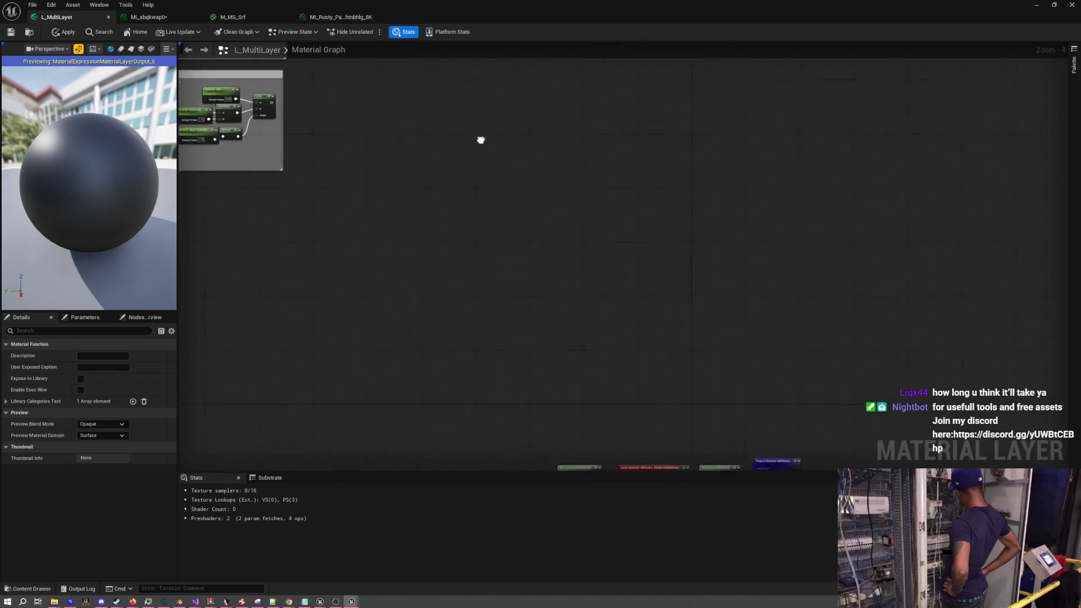
scroll(535, 222, "up", 5)
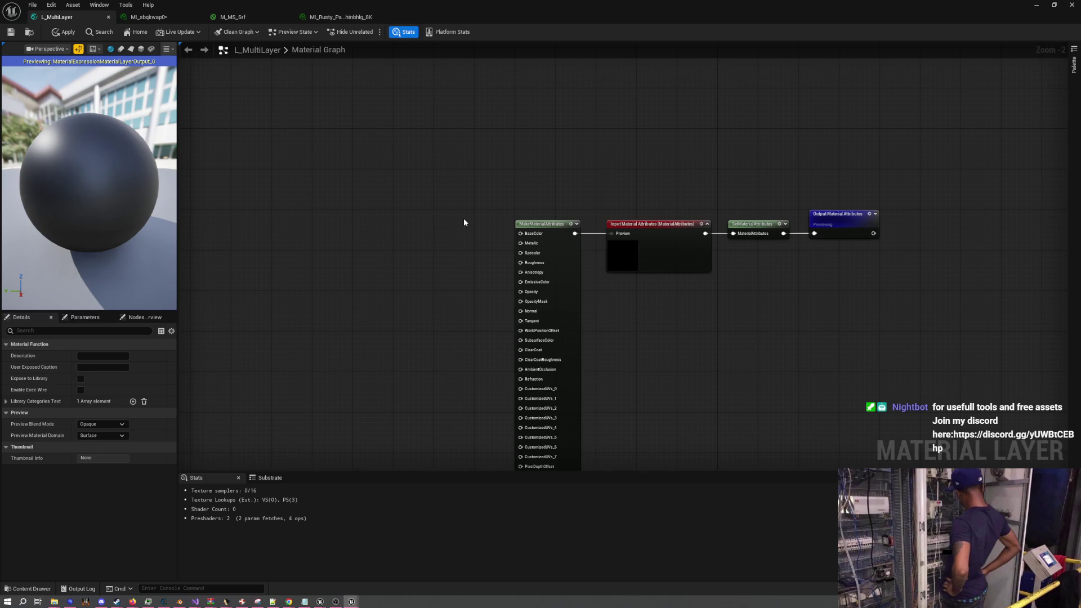
left_click_drag(370, 195, 680, 248)
scroll(601, 241, "down", 3)
mouse_move(601, 241)
left_mouse_down()
mouse_move(696, 259)
mouse_move(599, 274)
mouse_move(611, 331)
left_mouse_up()
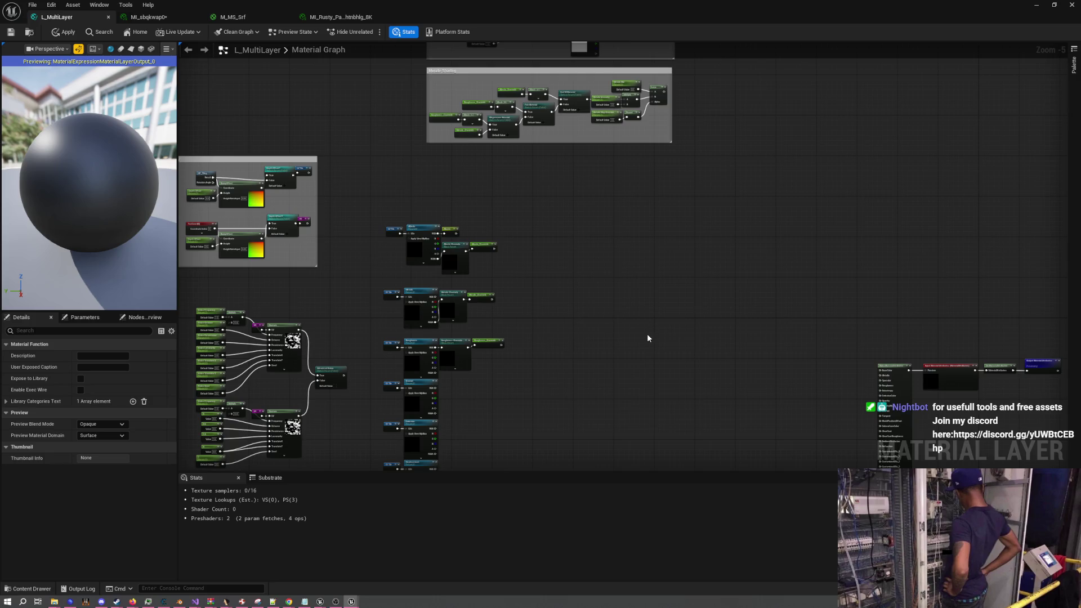
mouse_move(714, 297)
left_mouse_down()
mouse_move(587, 101)
mouse_move(593, 123)
left_mouse_up()
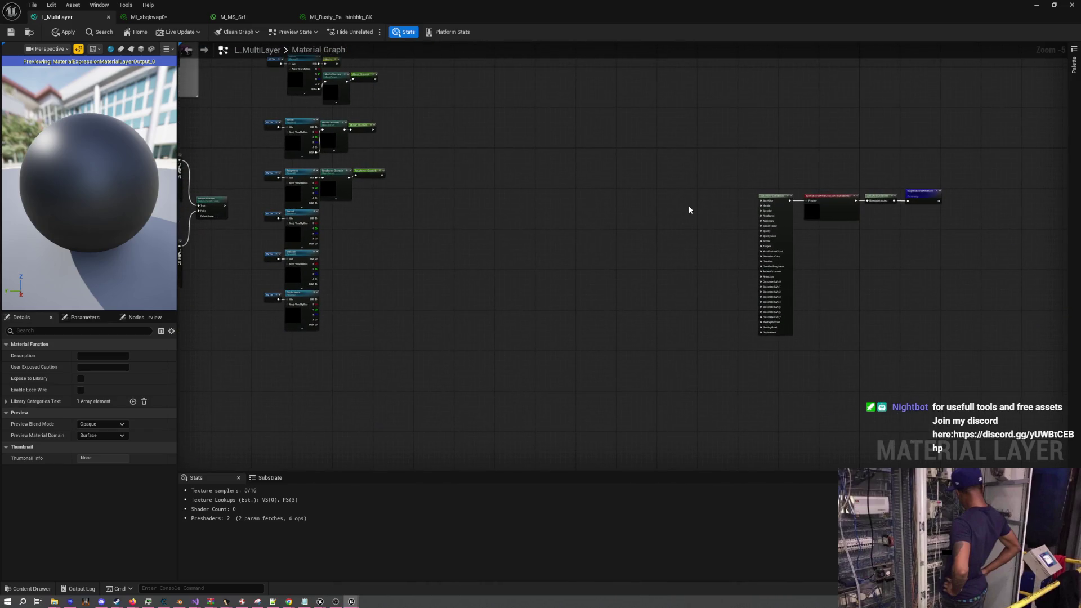
scroll(681, 216, "up", 3)
scroll(644, 256, "down", 4)
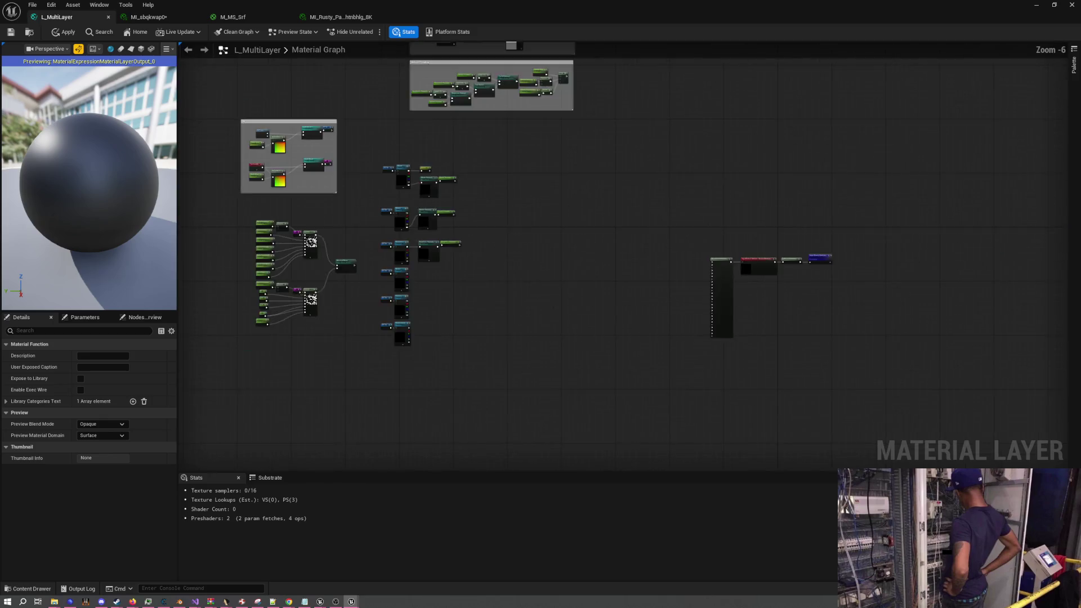
scroll(591, 297, "up", 3)
left_click_drag(406, 203, 431, 165)
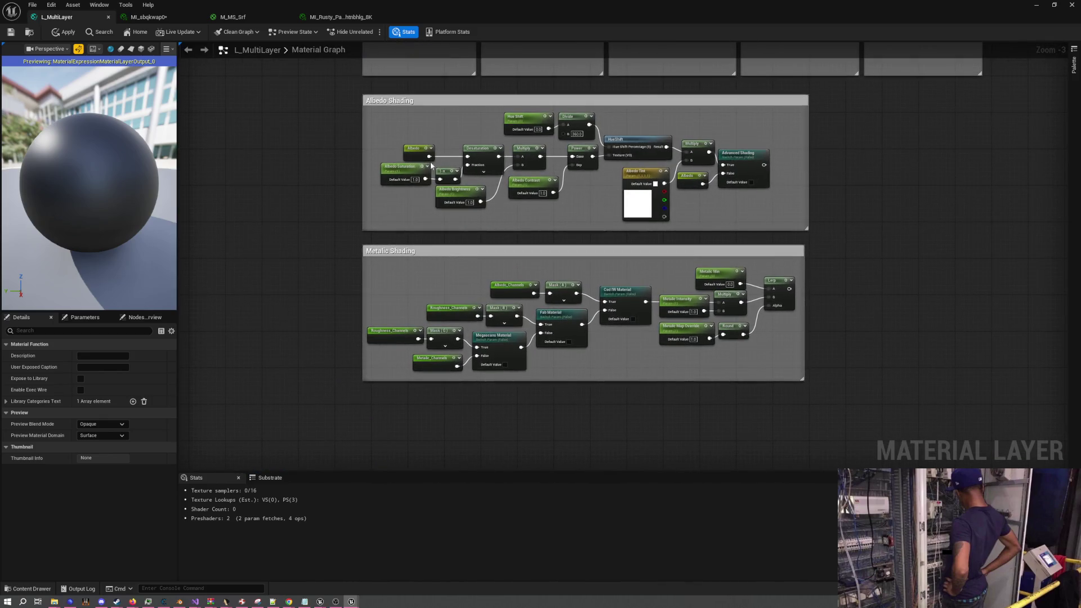
scroll(431, 165, "down", 3)
left_click_drag(569, 275, 641, 186)
scroll(641, 186, "up", 1)
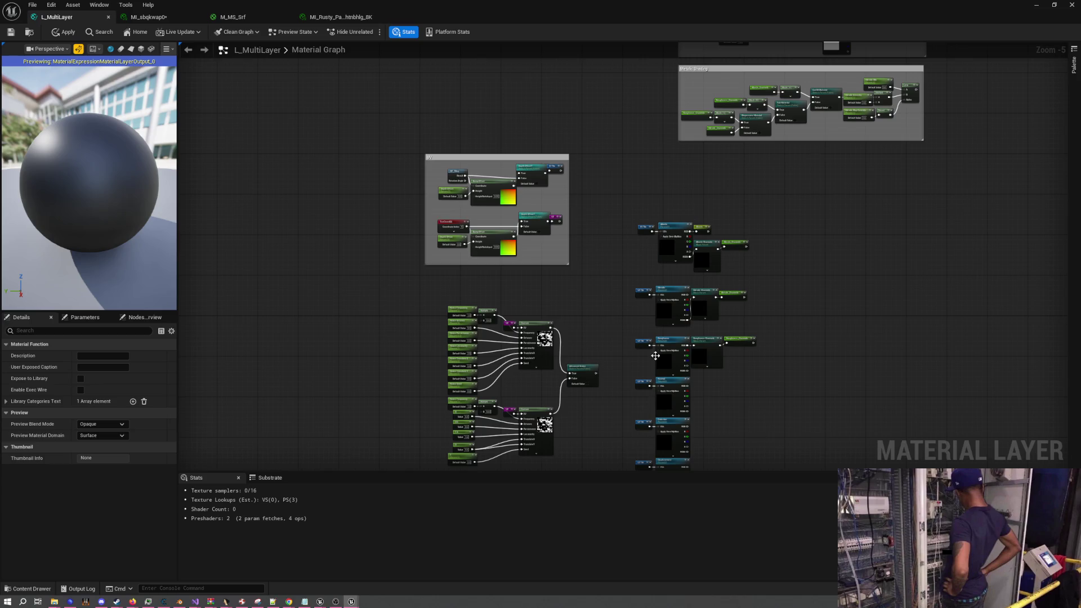
scroll(695, 203, "up", 1)
scroll(647, 362, "down", 1)
left_click_drag(451, 239, 626, 313)
left_click(474, 238)
left_click_drag(474, 239, 608, 304)
left_click(666, 265)
left_click_drag(606, 98, 602, 282)
left_click_drag(442, 205, 780, 266)
scroll(627, 269, "up", 6)
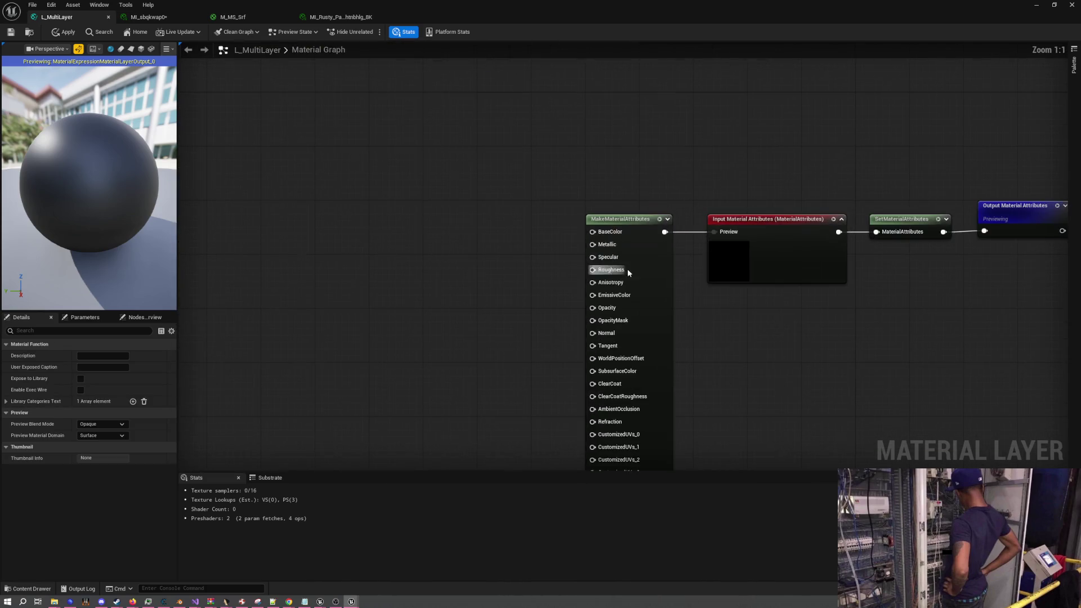
scroll(681, 312, "down", 2)
scroll(680, 312, "down", 4)
mouse_move(590, 286)
left_mouse_down()
mouse_move(616, 339)
mouse_move(666, 212)
mouse_move(627, 193)
mouse_move(627, 323)
mouse_move(618, 326)
mouse_move(608, 287)
mouse_move(603, 351)
left_mouse_up()
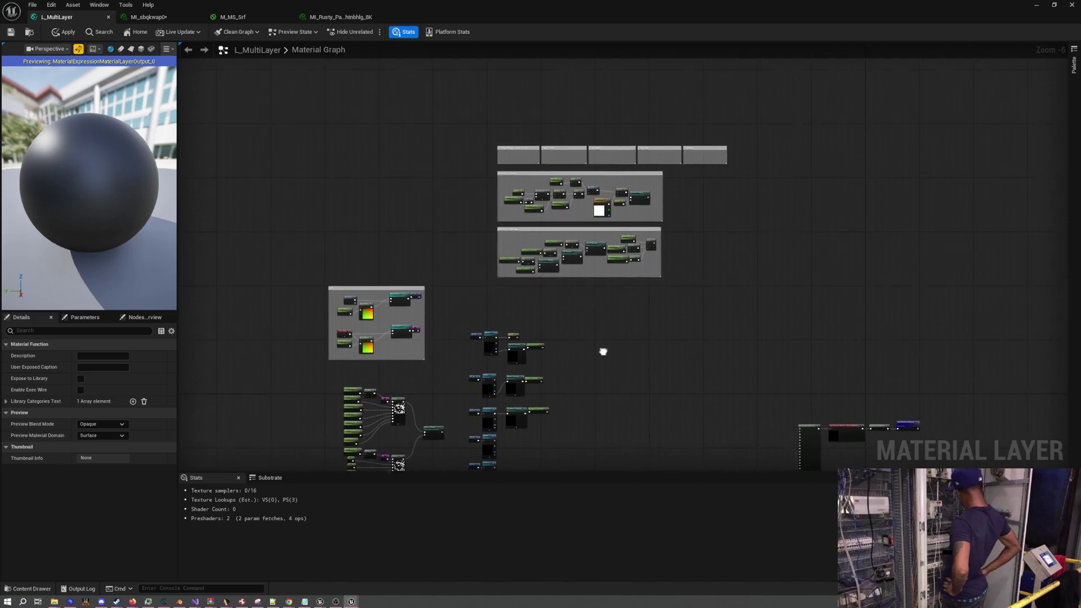
scroll(630, 248, "up", 3)
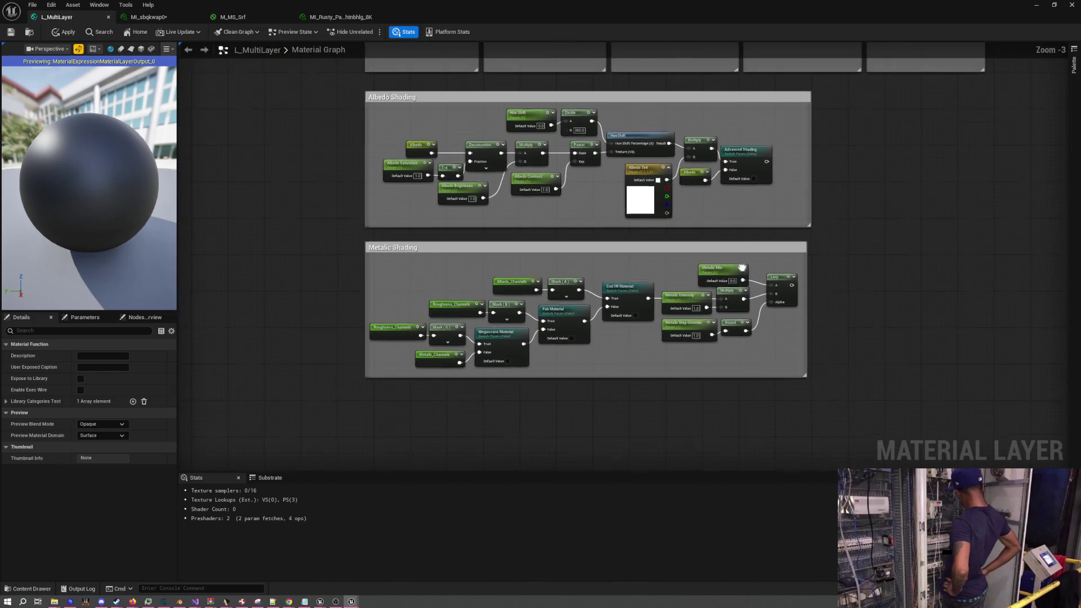
left_click_drag(742, 268, 787, 263)
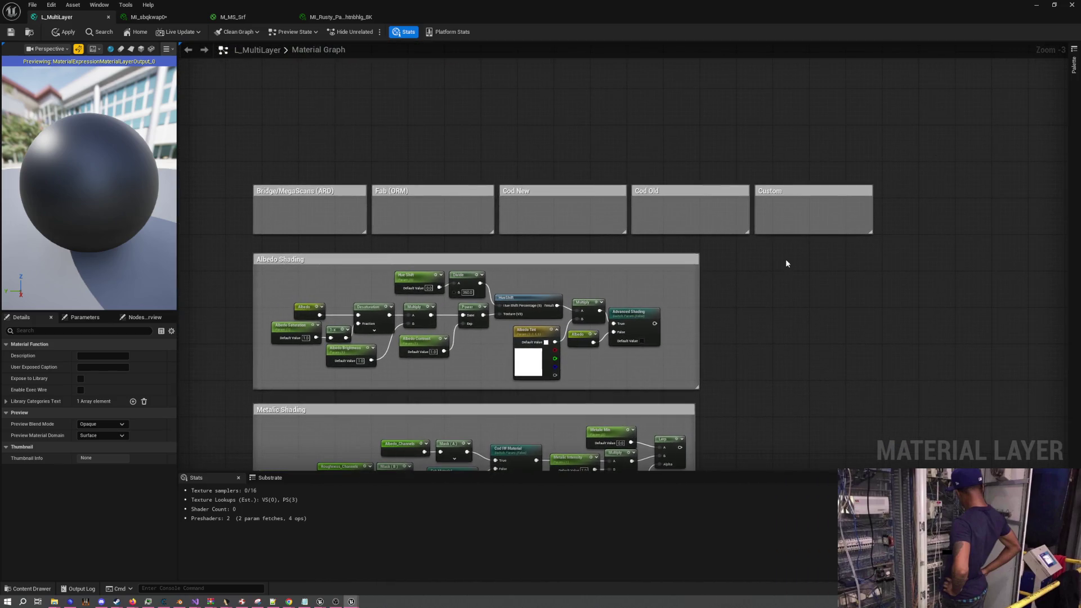
left_click(669, 195)
mouse_move(798, 164)
left_mouse_down()
mouse_move(704, 170)
mouse_move(791, 153)
mouse_move(591, 156)
left_mouse_up()
left_click_drag(656, 154, 806, 193)
left_click(633, 138)
left_click_drag(633, 138, 796, 118)
left_click_drag(680, 124, 797, 166)
left_click(722, 137)
left_click(721, 175)
left_click_drag(447, 115, 764, 203)
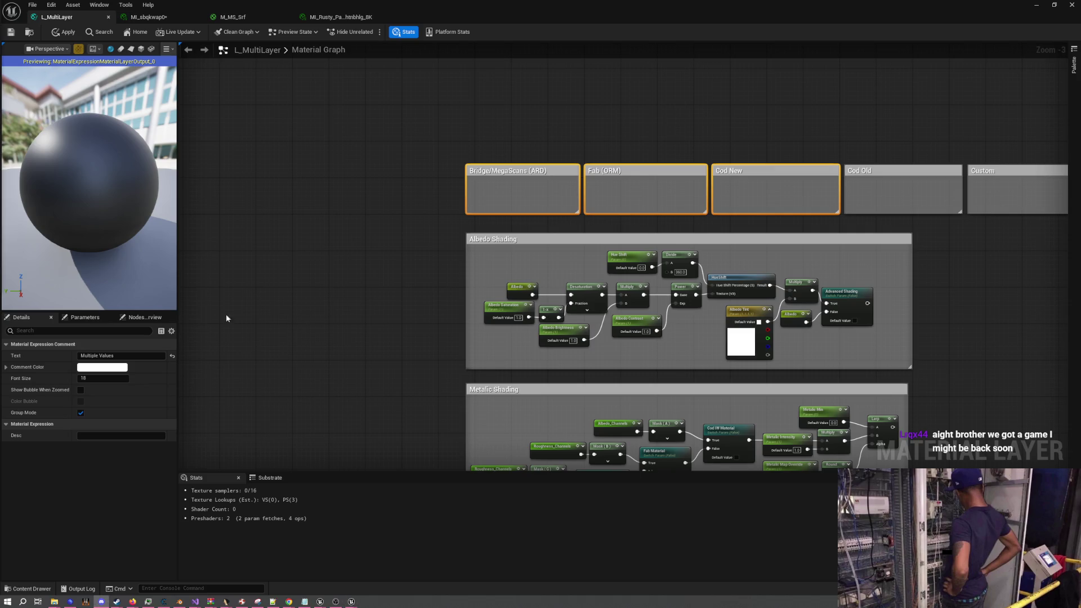
mouse_move(625, 461)
left_mouse_down()
mouse_move(445, 247)
mouse_move(505, 224)
left_mouse_up()
scroll(445, 247, "down", 4)
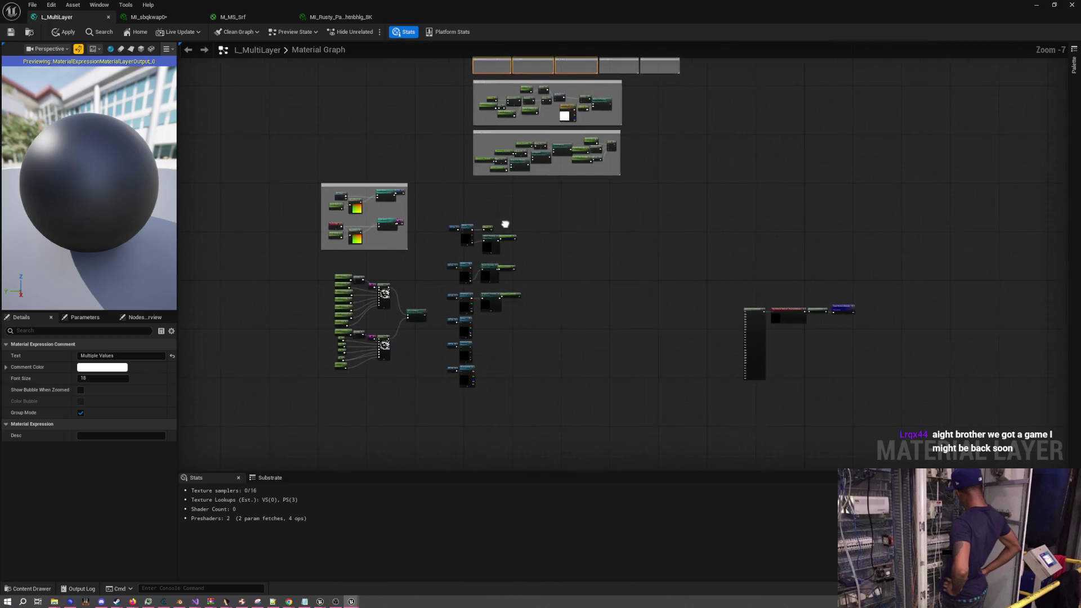
scroll(505, 224, "up", 5)
scroll(469, 242, "down", 2)
mouse_move(526, 186)
left_mouse_down()
mouse_move(528, 297)
mouse_move(519, 314)
mouse_move(524, 197)
left_mouse_up()
mouse_move(373, 181)
left_mouse_down()
mouse_move(569, 379)
mouse_move(411, 79)
mouse_move(510, 192)
mouse_move(330, 70)
left_mouse_up()
scroll(585, 269, "up", 2)
left_click(497, 288)
mouse_move(550, 341)
left_mouse_down()
mouse_move(417, 176)
mouse_move(468, 309)
left_mouse_up()
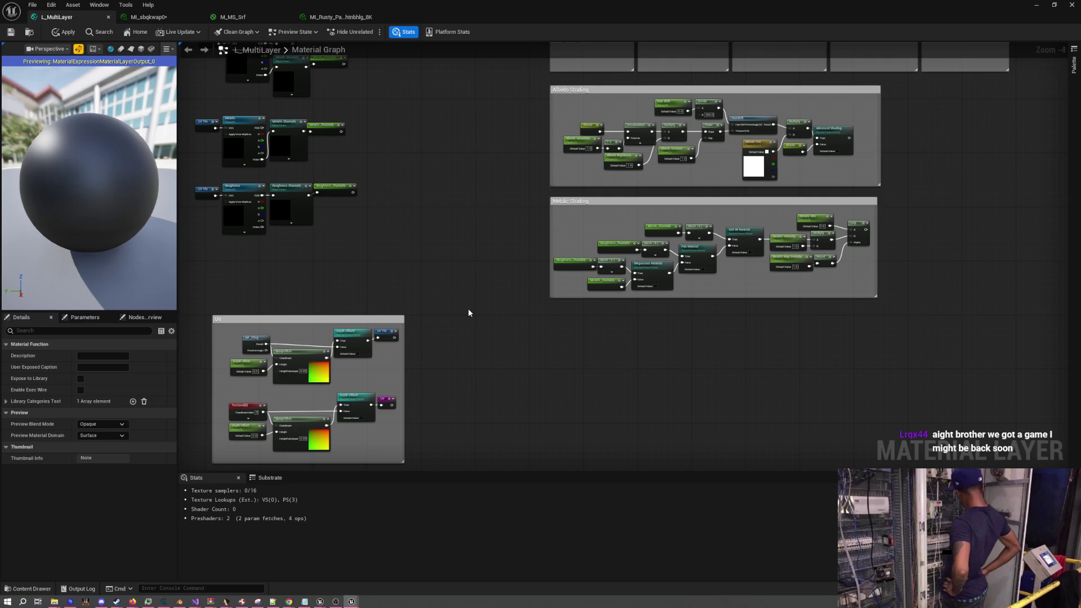
Duplicate the Roughness_Channels node and place the copy below Metallic Shading
scroll(467, 309, "up", 3)
left_click(601, 175)
key("ctrl+c")
key("ctrl+v")
mouse_move(590, 351)
left_mouse_down()
mouse_move(532, 363)
mouse_move(514, 387)
left_mouse_up()
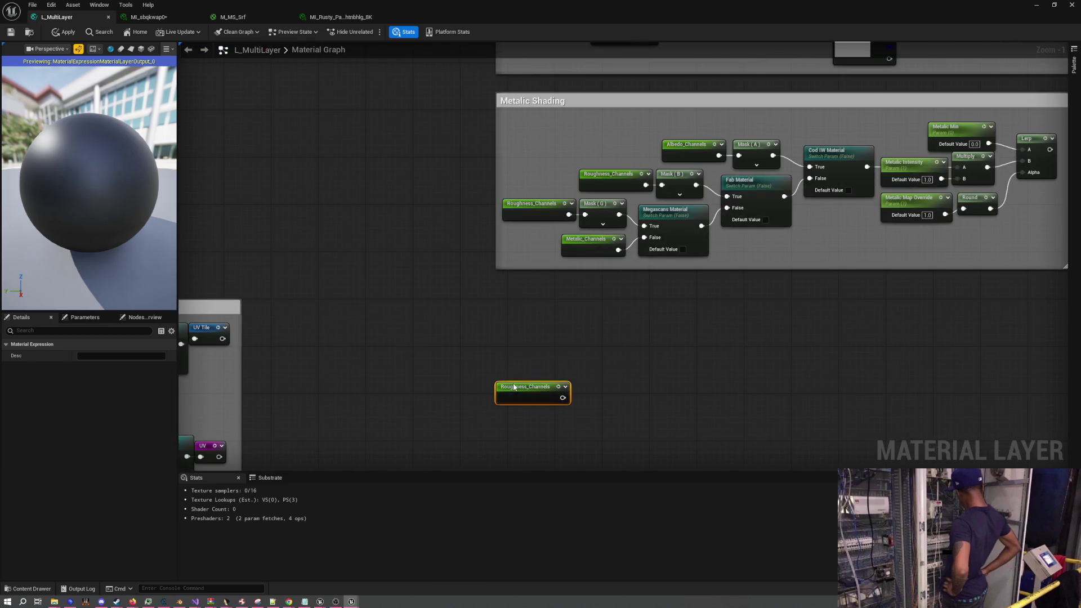
scroll(607, 386, "down", 2)
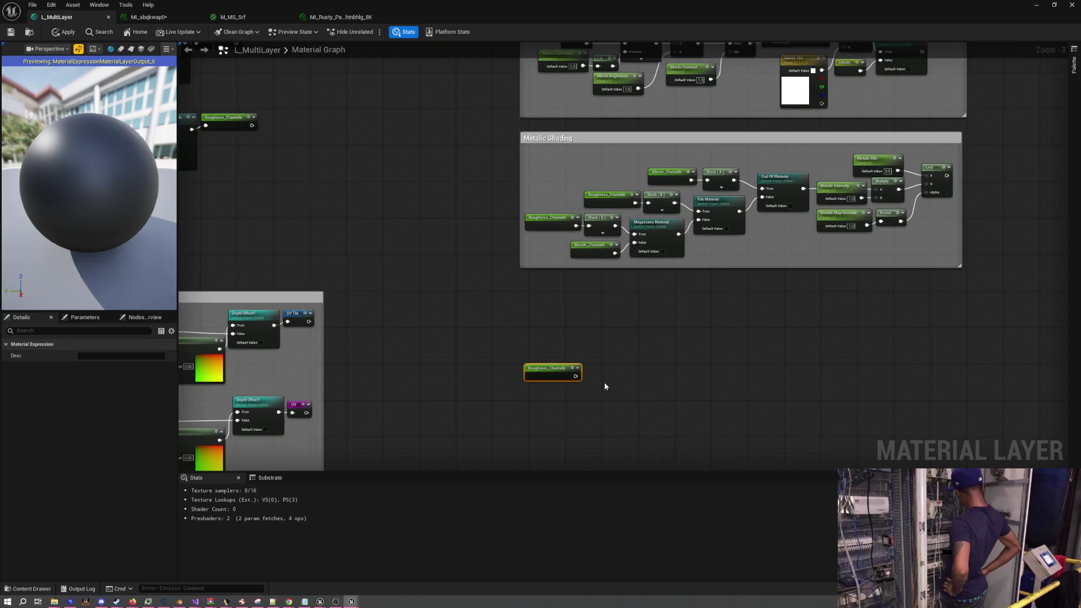
scroll(600, 387, "up", 4)
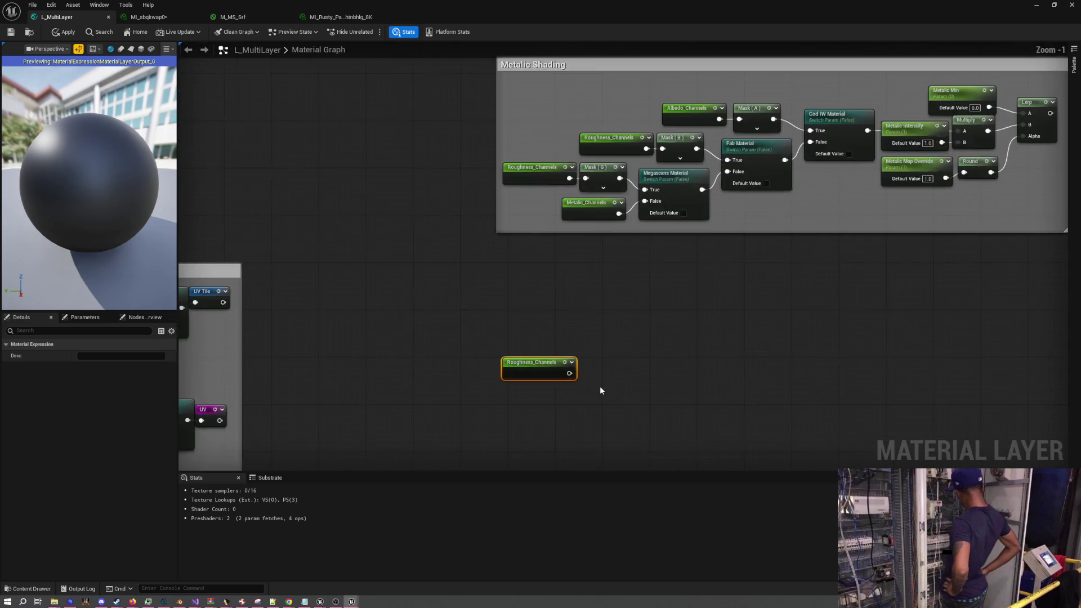
Duplicate the Mask (B) node and feed the new Roughness_Channels into it
left_click(626, 122)
key("ctrl+c")
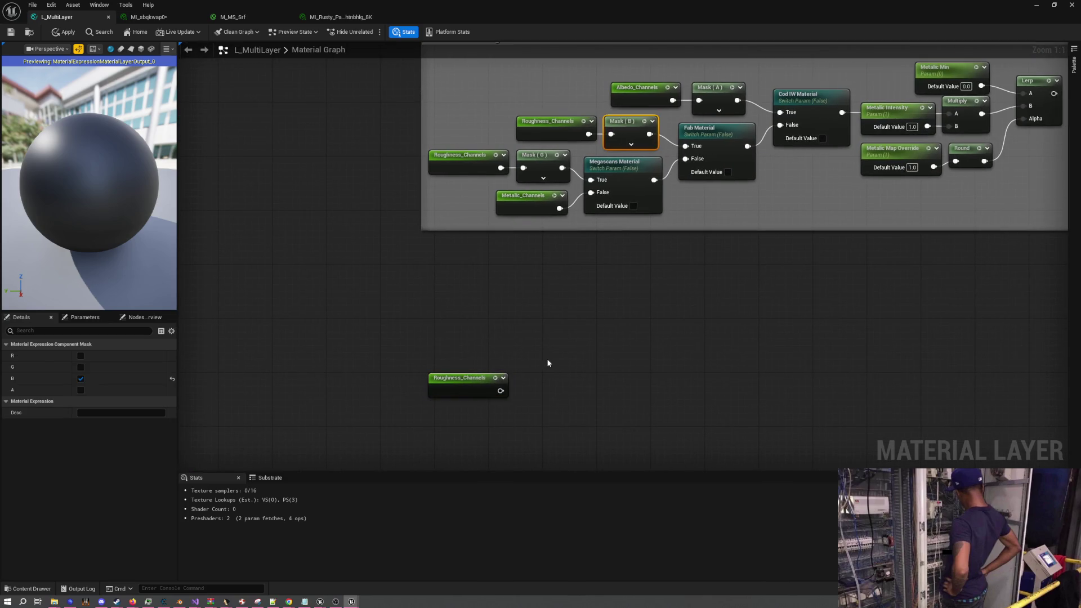
key("ctrl+v")
mouse_move(498, 391)
left_mouse_down()
mouse_move(557, 384)
mouse_move(559, 337)
mouse_move(538, 330)
mouse_move(621, 357)
mouse_move(615, 345)
left_mouse_up()
Add a Multiply after Mask (B) with its B value set to -1.0
type("inv")
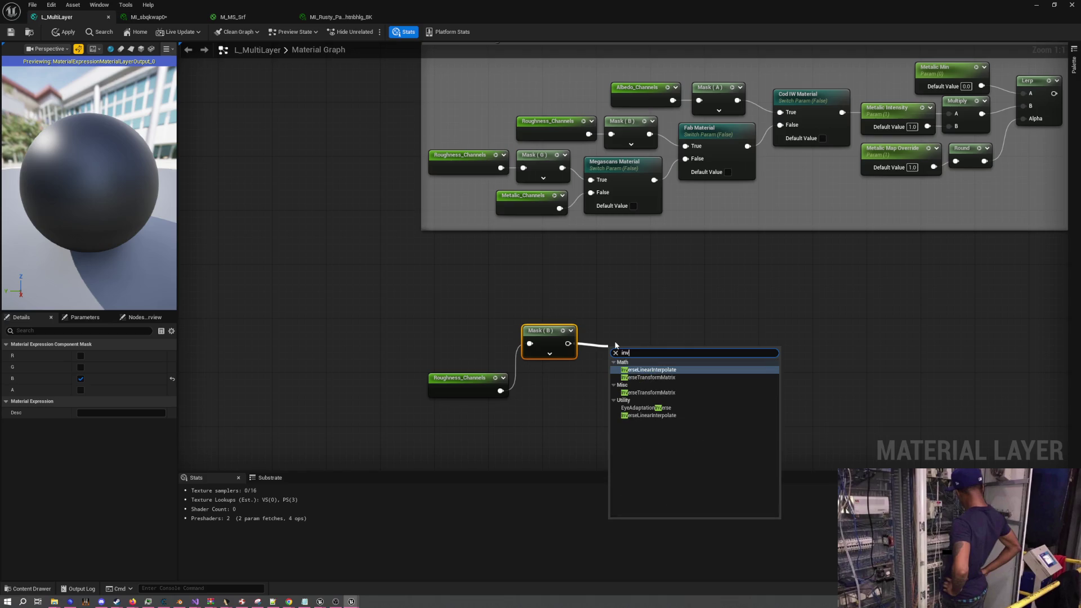
type("mul")
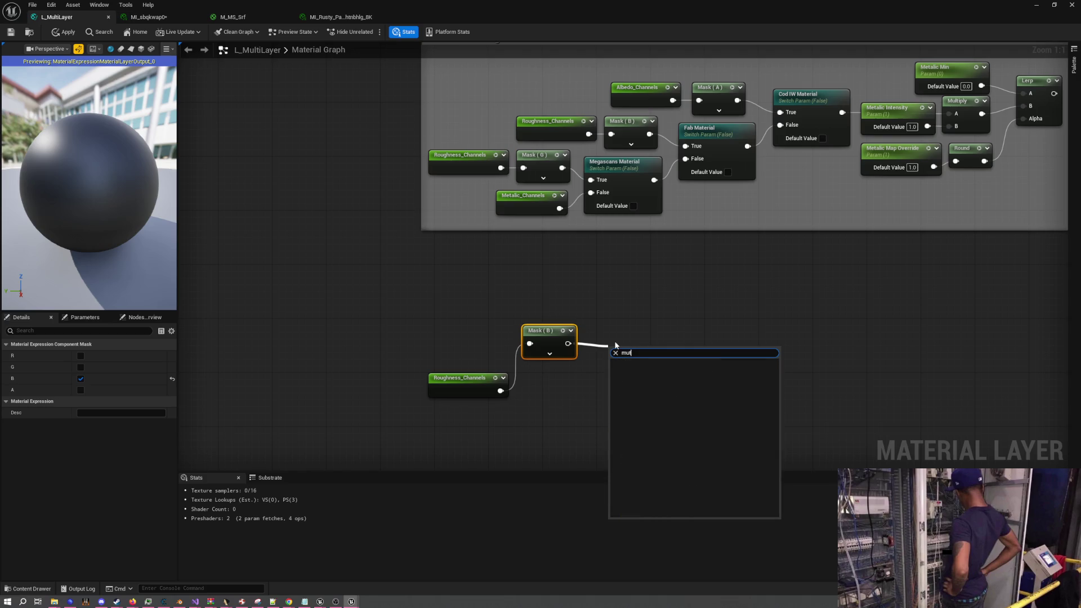
type("tiply")
key("Return")
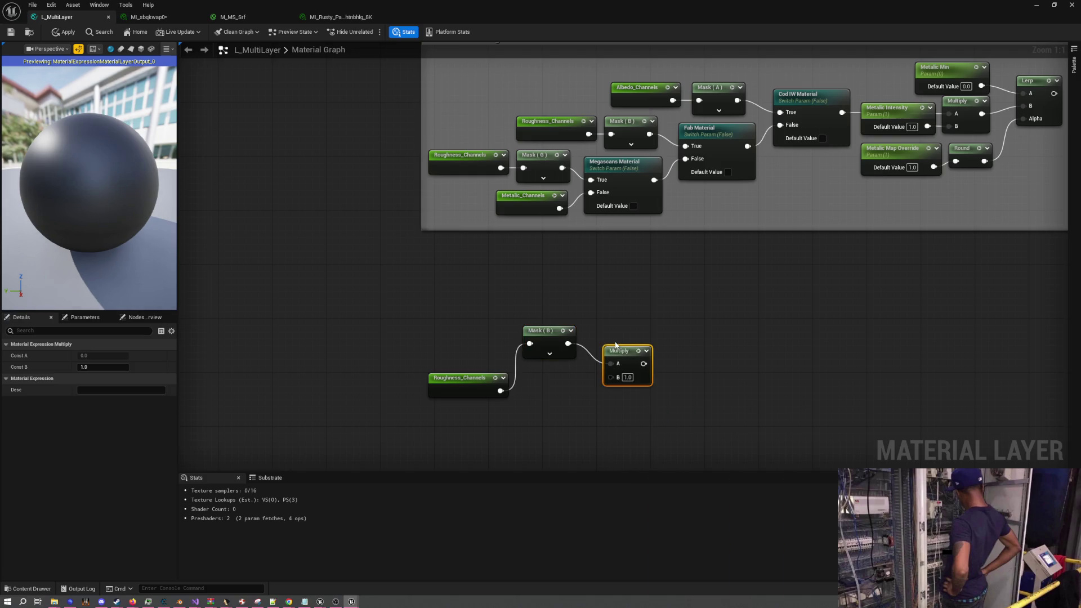
left_click(627, 377)
type("-1")
key("Return")
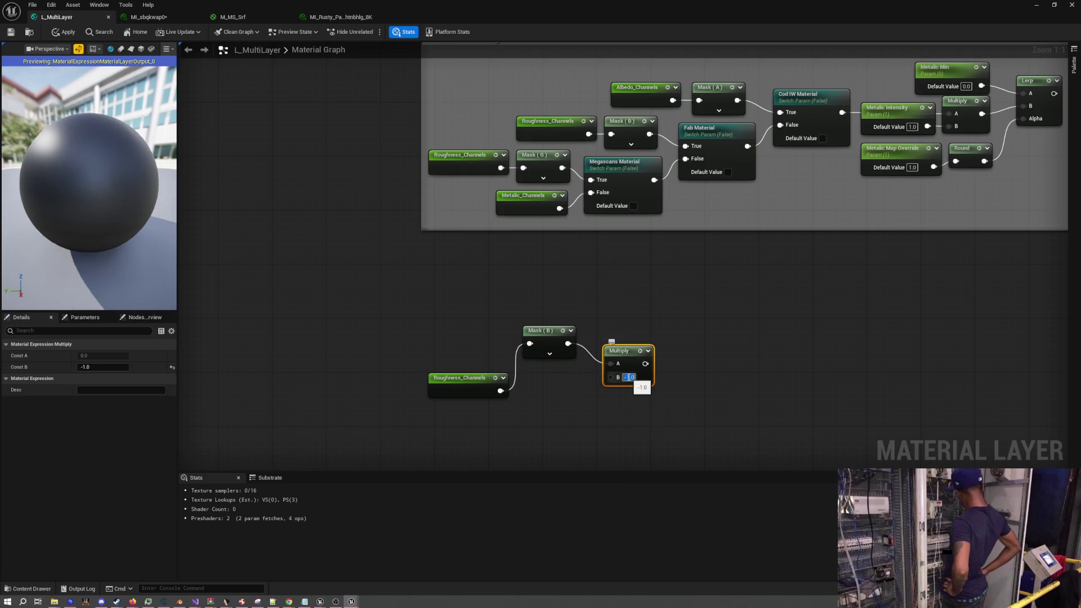
mouse_move(622, 350)
left_mouse_down()
mouse_move(609, 323)
mouse_move(608, 332)
left_mouse_up()
left_click(684, 384)
Paste a Cod IW Material switch fed by the Multiply on True, and arrange the chain
left_click_drag(684, 385, 606, 297)
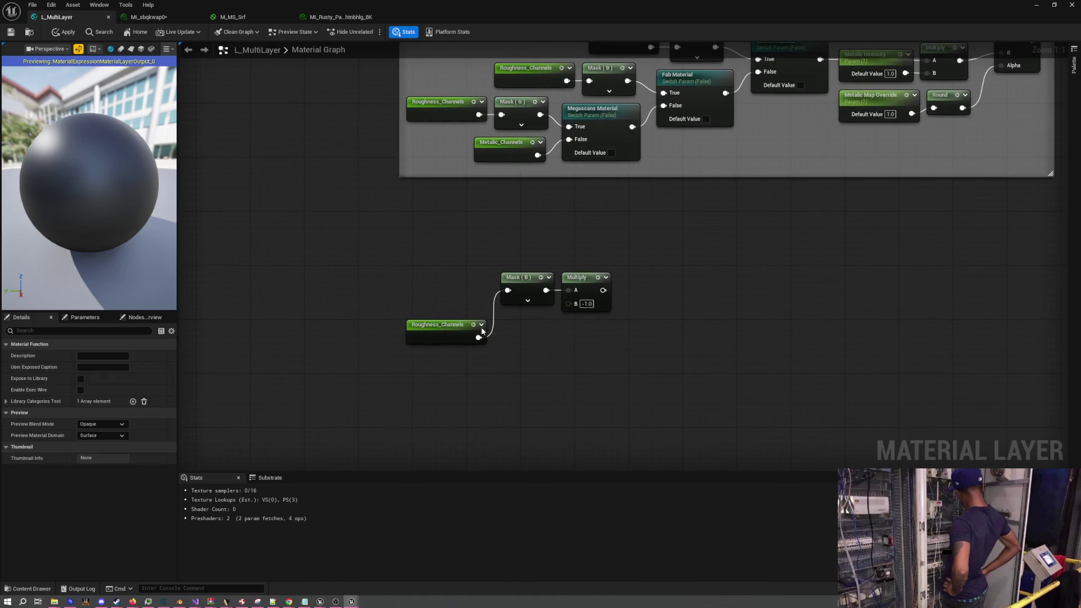
mouse_move(476, 323)
left_mouse_down()
mouse_move(601, 356)
mouse_move(518, 441)
left_mouse_up()
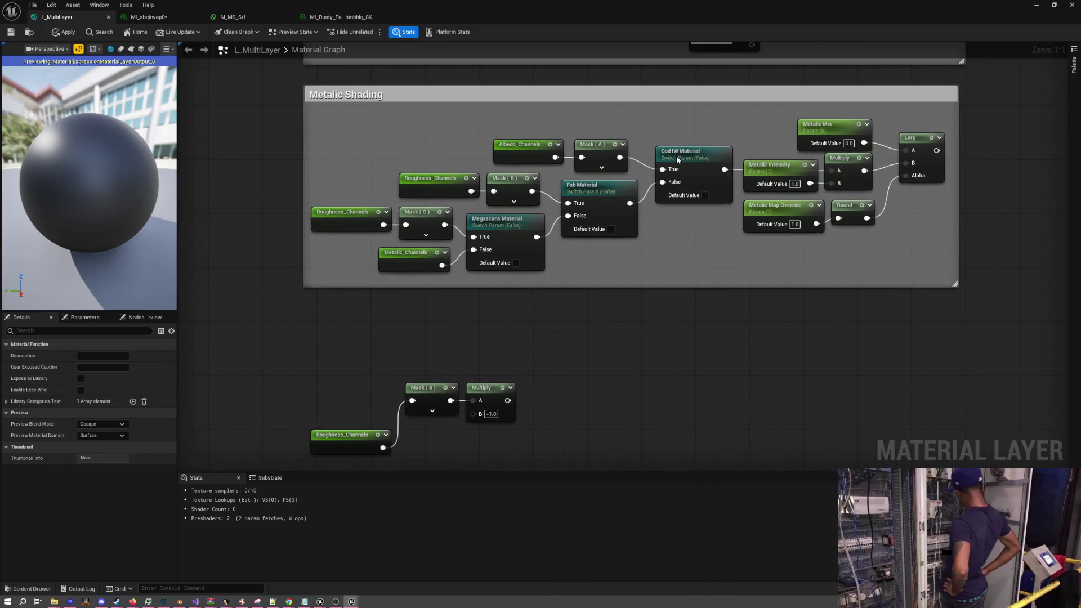
left_click(692, 151)
key("ctrl+c")
key("ctrl+v")
mouse_move(539, 379)
left_mouse_down()
mouse_move(586, 262)
mouse_move(588, 344)
mouse_move(598, 270)
left_mouse_up()
mouse_move(398, 311)
left_mouse_down()
mouse_move(417, 253)
mouse_move(404, 263)
left_mouse_up()
mouse_move(354, 237)
left_mouse_down()
mouse_move(530, 263)
mouse_move(561, 257)
mouse_move(421, 265)
mouse_move(652, 302)
left_mouse_up()
mouse_move(620, 252)
left_mouse_down()
mouse_move(746, 229)
mouse_move(781, 204)
left_mouse_up()
left_click(664, 298)
Paste a Fab Material switch and feed it into Cod IW Material's False input
scroll(565, 349, "down", 2)
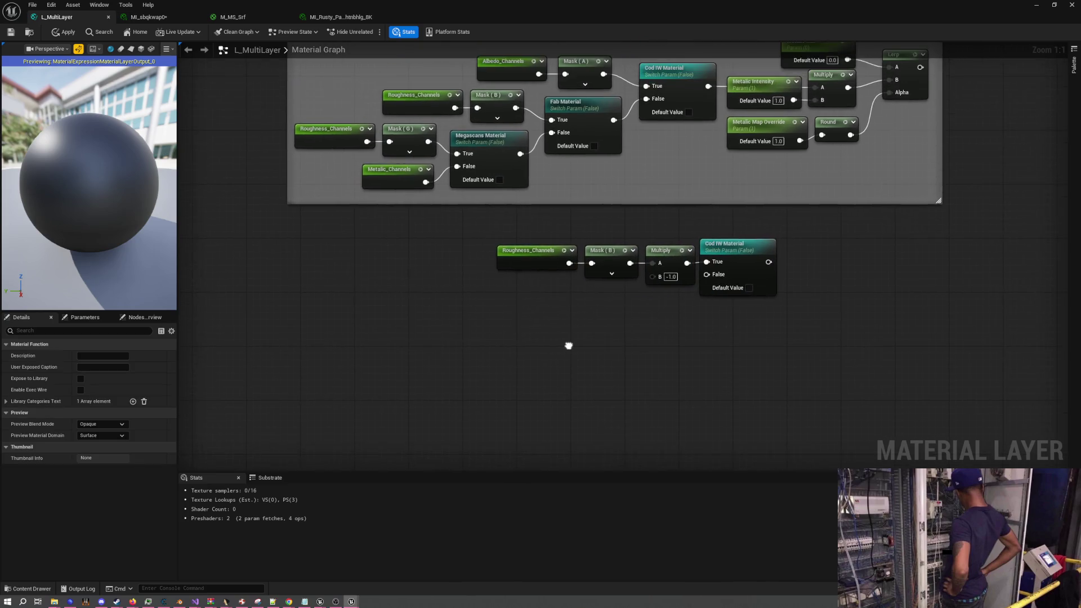
left_click_drag(533, 356, 583, 368)
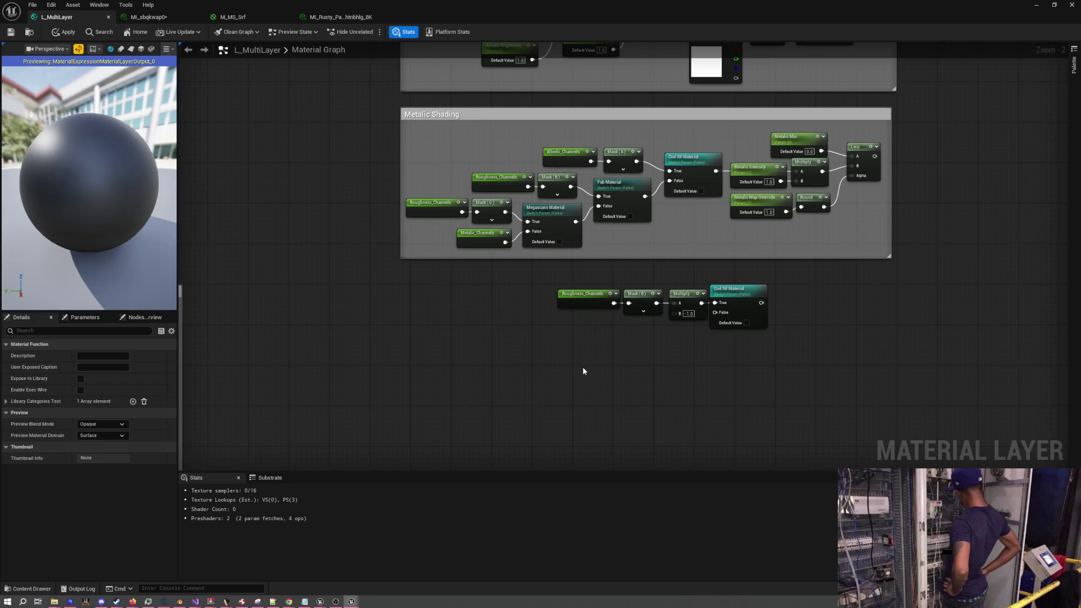
left_click(610, 188)
key("ctrl+c")
key("ctrl+v")
mouse_move(676, 336)
left_mouse_down()
mouse_move(633, 336)
mouse_move(702, 336)
mouse_move(715, 312)
left_mouse_up()
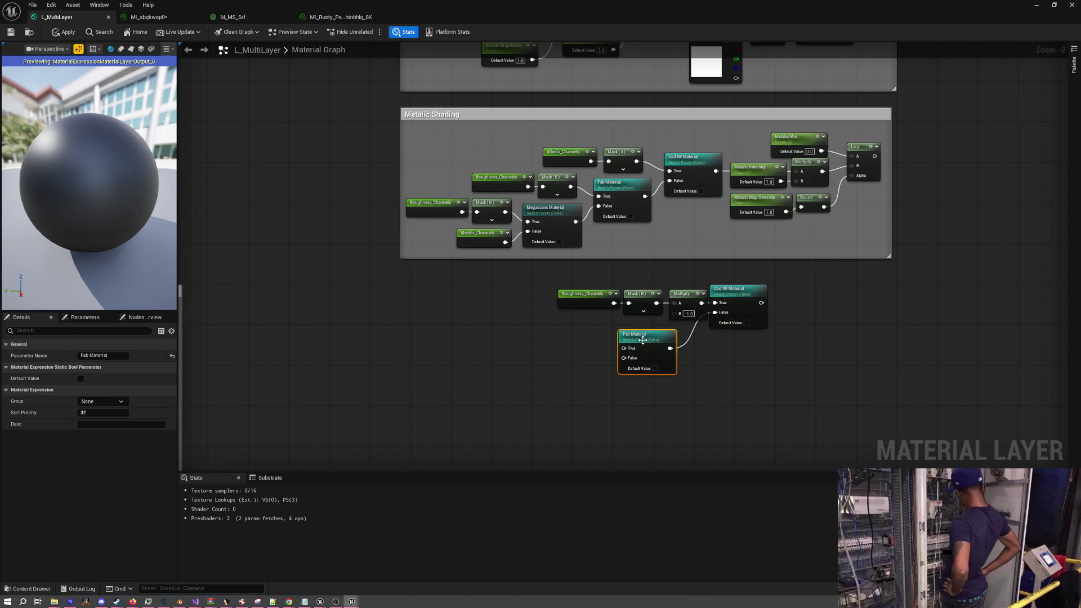
left_click_drag(645, 339, 676, 335)
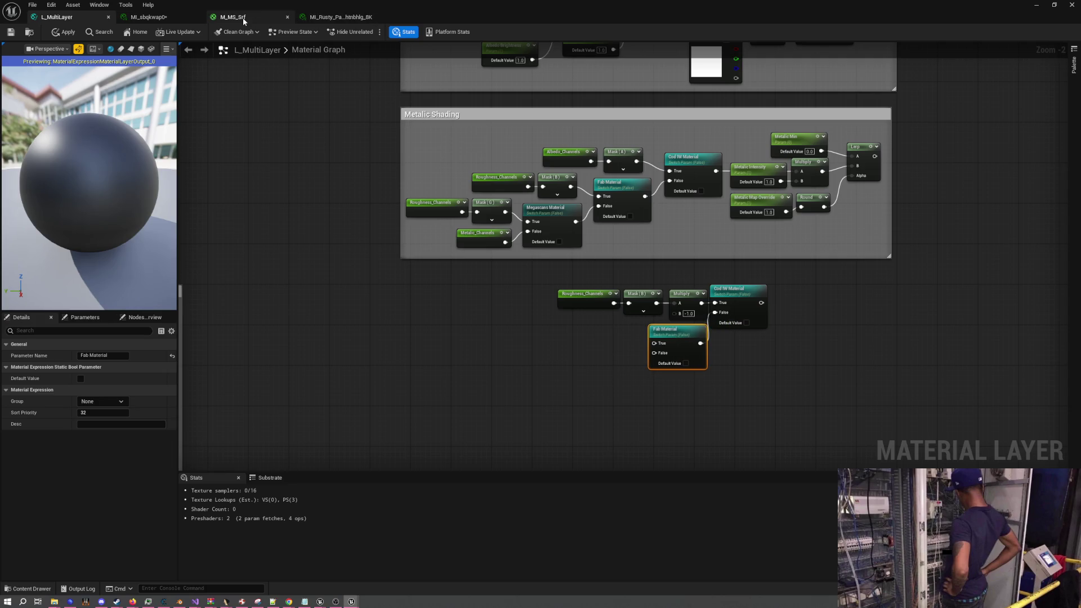
left_click(242, 18)
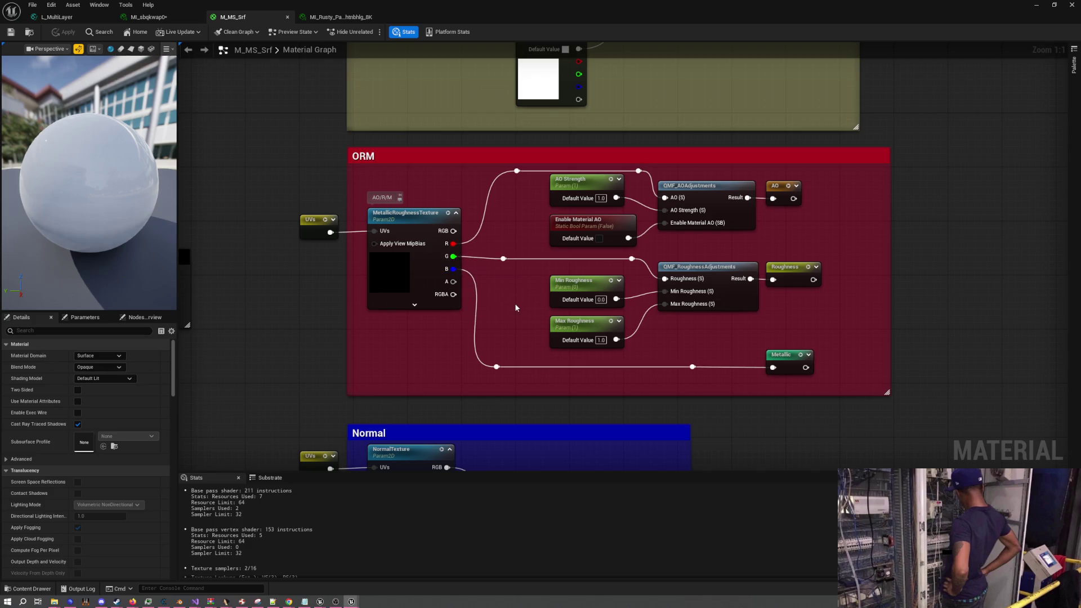
left_click(334, 17)
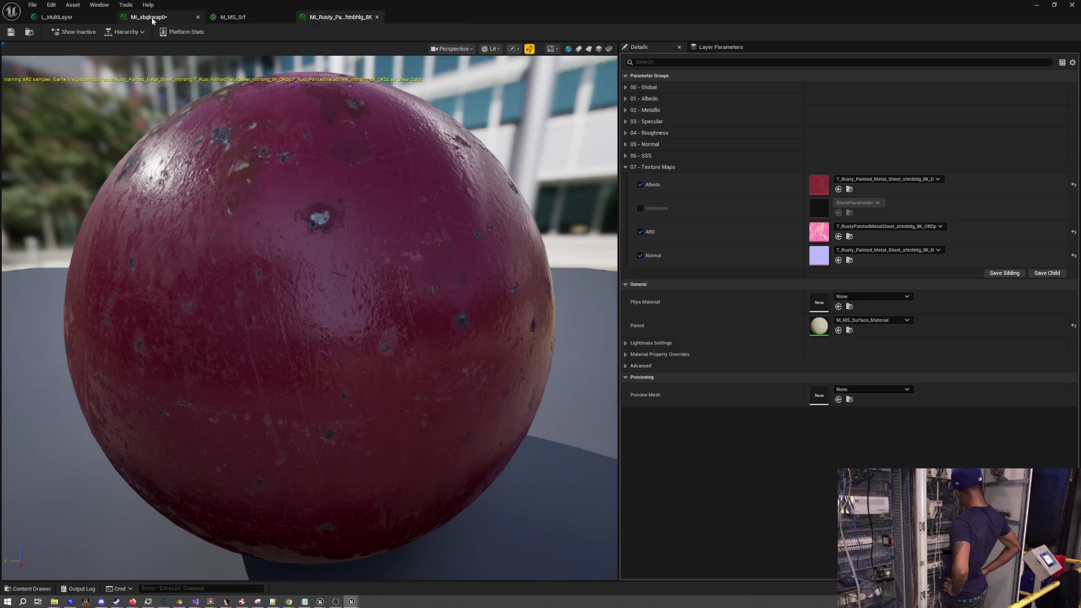
left_click(155, 18)
left_click(57, 16)
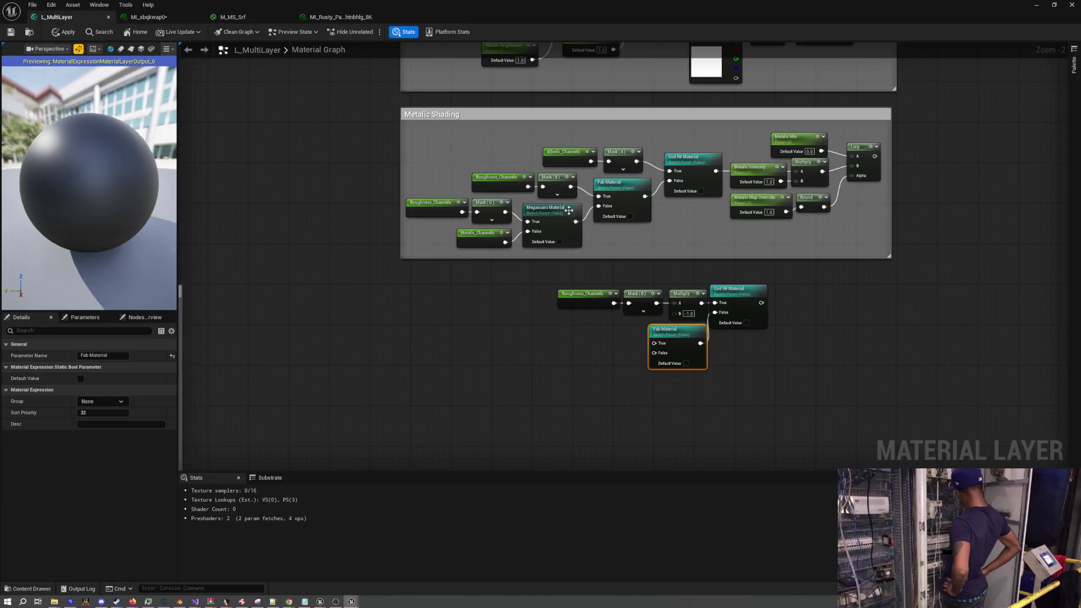
left_click_drag(495, 173, 560, 189)
key("ctrl+c")
key("ctrl+v")
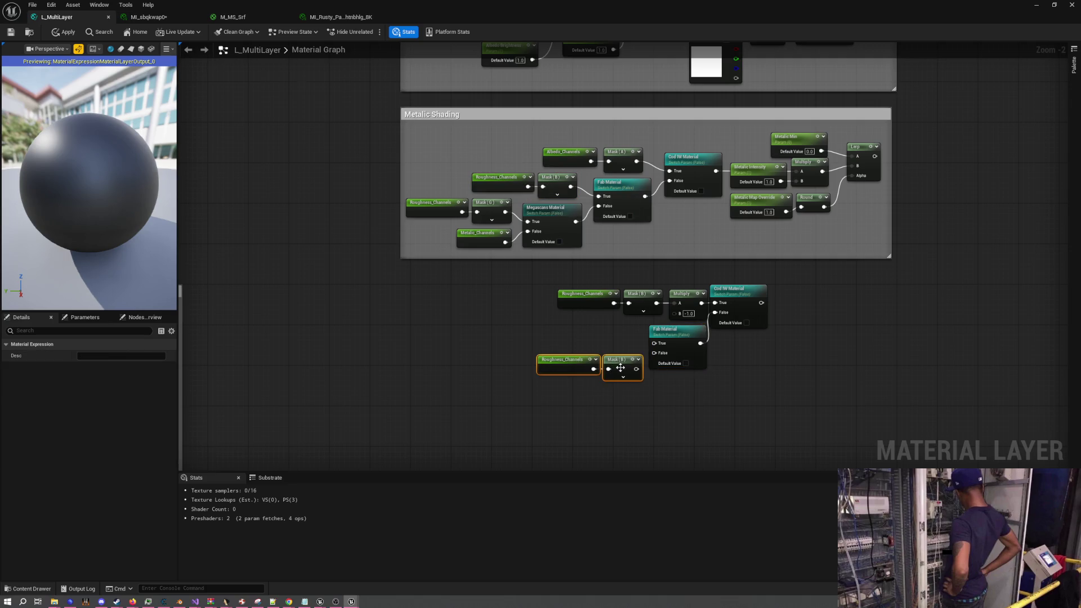
left_click(620, 368)
left_click(80, 367)
left_click(81, 378)
mouse_move(635, 370)
left_mouse_down()
mouse_move(653, 343)
mouse_move(623, 332)
left_mouse_up()
left_click(563, 363, "ctrl")
mouse_move(592, 391)
left_mouse_down()
mouse_move(613, 314)
mouse_move(660, 301)
mouse_move(614, 314)
left_mouse_up()
left_click(562, 168)
key("ctrl+c")
key("ctrl+v")
left_click(536, 350)
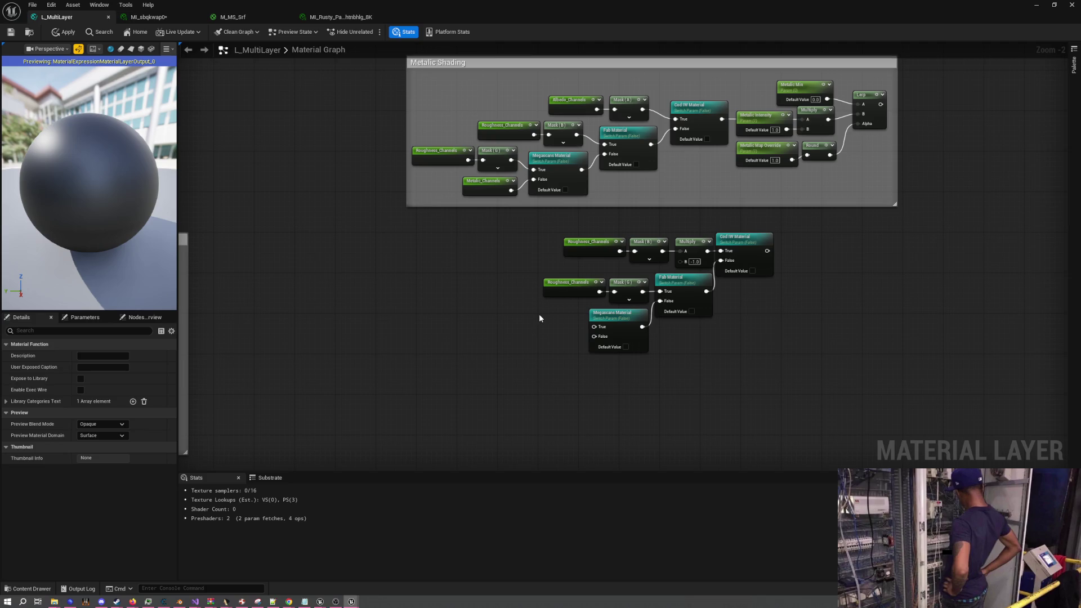
mouse_move(507, 289)
left_mouse_down()
mouse_move(555, 246)
mouse_move(748, 261)
mouse_move(615, 256)
left_mouse_up()
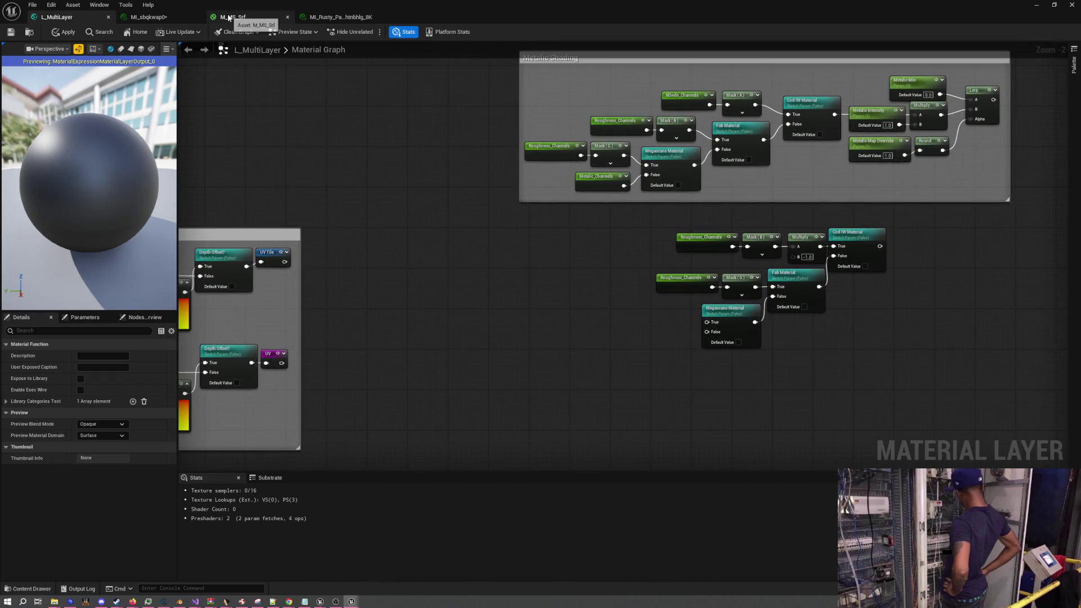
left_click(323, 21)
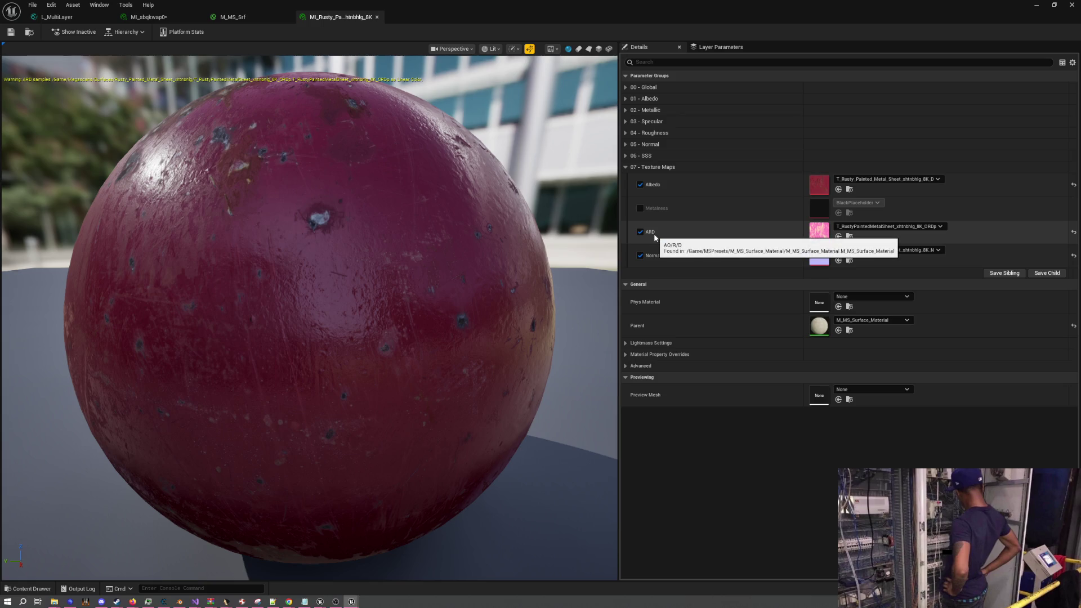
left_click(227, 16)
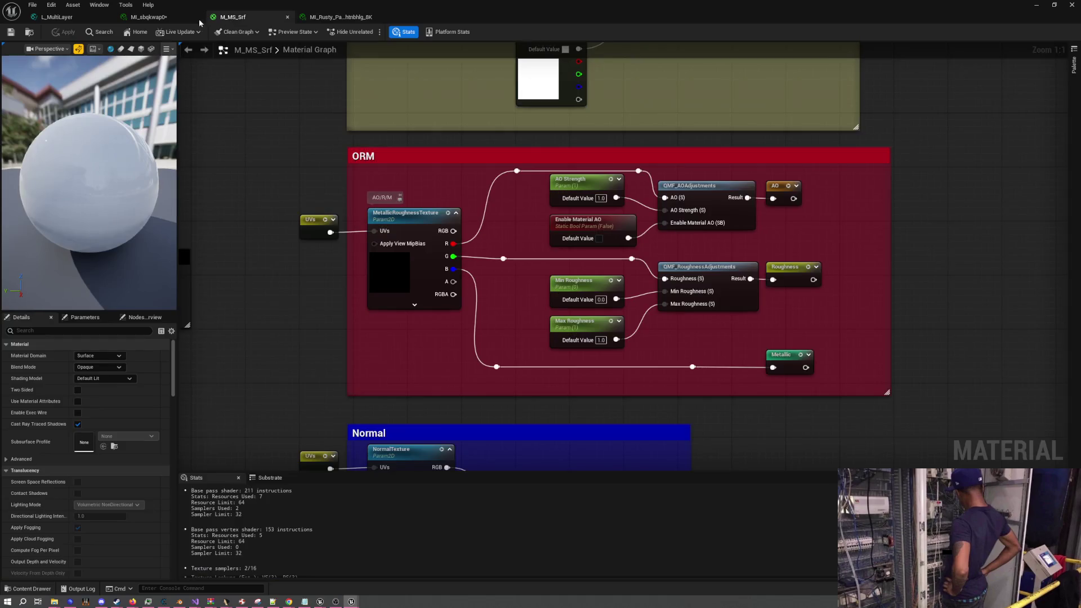
left_click(131, 17)
left_click(86, 21)
scroll(471, 268, "up", 3)
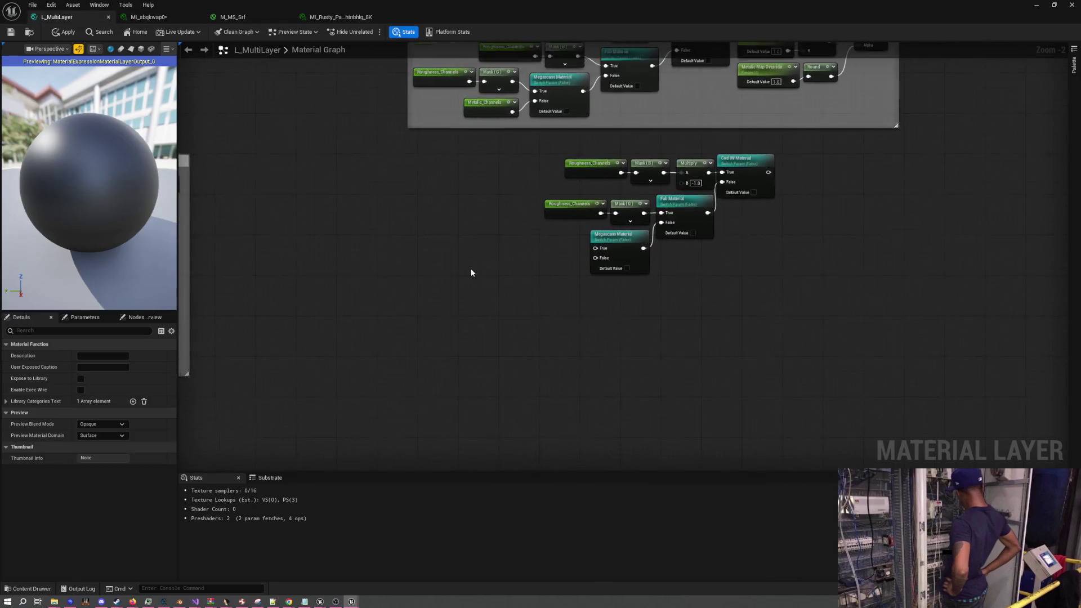
Add a reroute on the mask wire and feed a duplicate Roughness_Channels into Megascans False
mouse_move(478, 211)
left_mouse_down()
mouse_move(678, 189)
mouse_move(534, 186)
mouse_move(609, 252)
mouse_move(637, 240)
mouse_move(607, 246)
left_mouse_up()
double_click(611, 231)
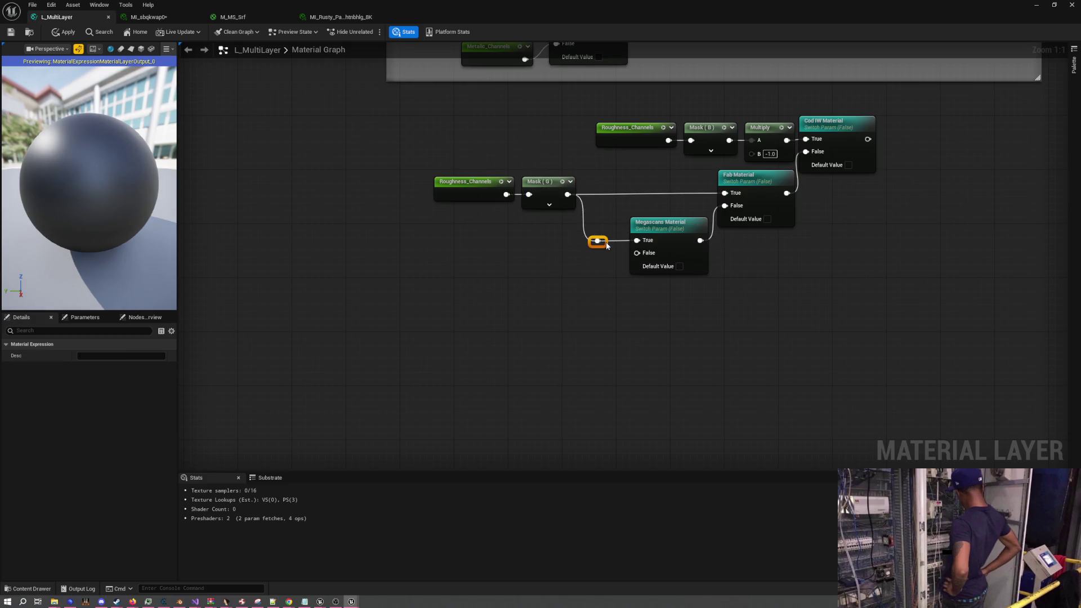
left_click(574, 263)
mouse_move(524, 261)
left_mouse_down()
mouse_move(531, 229)
mouse_move(525, 247)
mouse_move(535, 255)
mouse_move(526, 258)
mouse_move(591, 260)
mouse_move(638, 239)
left_mouse_up()
left_click(479, 177)
key("ctrl+c")
key("ctrl+v")
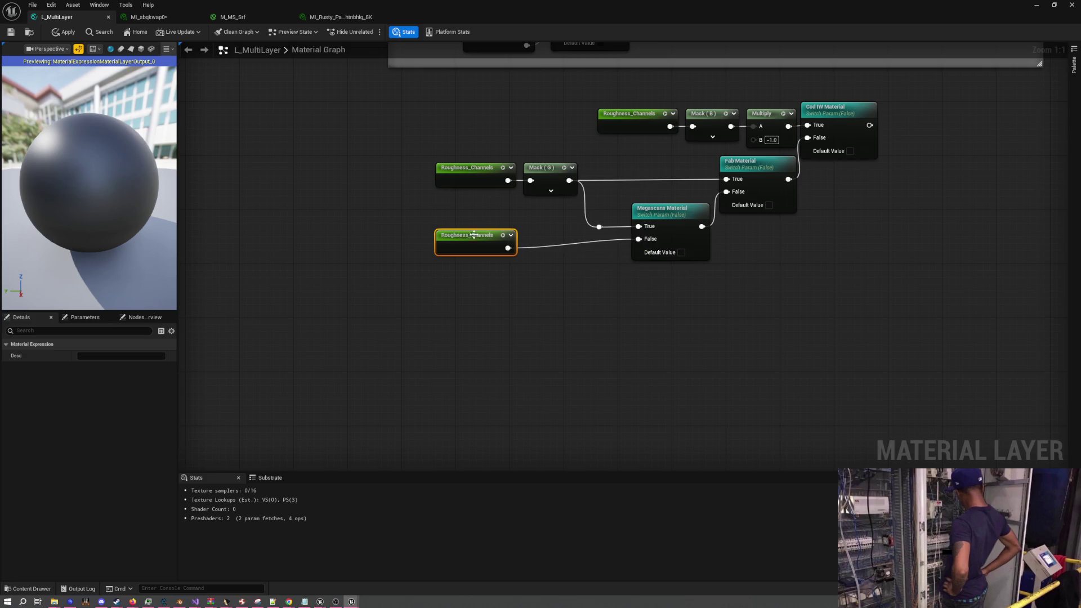
left_click_drag(472, 233, 472, 227)
left_click(627, 305)
Add a Lerp node with the Cod IW Material output driving its Alpha
left_click_drag(602, 278, 309, 363)
left_click(661, 227)
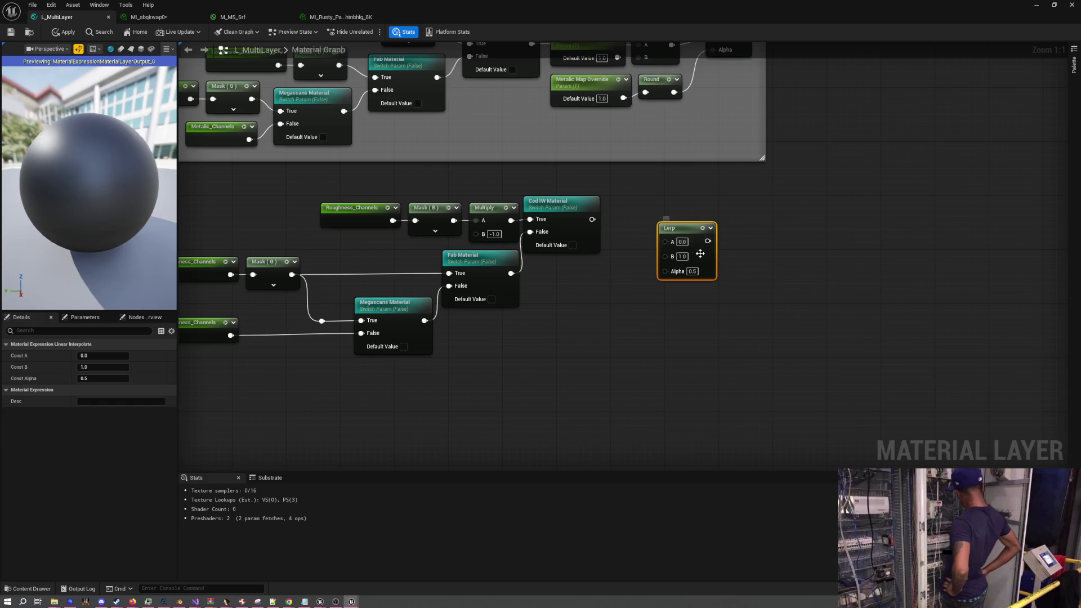
left_click_drag(664, 219, 693, 200)
left_click_drag(590, 221, 692, 251)
left_click(640, 266)
Rearrange the lower roughness nodes down and right, leaving room above them
left_click_drag(598, 275, 707, 282)
left_click_drag(709, 363, 271, 246)
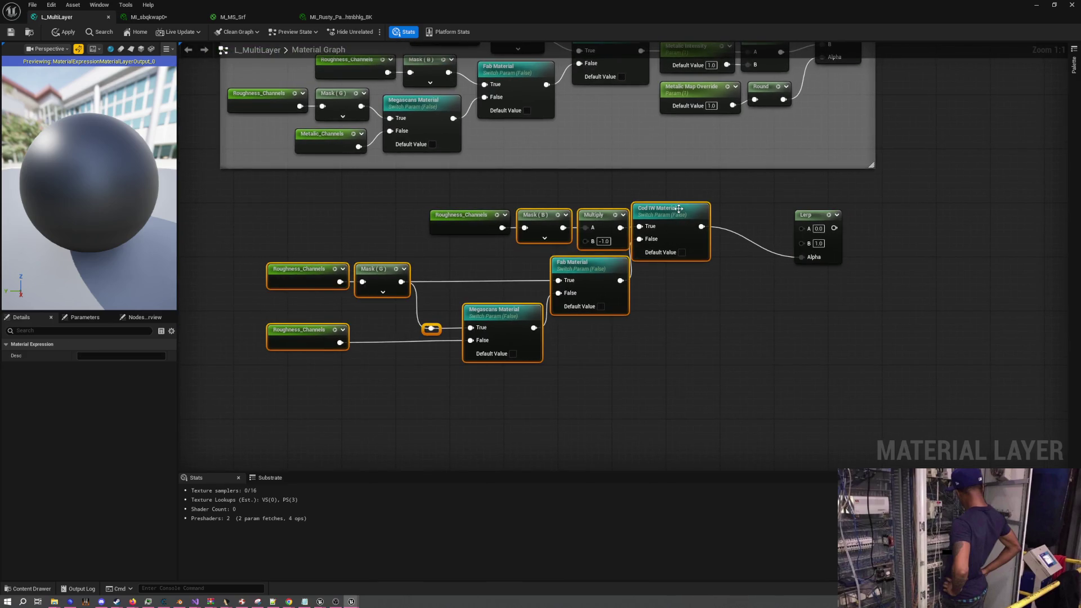
left_click_drag(679, 208, 692, 249)
left_click(473, 242)
mouse_move(466, 220)
left_mouse_down()
mouse_move(466, 260)
mouse_move(479, 260)
left_mouse_up()
left_click(482, 285)
left_click_drag(703, 392, 275, 242)
mouse_move(676, 255)
left_mouse_down()
mouse_move(696, 309)
mouse_move(723, 310)
left_mouse_up()
left_click(629, 269)
left_click_drag(630, 269, 553, 255)
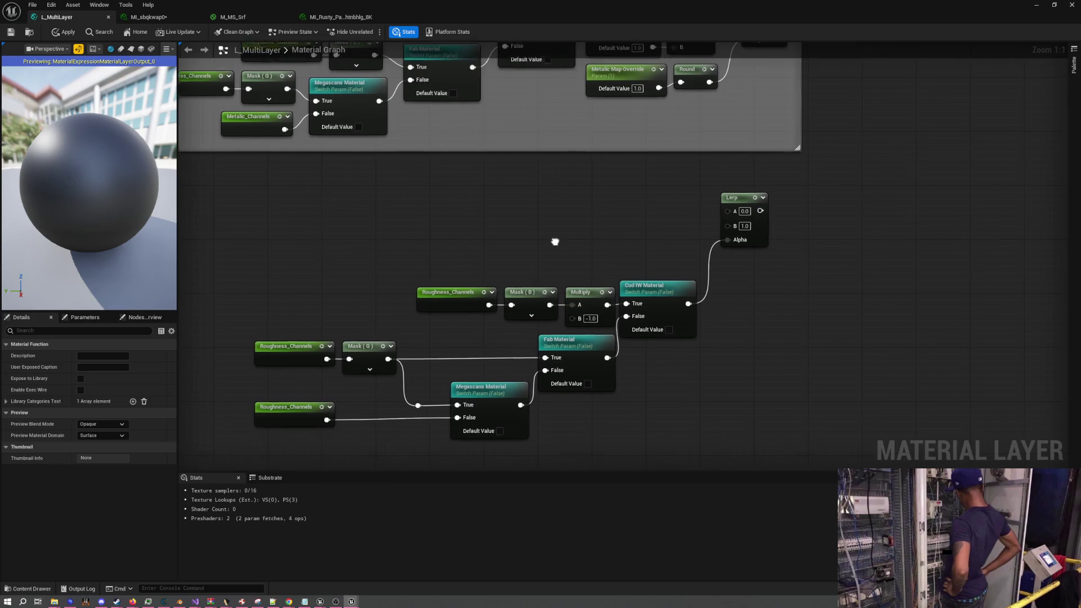
Create a Roughness Min scalar parameter (0.0) wired into Lerp input A
left_click(493, 205)
type("Roughness ")
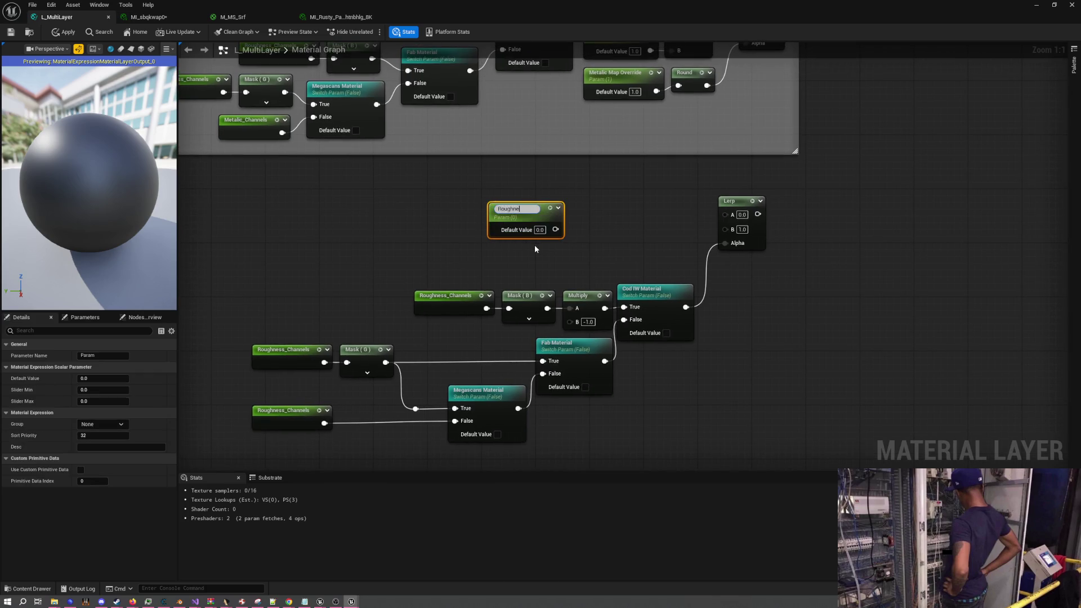
type("Min")
key("Return")
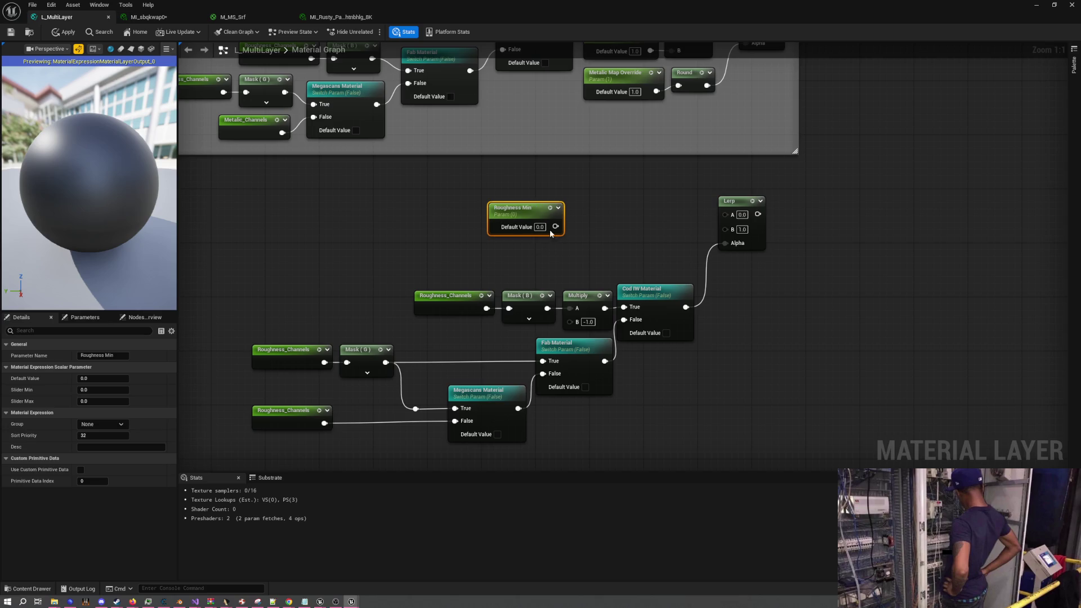
left_click_drag(556, 227, 727, 215)
left_click_drag(548, 211, 597, 198)
left_click(511, 253)
Duplicate it as Roughness Max with default 1.0, wired into Lerp input B
left_click(560, 195)
key("ctrl+d")
left_click_drag(602, 215, 547, 243)
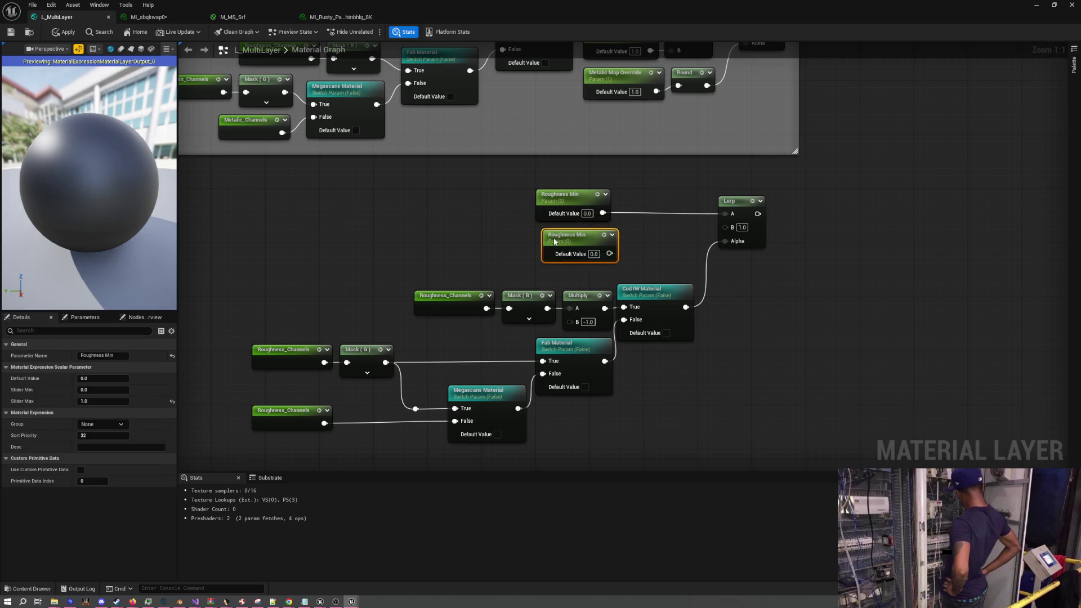
double_click(544, 235)
type("Roughness Max")
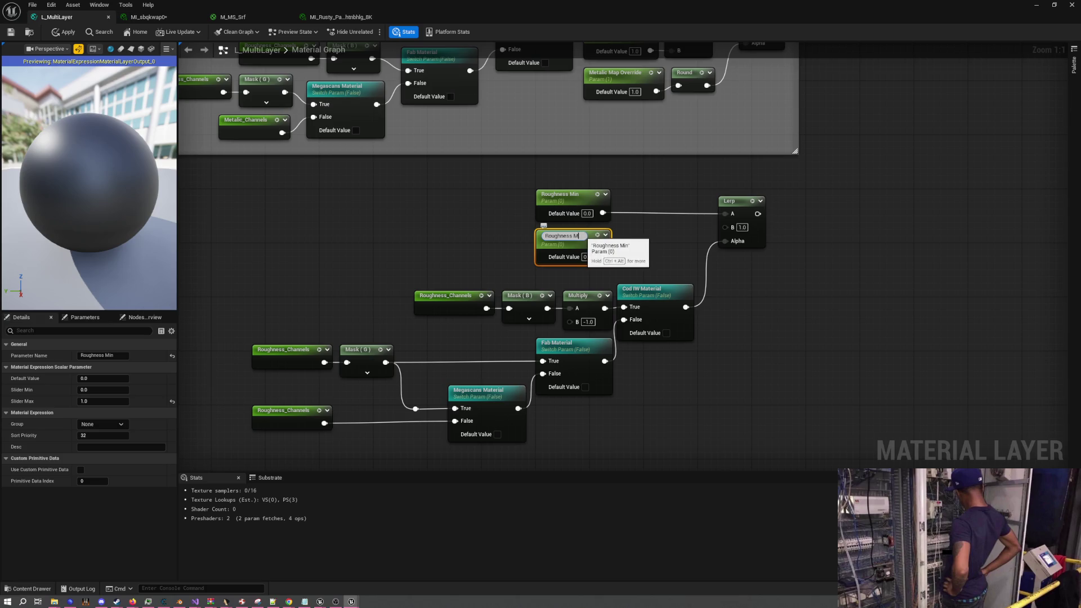
key("Return")
type("0.10")
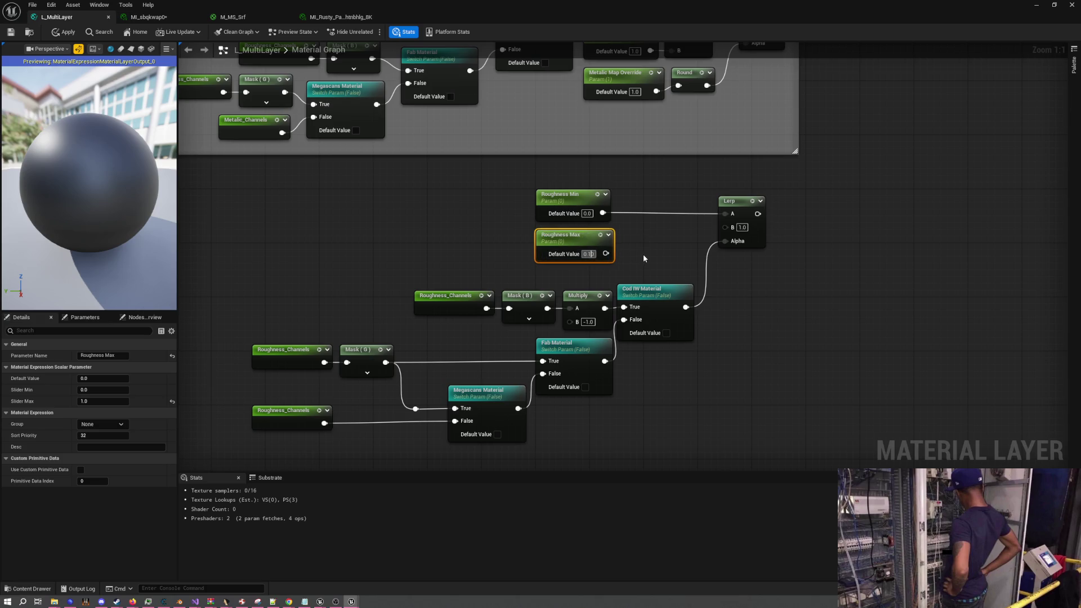
type("1")
left_click(639, 256)
left_click(607, 248)
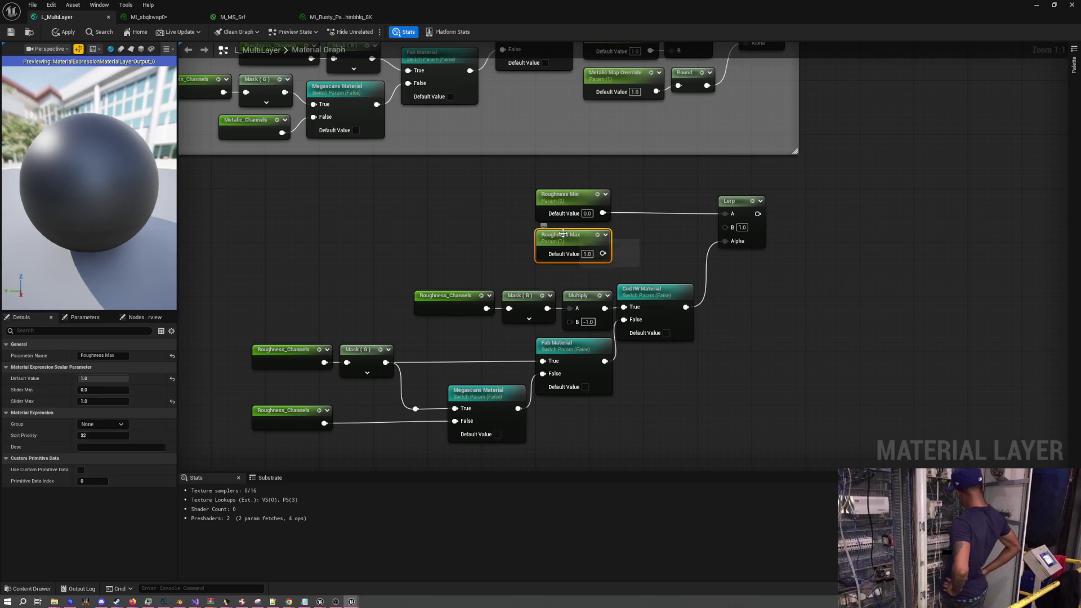
left_click_drag(603, 253, 725, 228)
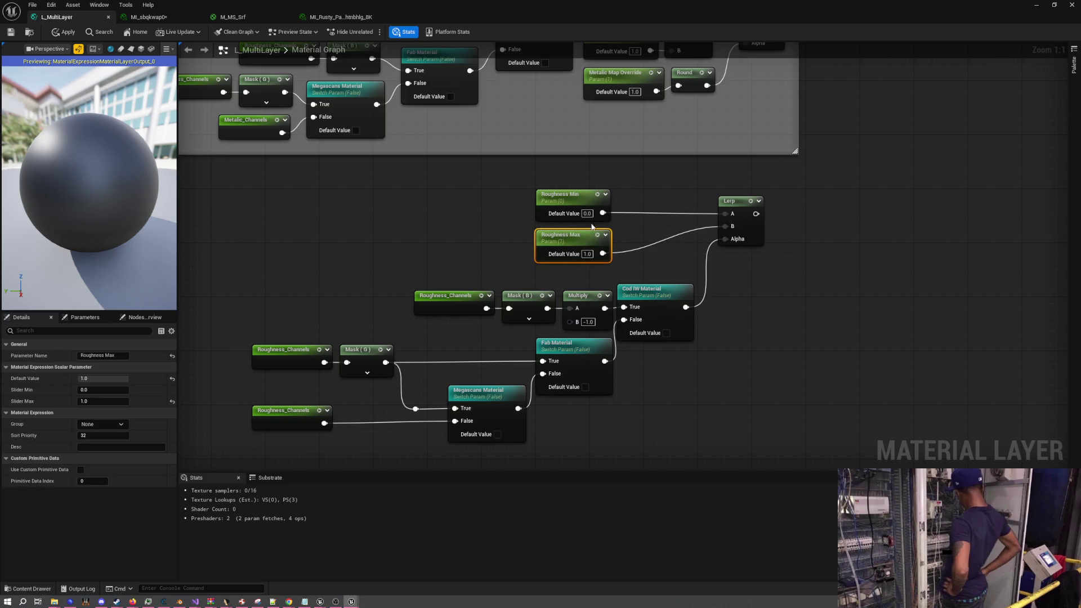
Shift the whole roughness node group to the left
scroll(626, 231, "down", 2)
left_click_drag(425, 247, 860, 411)
mouse_move(704, 237)
left_mouse_down()
mouse_move(632, 229)
mouse_move(653, 232)
left_mouse_up()
left_click(566, 235)
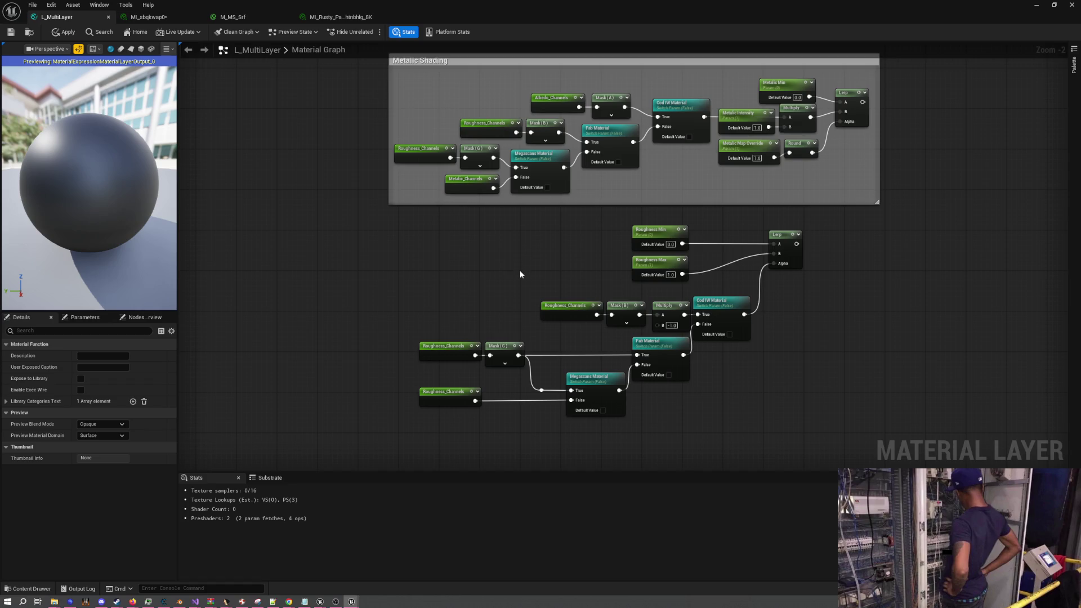
mouse_move(518, 269)
left_mouse_down()
mouse_move(484, 318)
mouse_move(447, 280)
left_mouse_up()
Wrap the roughness nodes in a new comment titled Roughness
left_click_drag(310, 229, 815, 427)
type("c")
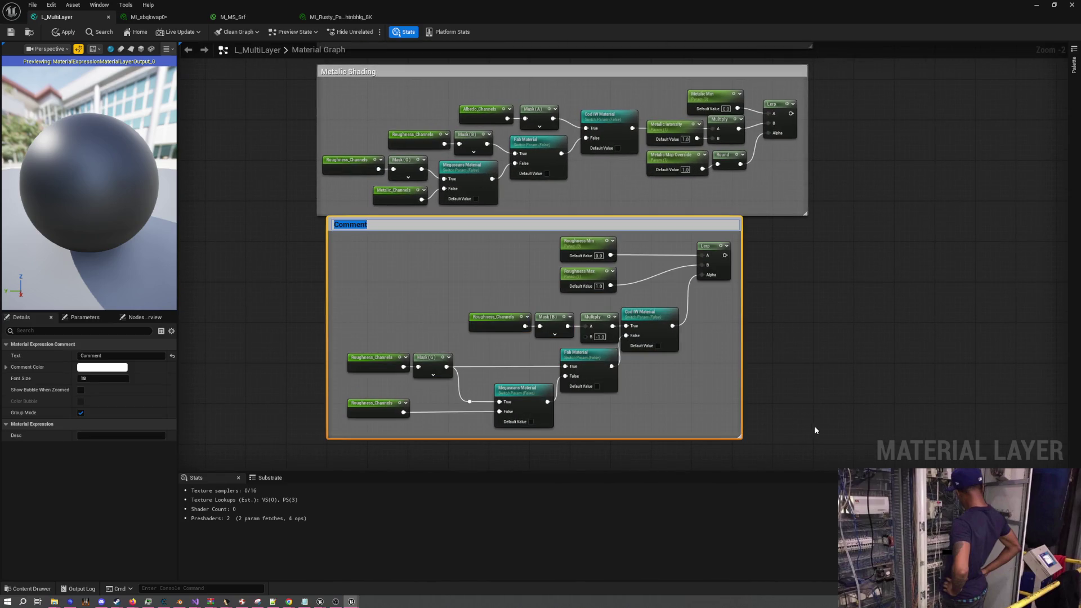
type("Rough")
type("s")
key("Return")
left_click_drag(364, 228, 353, 231)
left_click(759, 287)
Widen the Roughness comment to match Metallic Shading and nudge the Lerp right
left_click_drag(732, 279, 805, 280)
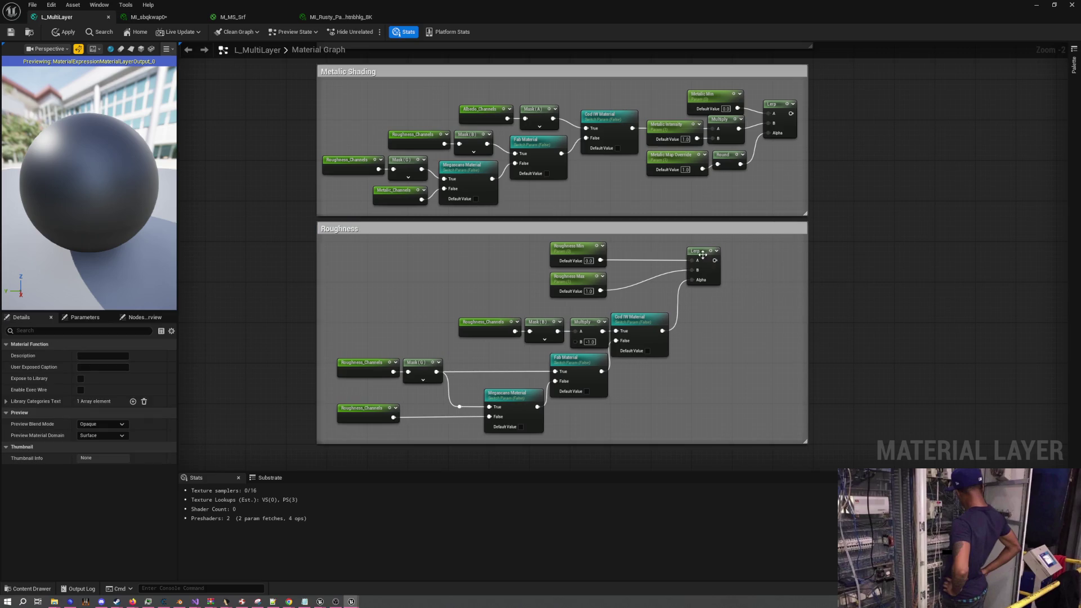
left_click_drag(703, 254, 726, 254)
left_click(668, 295)
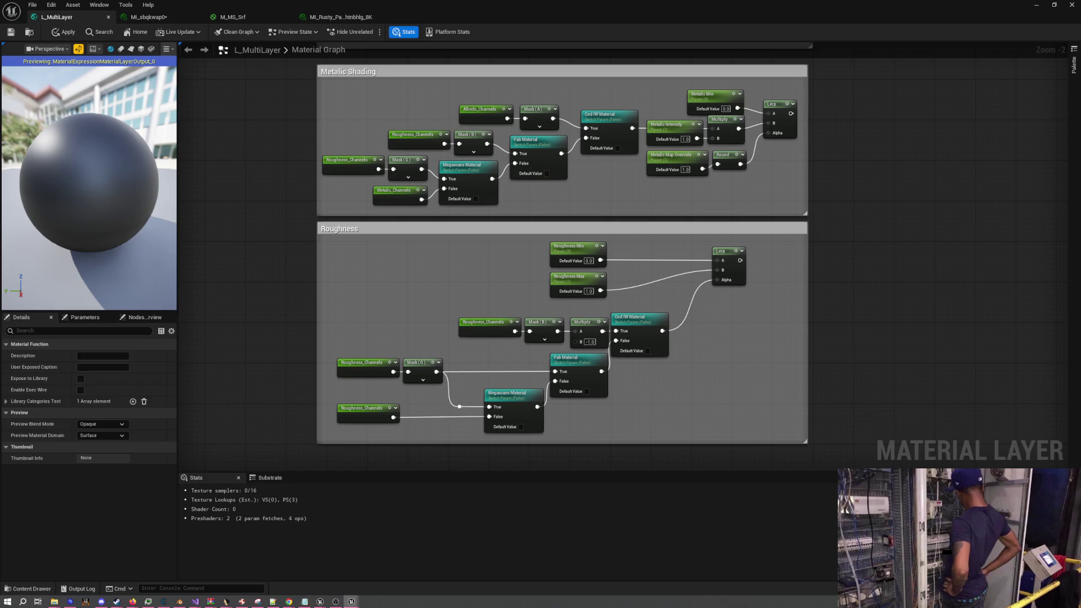
mouse_move(730, 323)
left_mouse_down()
mouse_move(712, 251)
mouse_move(719, 377)
mouse_move(709, 371)
left_mouse_up()
mouse_move(484, 233)
left_mouse_down()
mouse_move(509, 203)
mouse_move(558, 280)
left_mouse_up()
Shift the Megascans, Fab and Cod IW switches and the Albedo/Roughness channel mask nodes to clear space
scroll(494, 264, "up", 2)
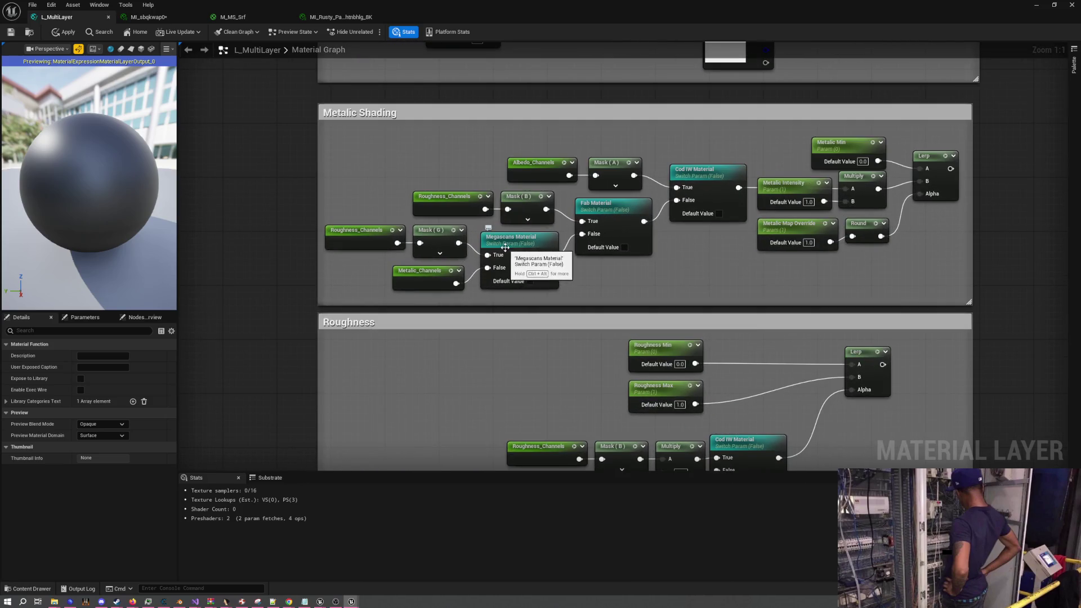
left_click_drag(505, 248, 498, 249)
left_click_drag(430, 192, 381, 192)
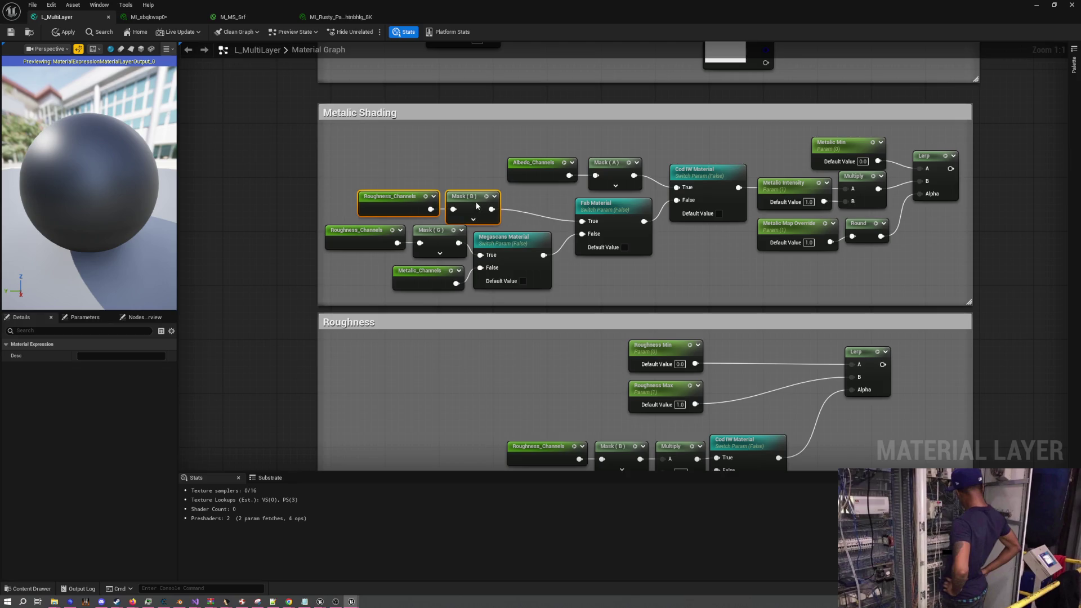
left_click_drag(602, 210, 581, 204)
left_click_drag(387, 188, 511, 203)
mouse_move(498, 152)
left_mouse_down()
mouse_move(648, 183)
mouse_move(575, 155)
left_mouse_up()
left_click_drag(707, 175, 668, 168)
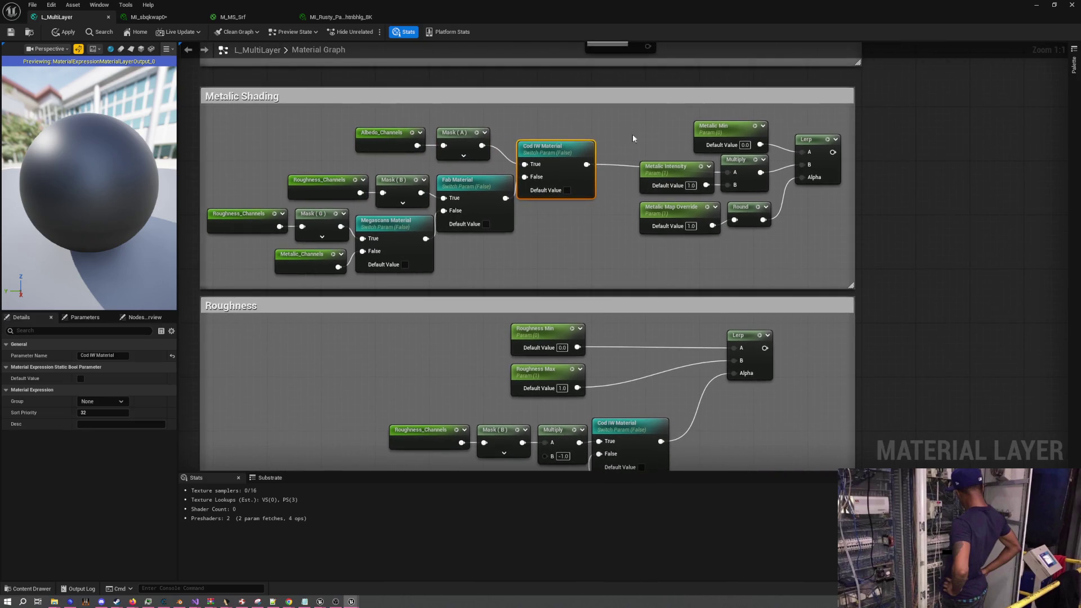
Pack the Metallic Min, Multiply, Round and Lerp nodes closer together and further left
left_click_drag(633, 135, 816, 222)
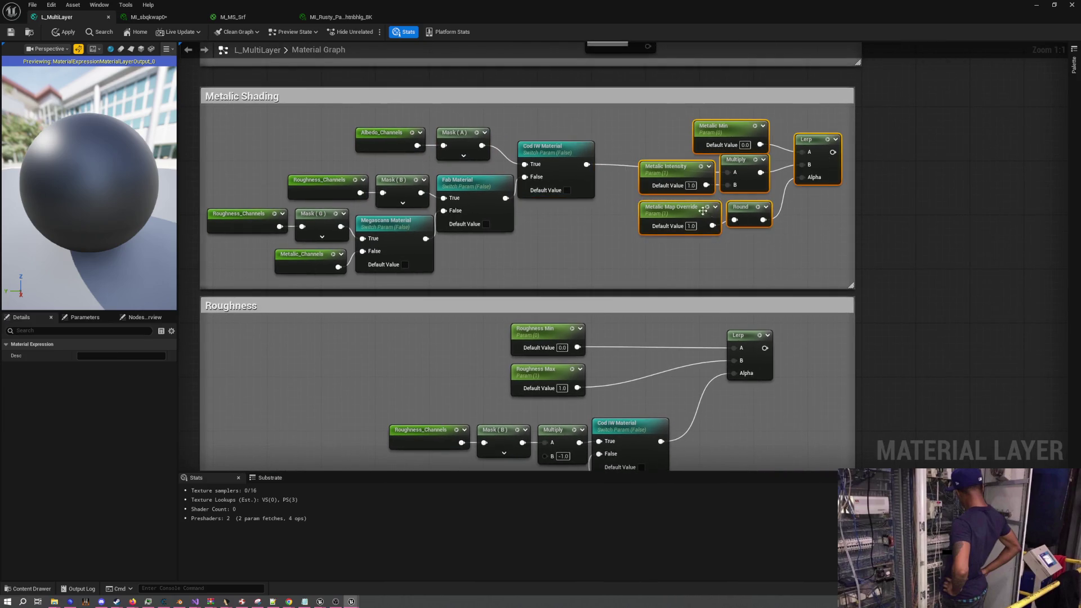
left_click_drag(664, 170, 626, 168)
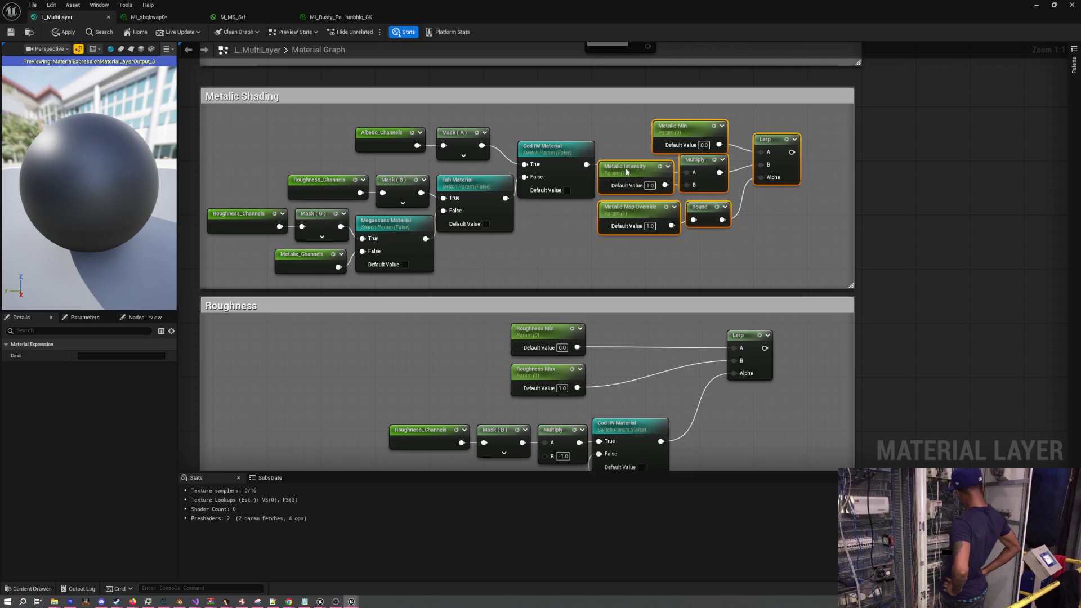
left_click(635, 266)
mouse_move(704, 280)
left_mouse_down()
mouse_move(640, 170)
mouse_move(633, 210)
mouse_move(569, 211)
left_mouse_up()
left_click_drag(638, 208, 643, 168)
left_click_drag(639, 248, 646, 208)
mouse_move(688, 134)
left_mouse_down()
mouse_move(634, 128)
mouse_move(647, 134)
left_mouse_up()
left_click_drag(766, 139, 719, 153)
left_click(698, 246)
left_click_drag(643, 169, 663, 169)
left_click_drag(647, 208, 662, 209)
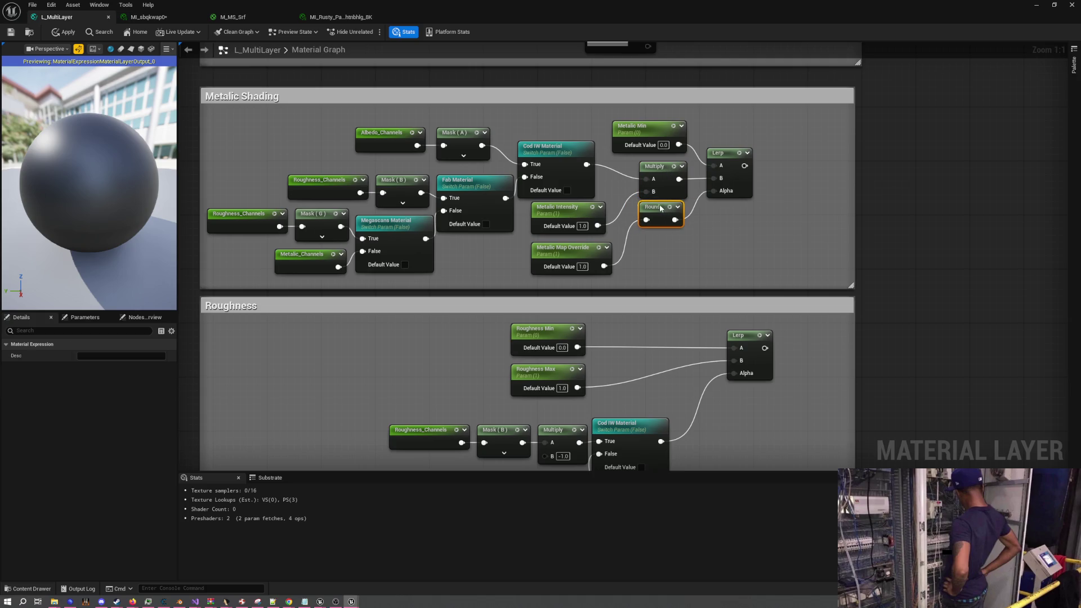
Align the Round node, then align Metalic Min, Multiply and Round together
right_click(663, 206)
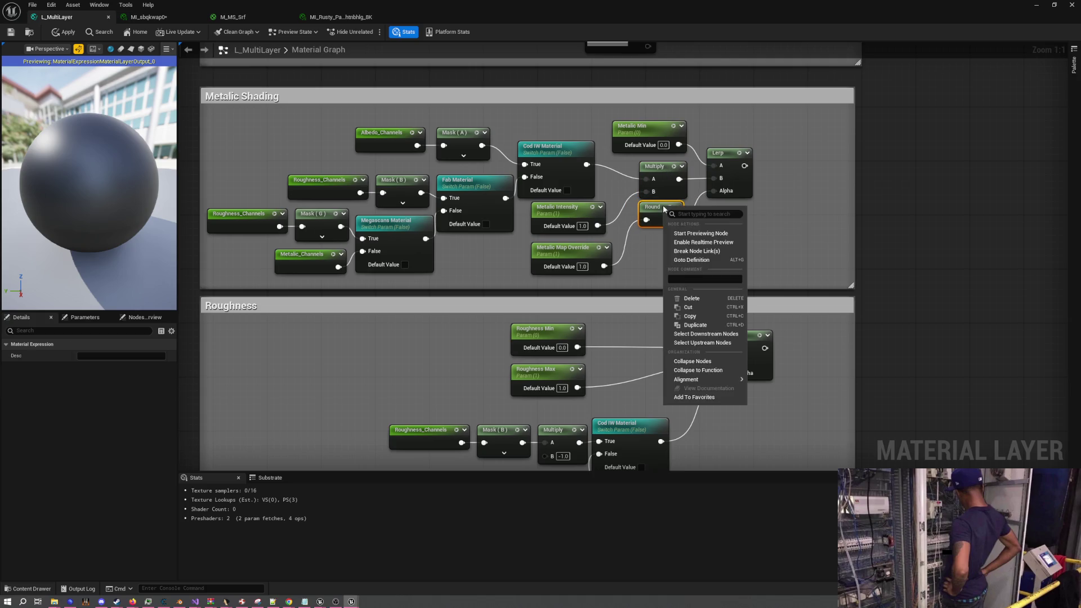
mouse_move(701, 380)
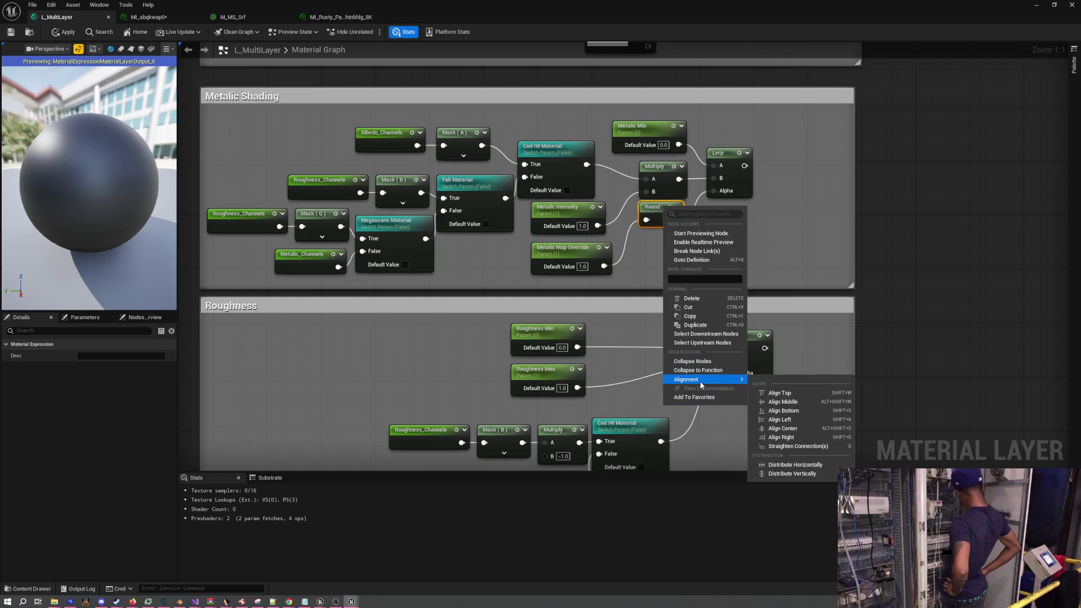
left_click(791, 418)
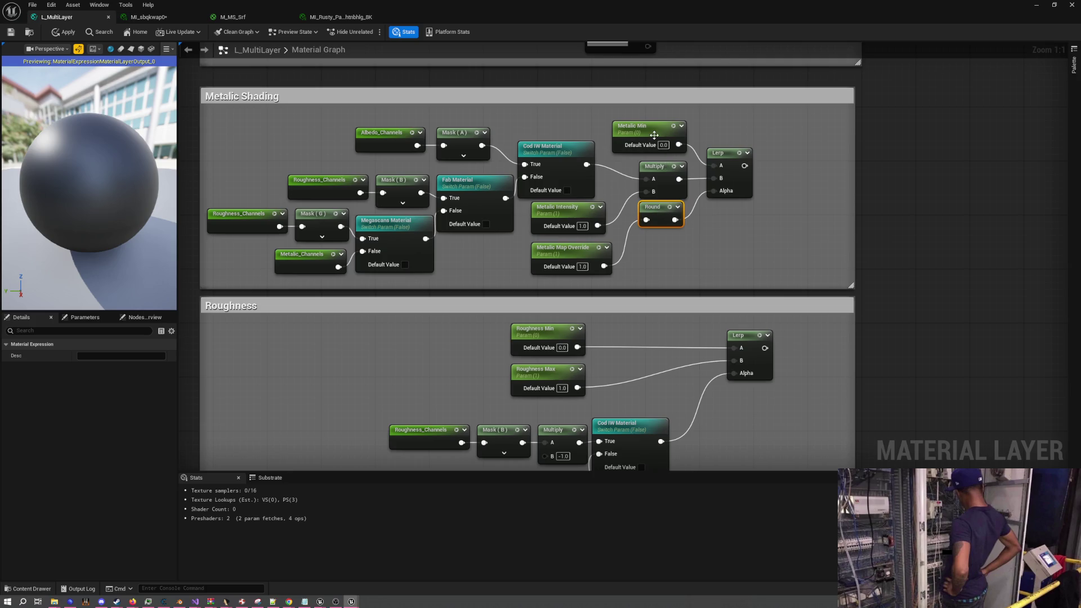
right_click(647, 206)
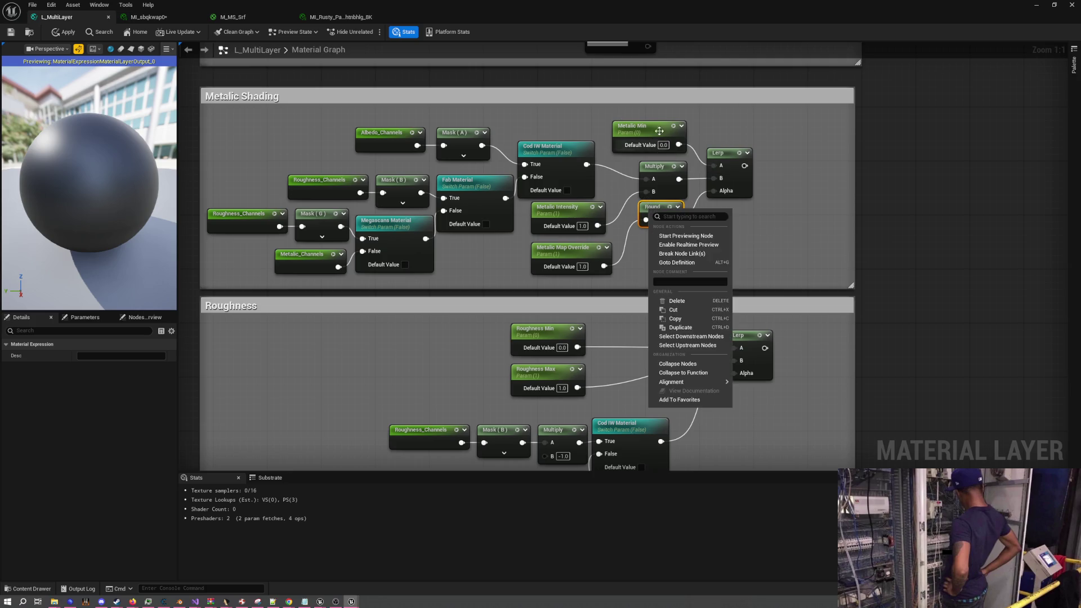
left_click(658, 132)
left_click(656, 166, "shift")
left_click(656, 207, "shift")
right_click(661, 212)
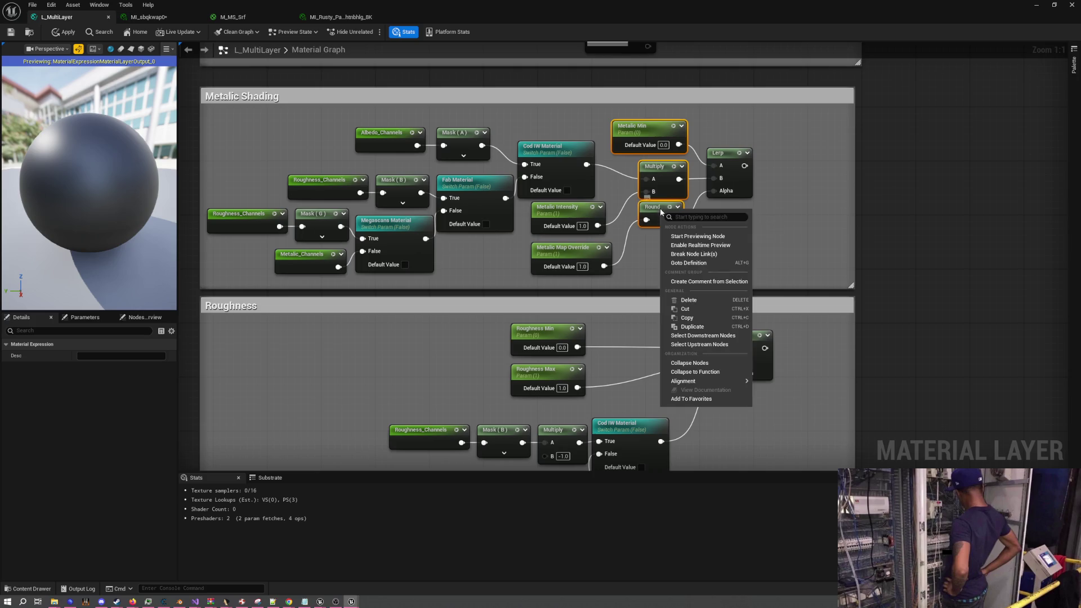
mouse_move(719, 381)
left_click(794, 439)
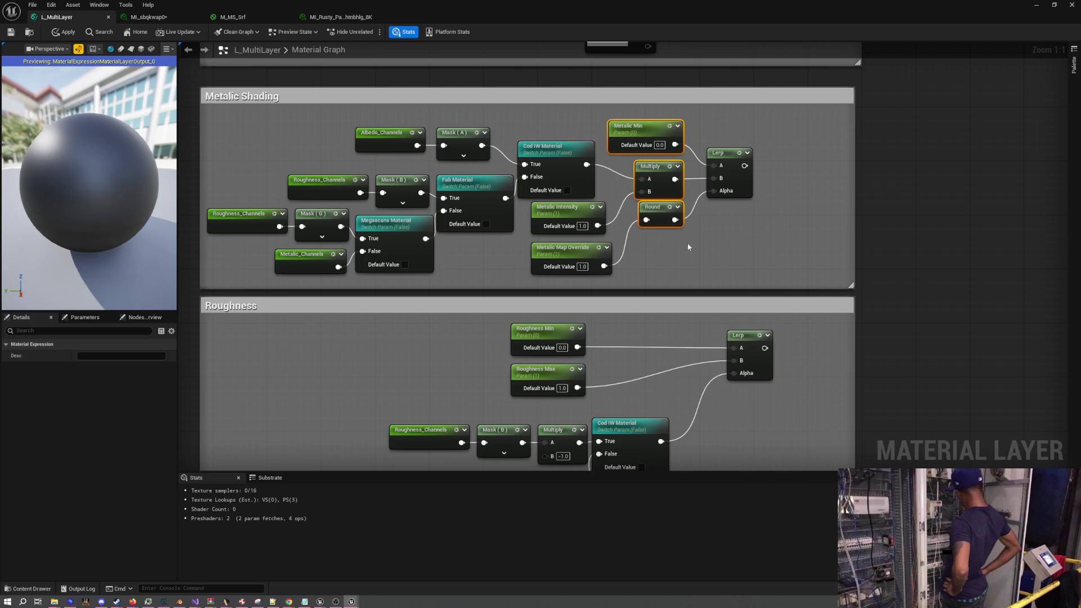
left_click(708, 227)
Nudge Metalic Min down-left and right-align it
left_click_drag(668, 130, 665, 137)
right_click(665, 138)
mouse_move(707, 315)
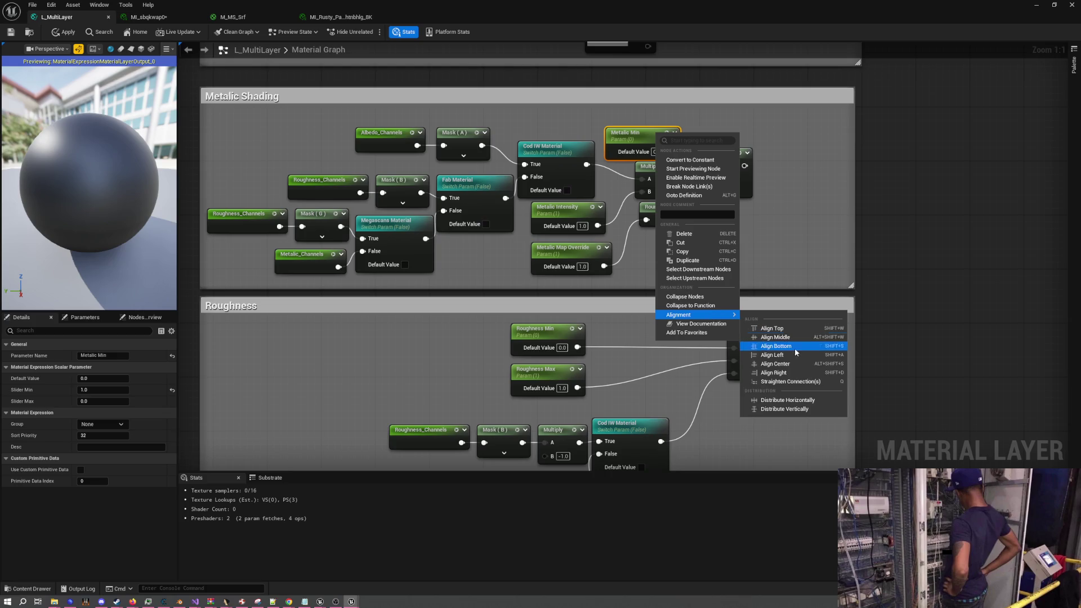
left_click(799, 374)
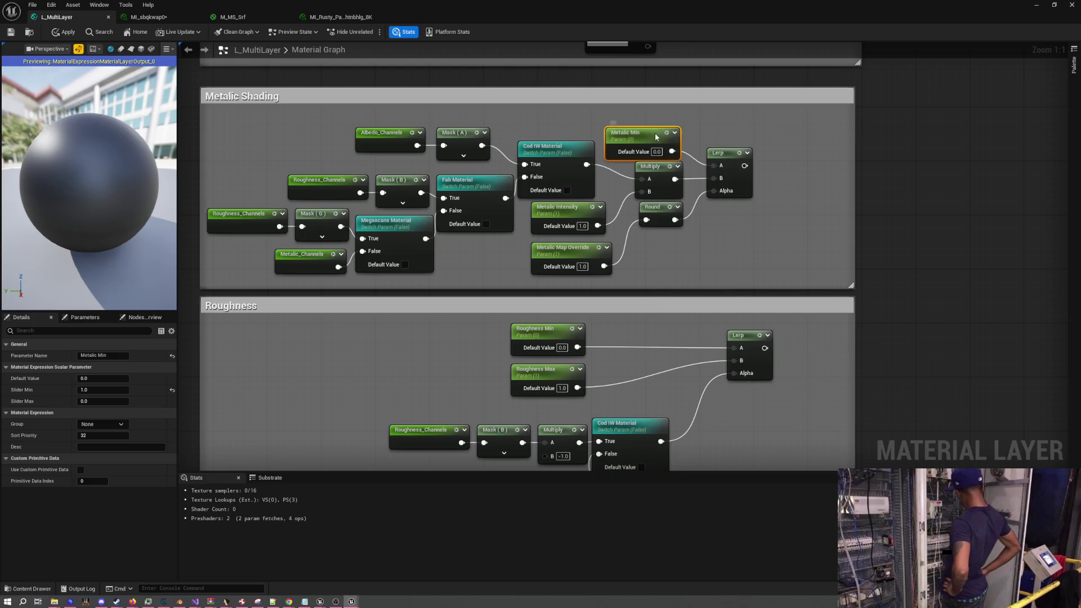
left_click(705, 124)
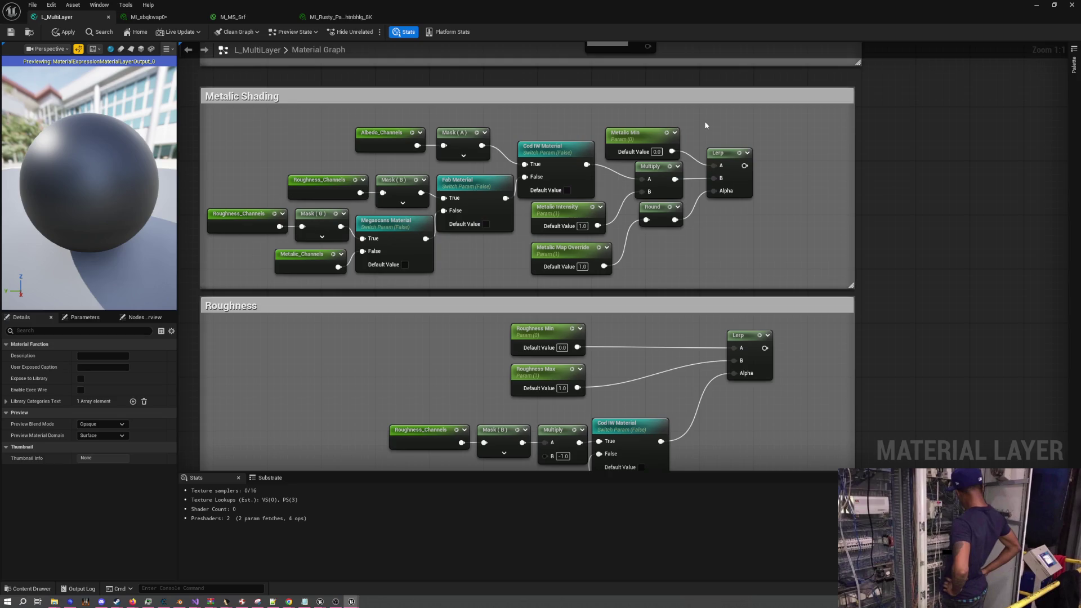
left_click(656, 172)
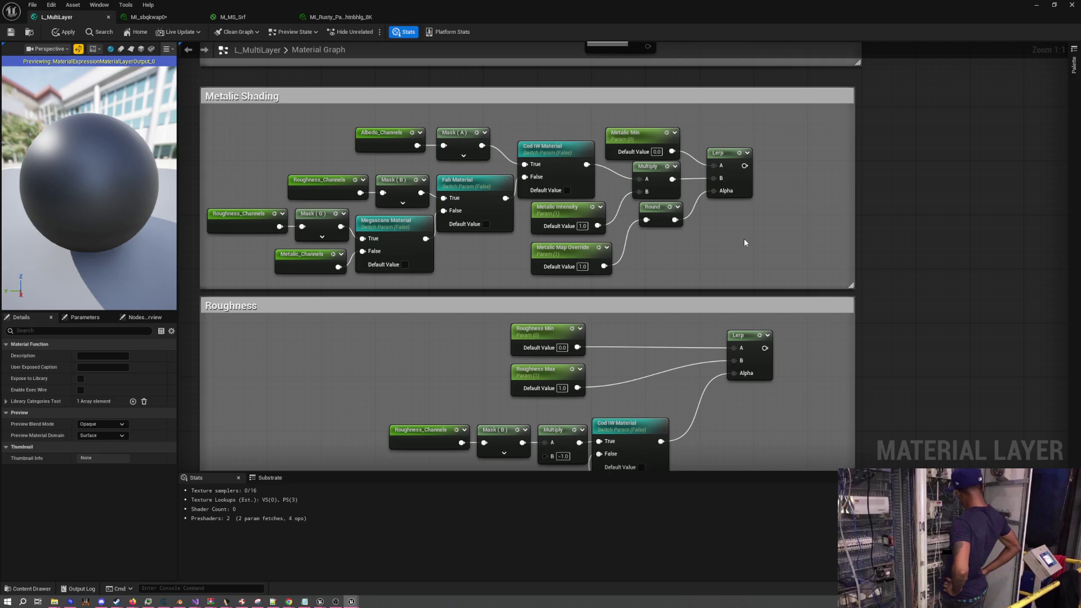
Try center and left alignment on the Round node, nudging it into position
left_click_drag(664, 208, 661, 210)
right_click(660, 210)
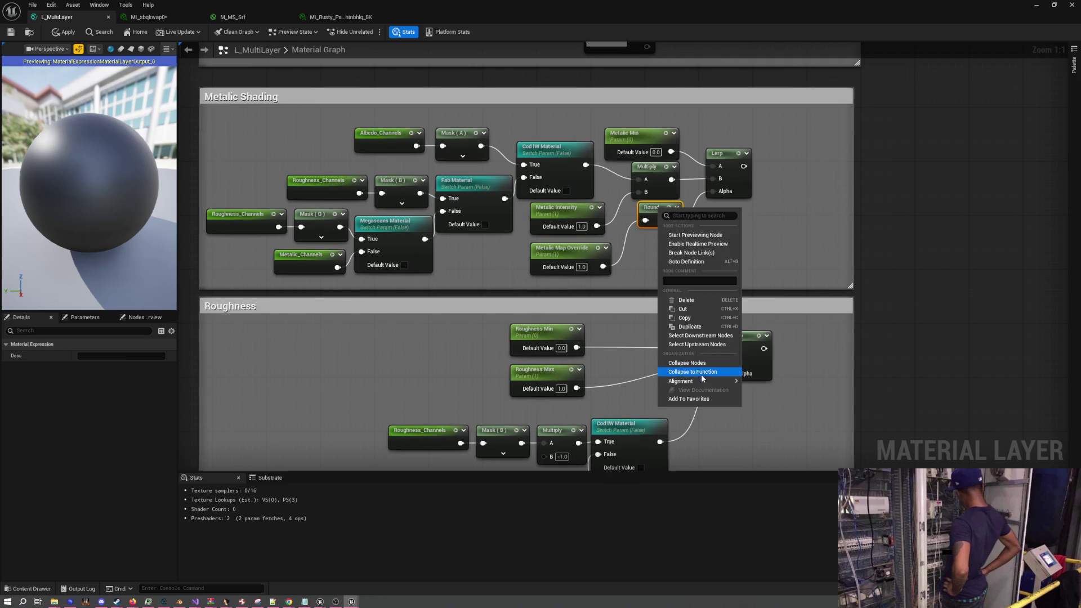
mouse_move(704, 385)
left_click(786, 432)
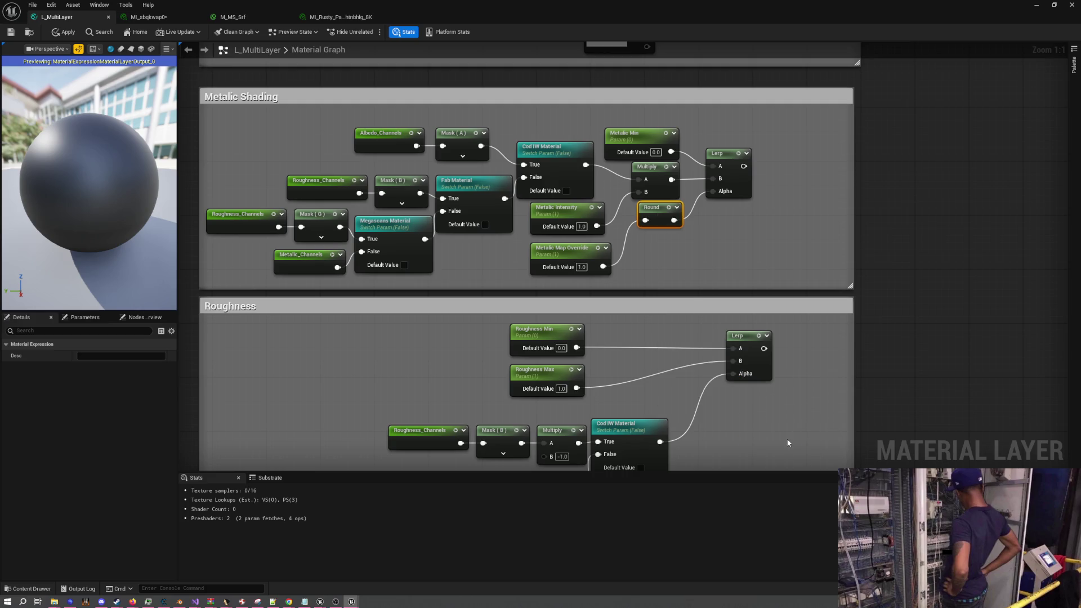
left_click_drag(658, 210, 652, 209)
right_click(653, 209)
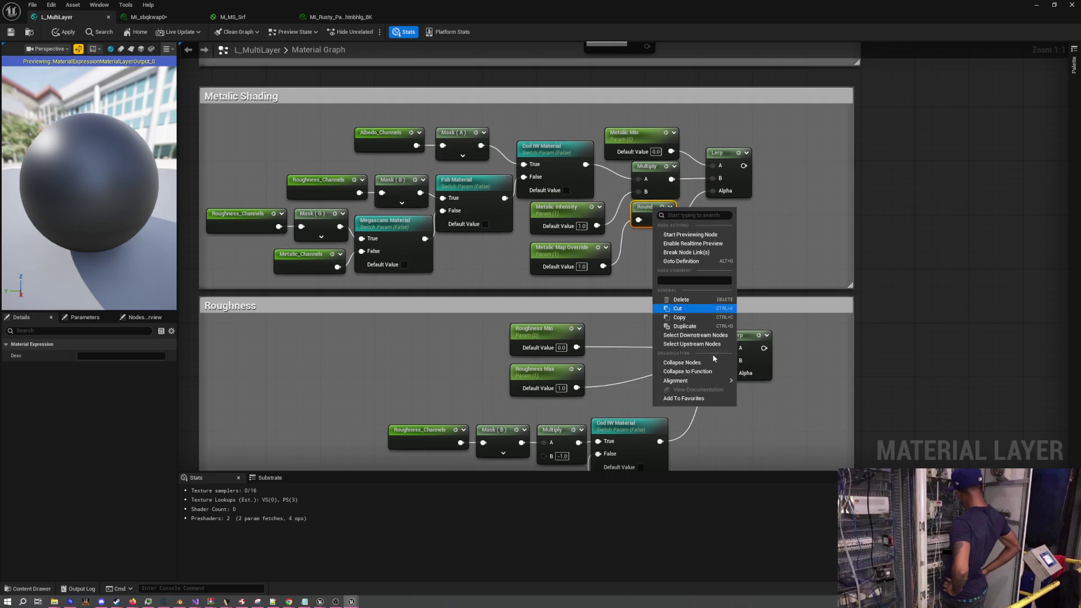
mouse_move(697, 381)
left_click(770, 422)
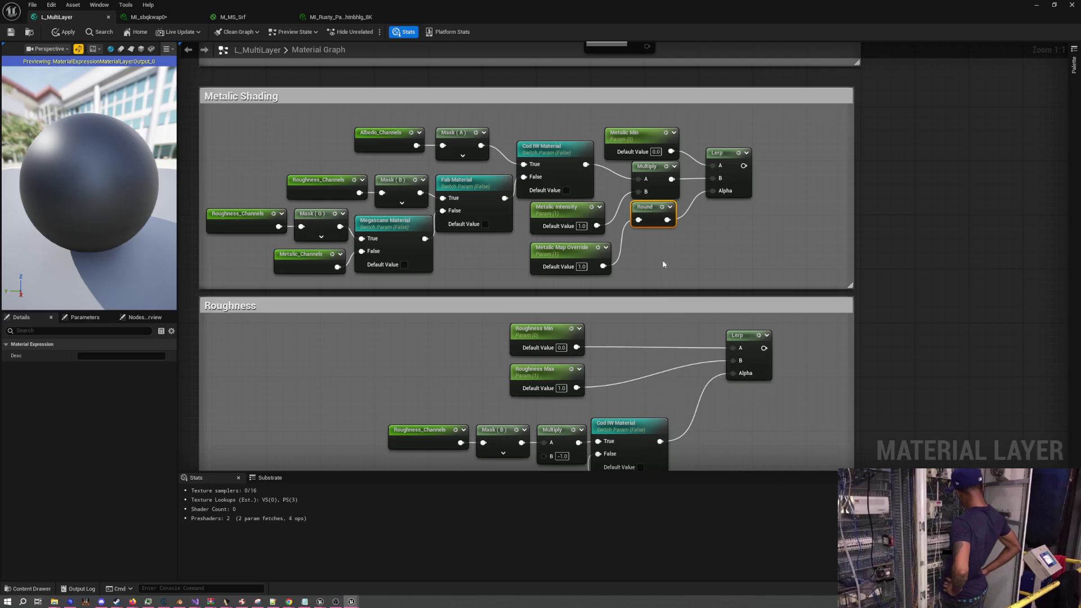
left_click_drag(651, 208, 656, 208)
left_click(683, 251)
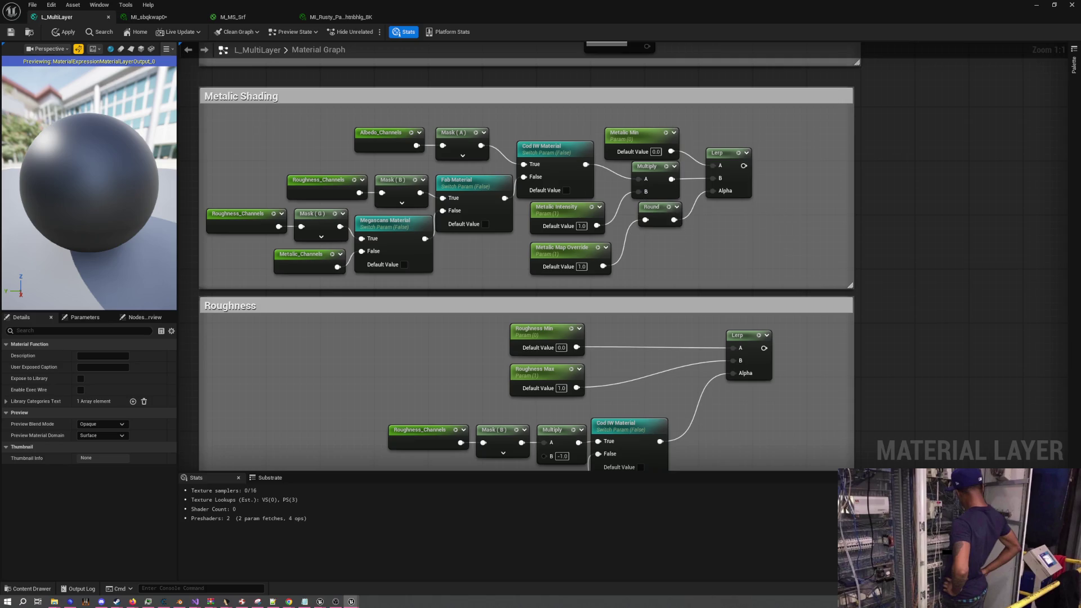
Bottom-align the Round node and straighten its connections
right_click(655, 210)
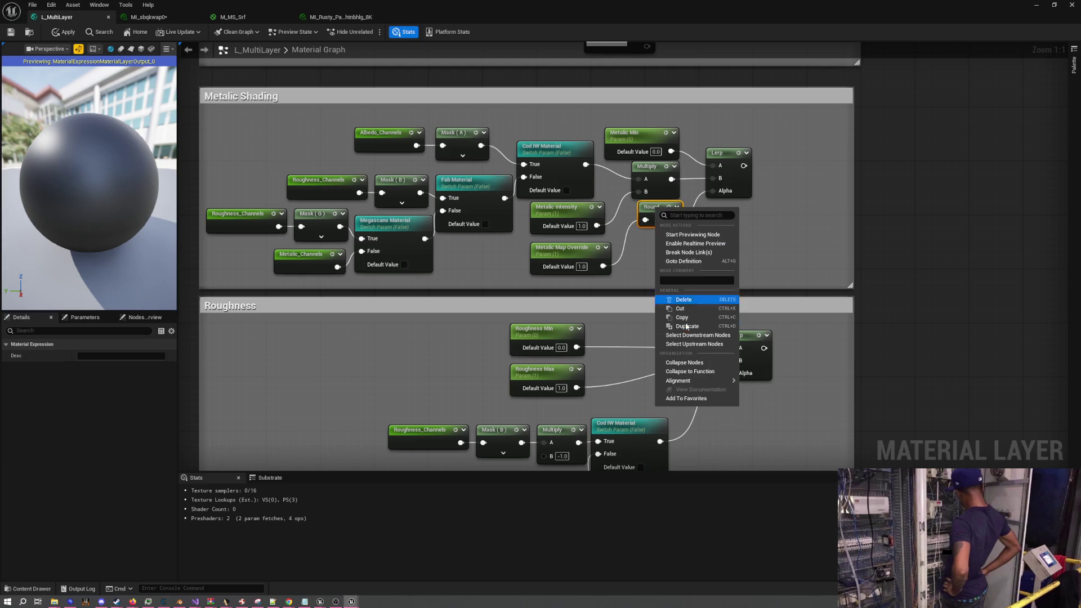
mouse_move(710, 381)
left_click(777, 429)
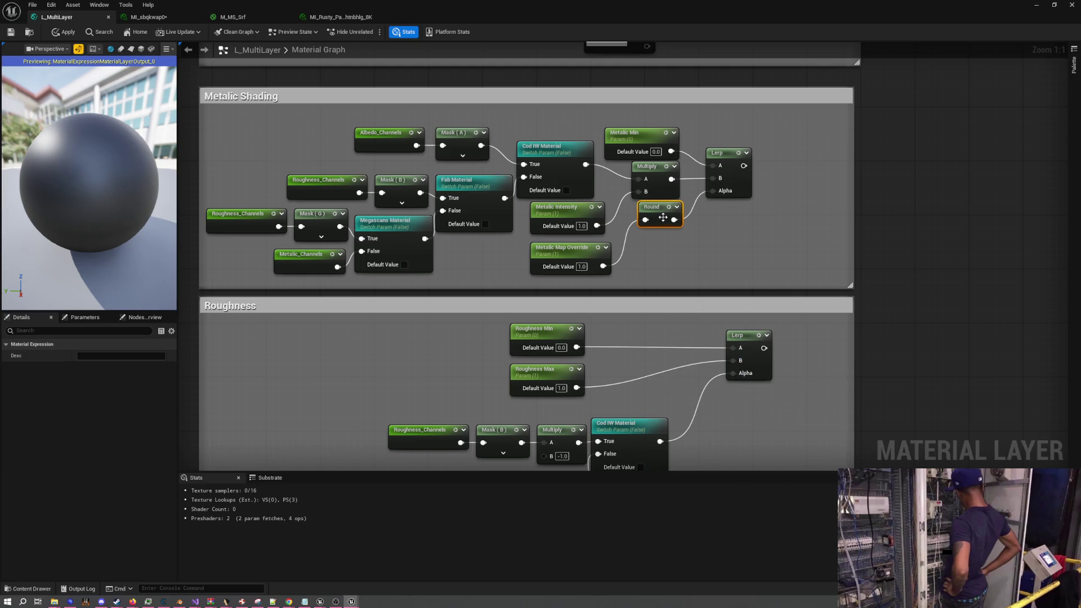
right_click(658, 217)
mouse_move(705, 389)
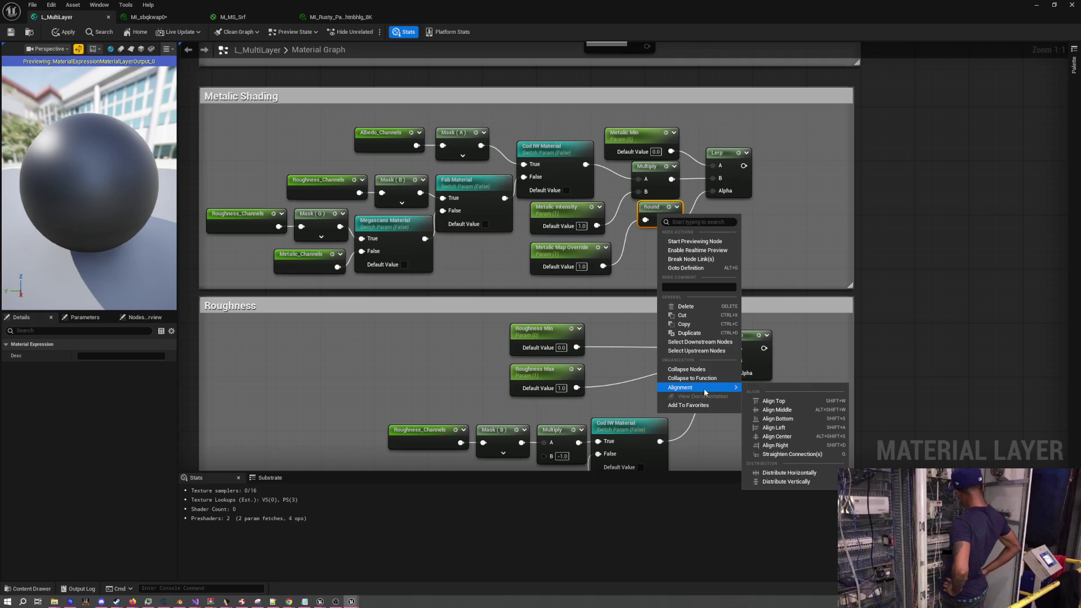
left_click(778, 455)
Raise the Metalic Shading group and right-align Metalic Min, Multiply and Round
mouse_move(649, 103)
left_mouse_down()
mouse_move(661, 154)
mouse_move(640, 90)
mouse_move(652, 89)
mouse_move(675, 217)
left_mouse_up()
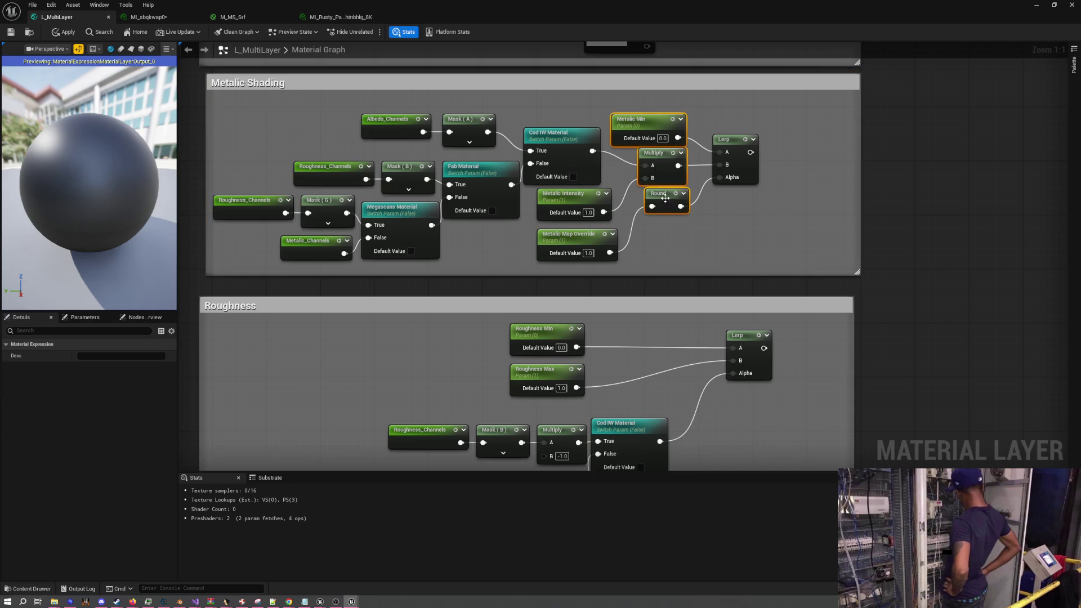
right_click(667, 201)
mouse_move(713, 370)
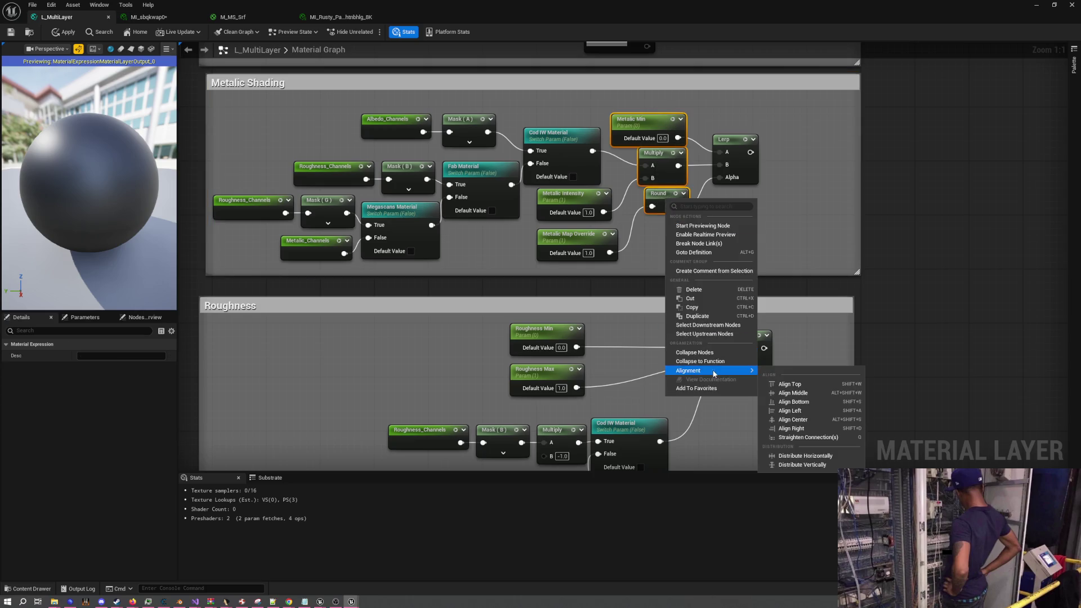
left_click(790, 429)
left_click(726, 237)
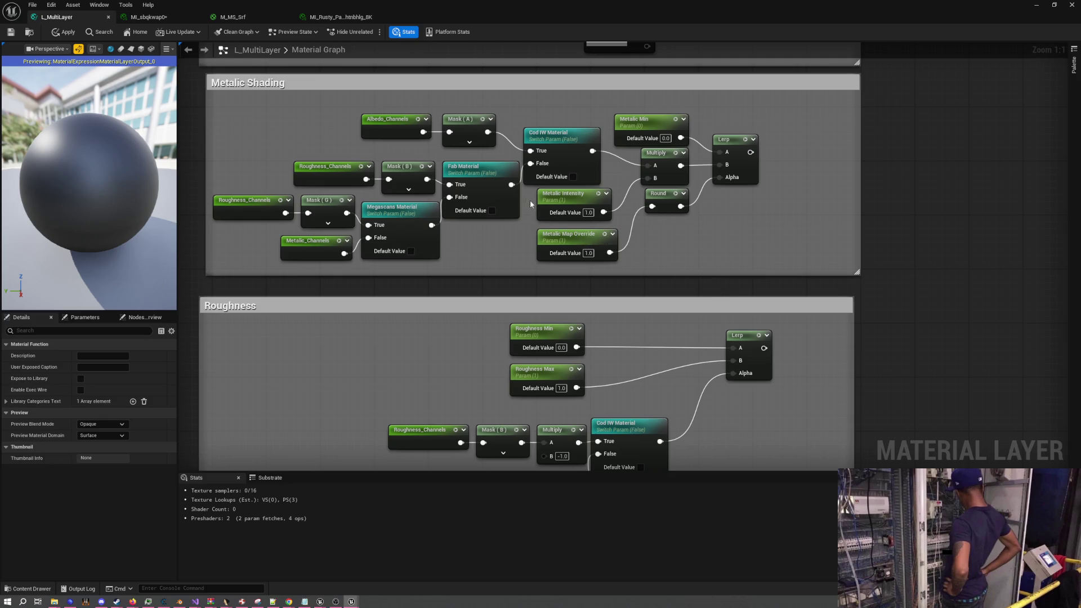
Align Metalic Intensity and Metalic Map Override, nudging Intensity slightly down
left_click_drag(531, 203, 571, 265)
right_click(561, 236)
mouse_move(614, 413)
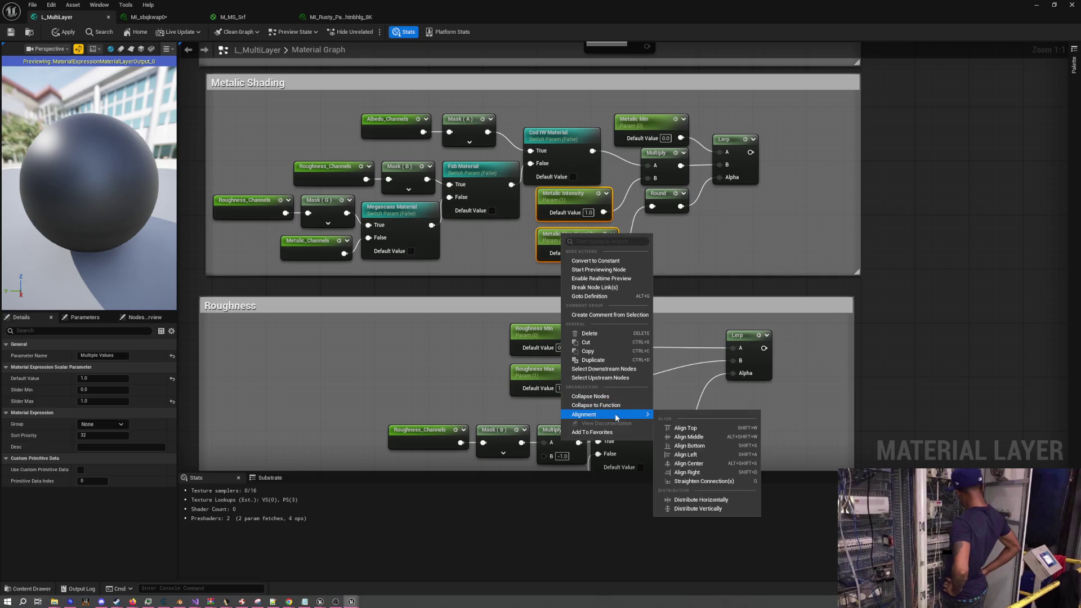
left_click(701, 459)
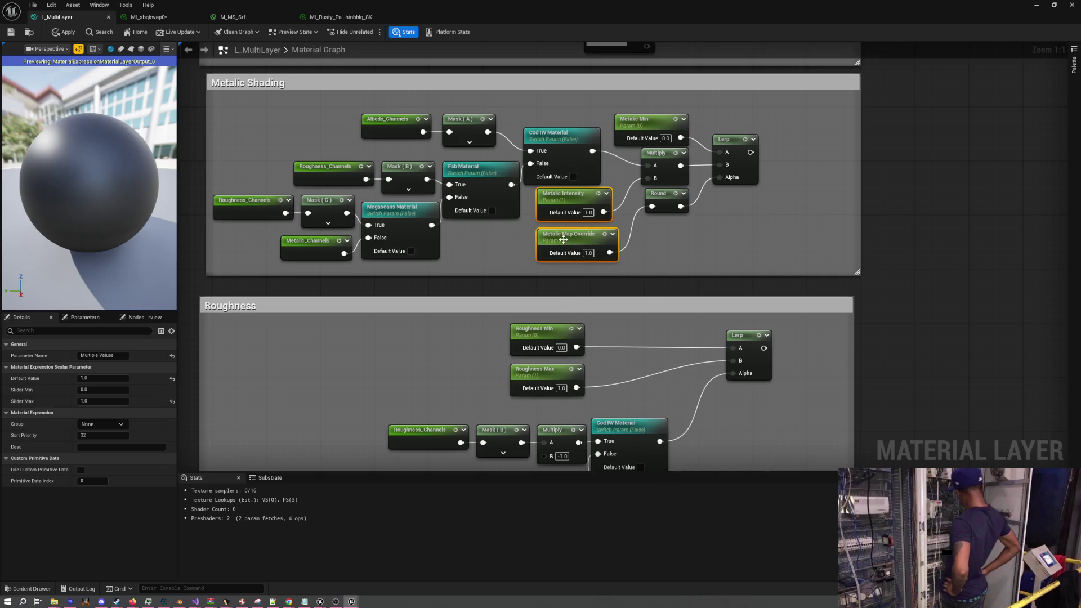
left_click(562, 194)
left_click_drag(562, 194, 562, 201)
left_click_drag(654, 258, 532, 193)
right_click(558, 217)
mouse_move(600, 390)
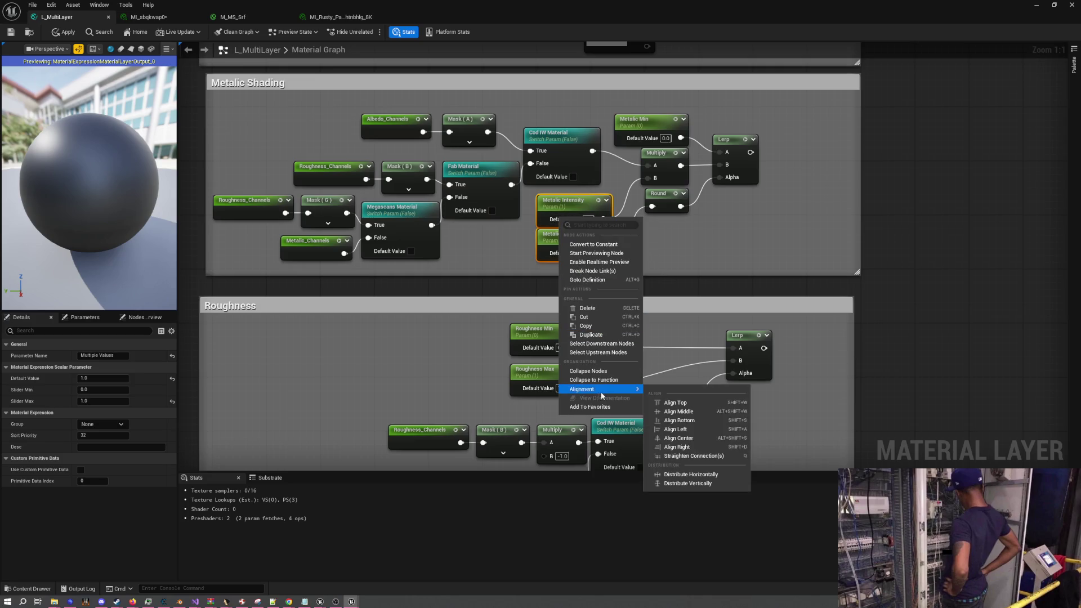
left_click(704, 431)
left_click(661, 248)
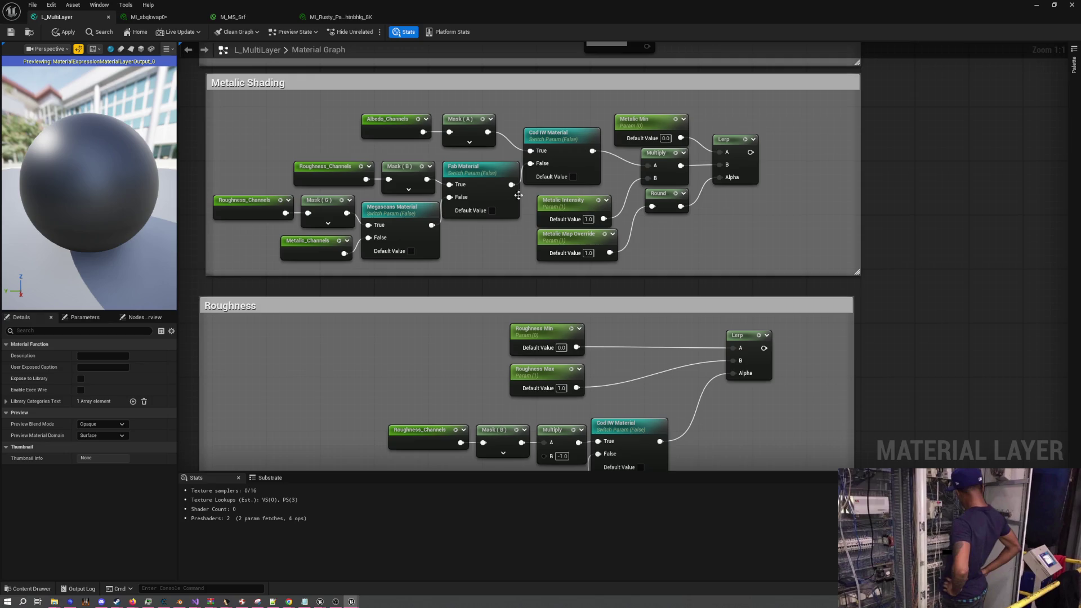
Move both Metalic parameter nodes slightly higher together
left_click_drag(528, 197, 619, 262)
left_click_drag(558, 235, 558, 228)
left_click(688, 239)
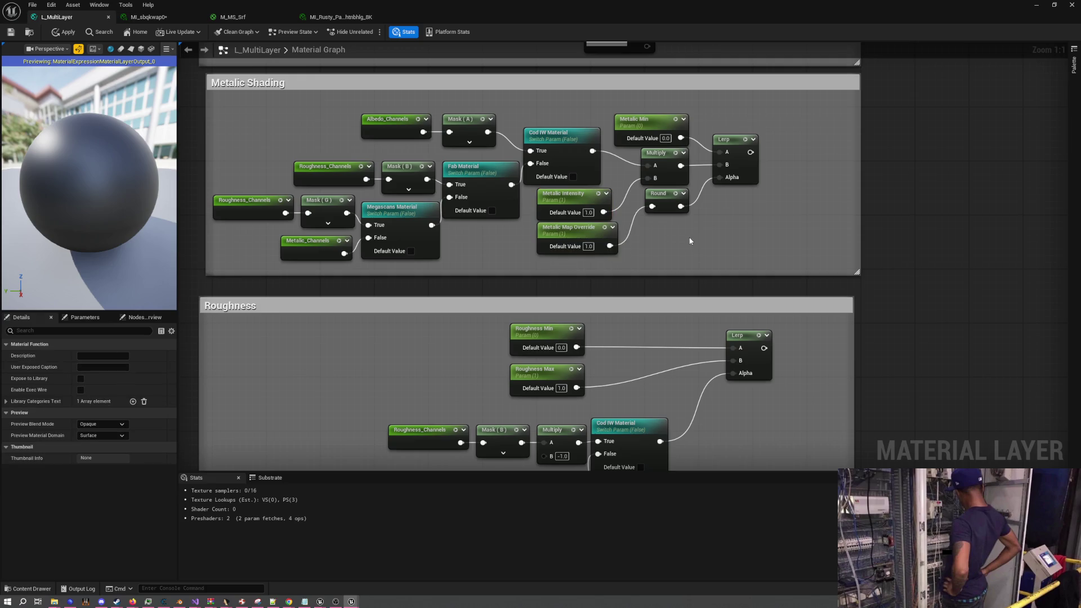
scroll(688, 238, "down", 1)
left_click_drag(664, 234, 714, 240)
scroll(714, 241, "up", 1)
Right-align Cod IW Material, Metalic Intensity and Metalic Map Override in one column
left_click(636, 205)
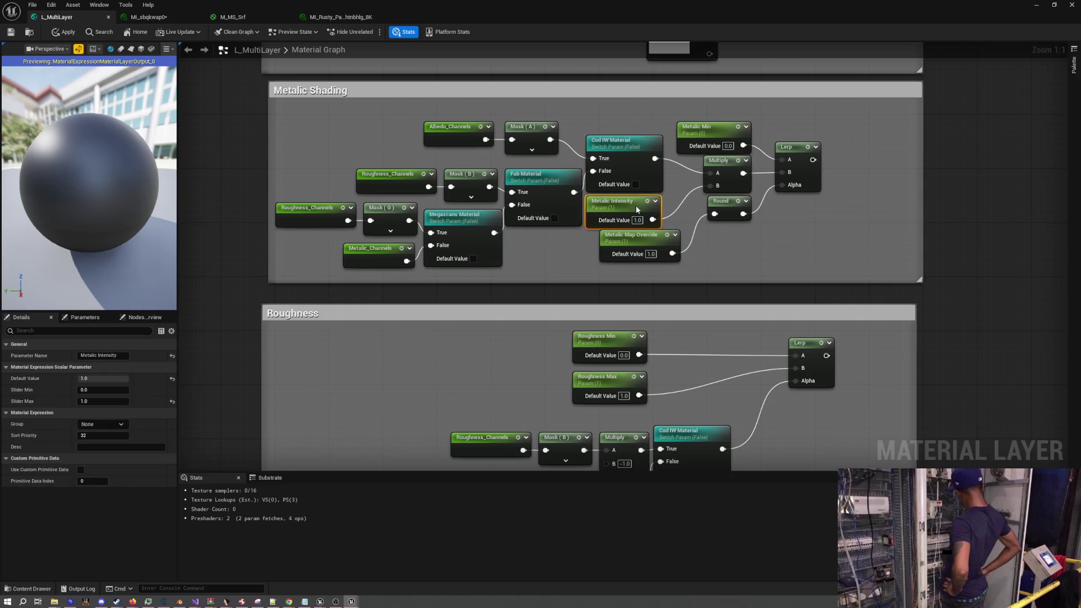
left_click_drag(654, 238, 642, 239)
left_click_drag(625, 125, 628, 241)
right_click(629, 241)
mouse_move(681, 421)
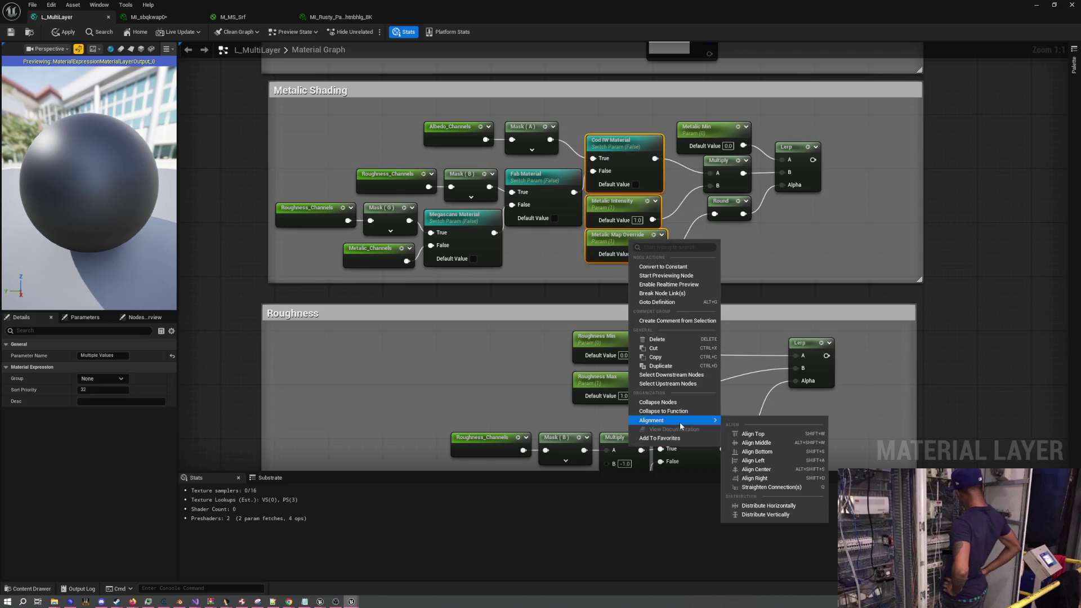
left_click(763, 478)
left_click(740, 263)
left_click_drag(741, 263, 645, 291)
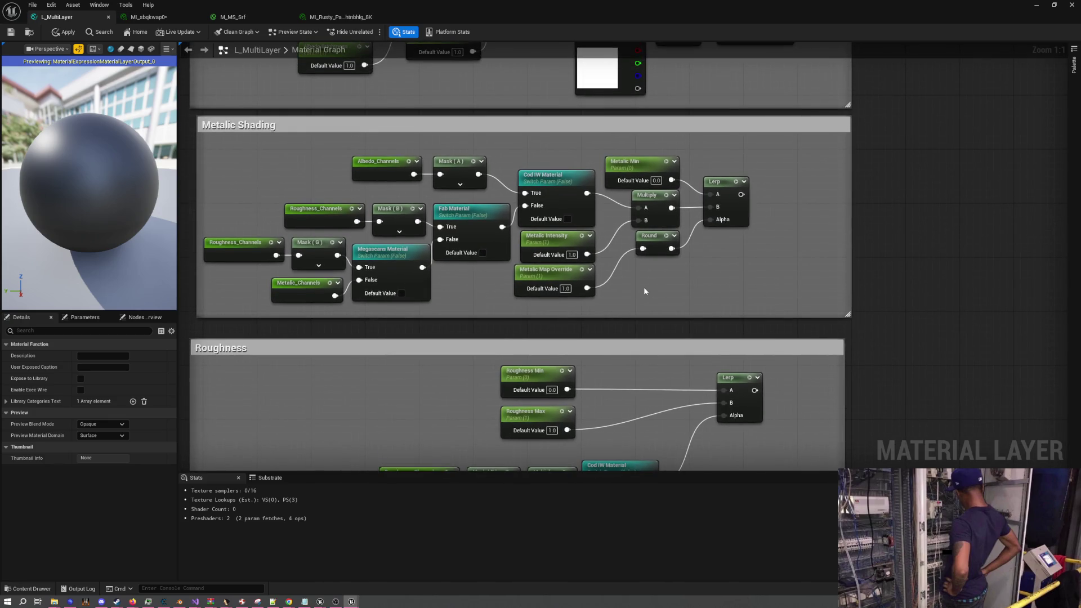
scroll(644, 286, "down", 4)
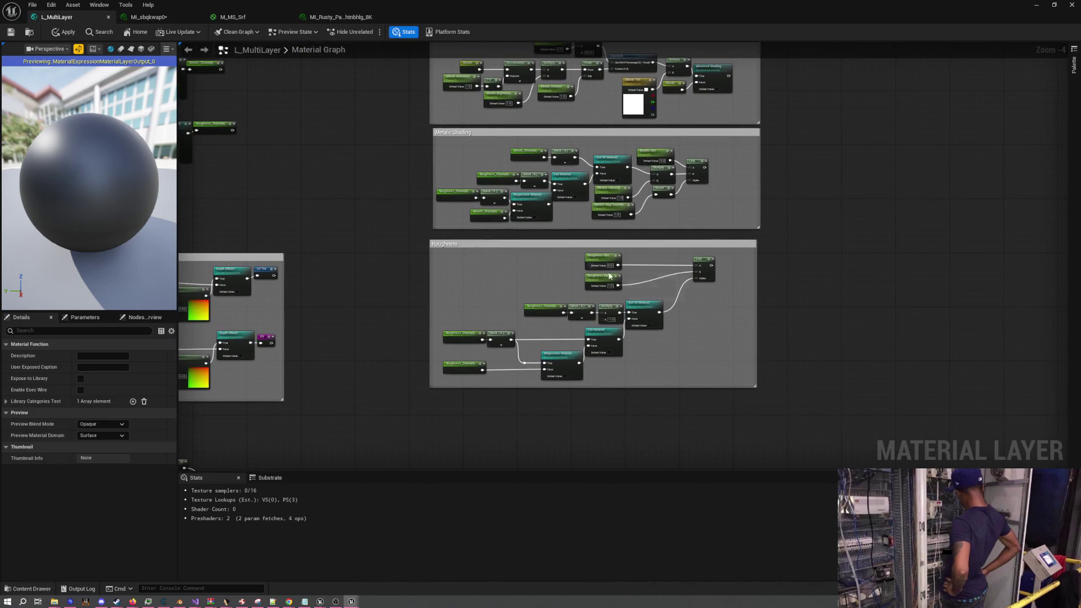
mouse_move(610, 276)
left_mouse_down()
mouse_move(629, 287)
mouse_move(658, 372)
mouse_move(749, 242)
left_mouse_up()
scroll(749, 242, "down", 3)
scroll(500, 226, "up", 5)
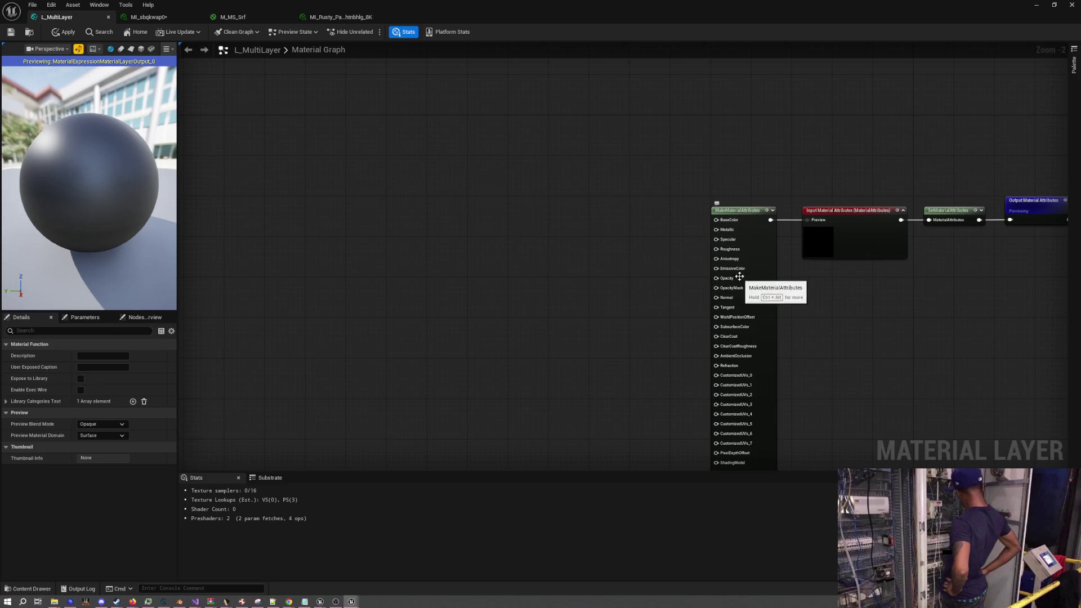
scroll(720, 290, "down", 2)
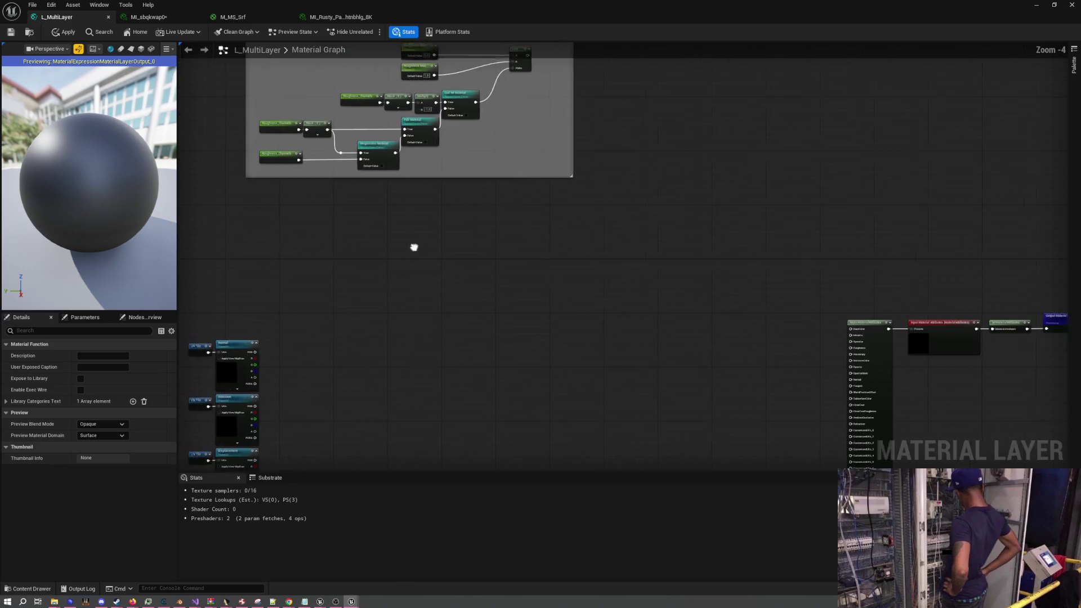
mouse_move(622, 397)
left_mouse_down()
mouse_move(526, 415)
mouse_move(511, 291)
mouse_move(498, 277)
left_mouse_up()
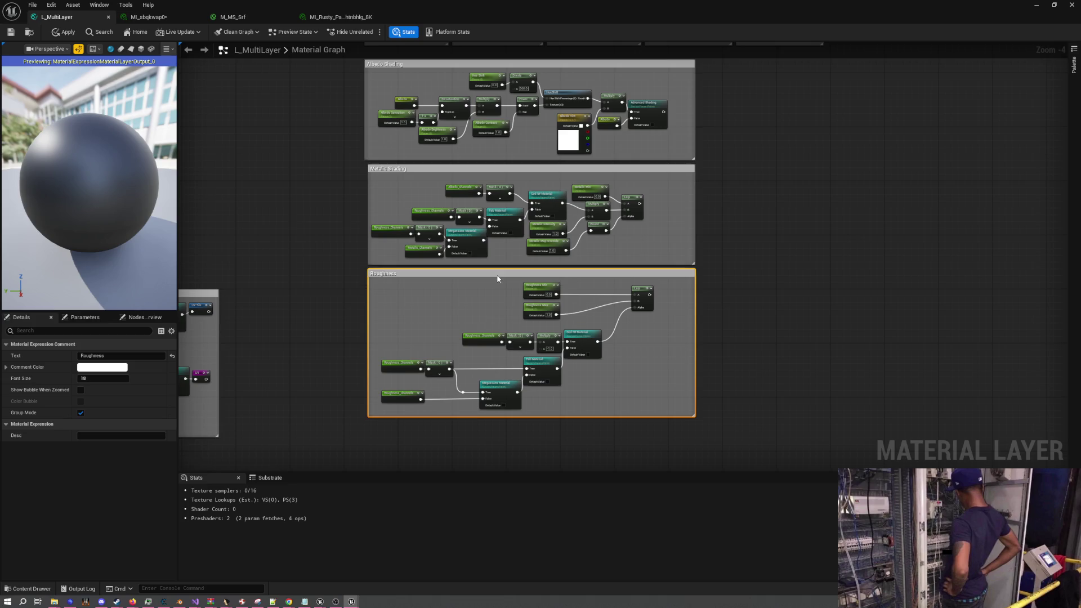
left_click(715, 312)
scroll(729, 309, "down", 2)
left_click_drag(729, 309, 642, 220)
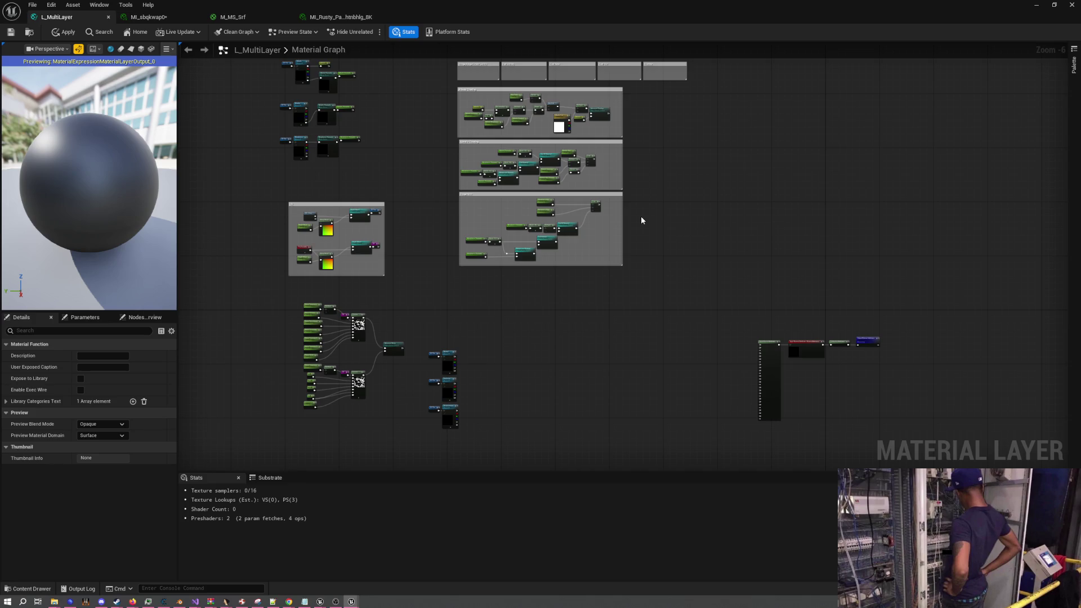
scroll(425, 330, "up", 3)
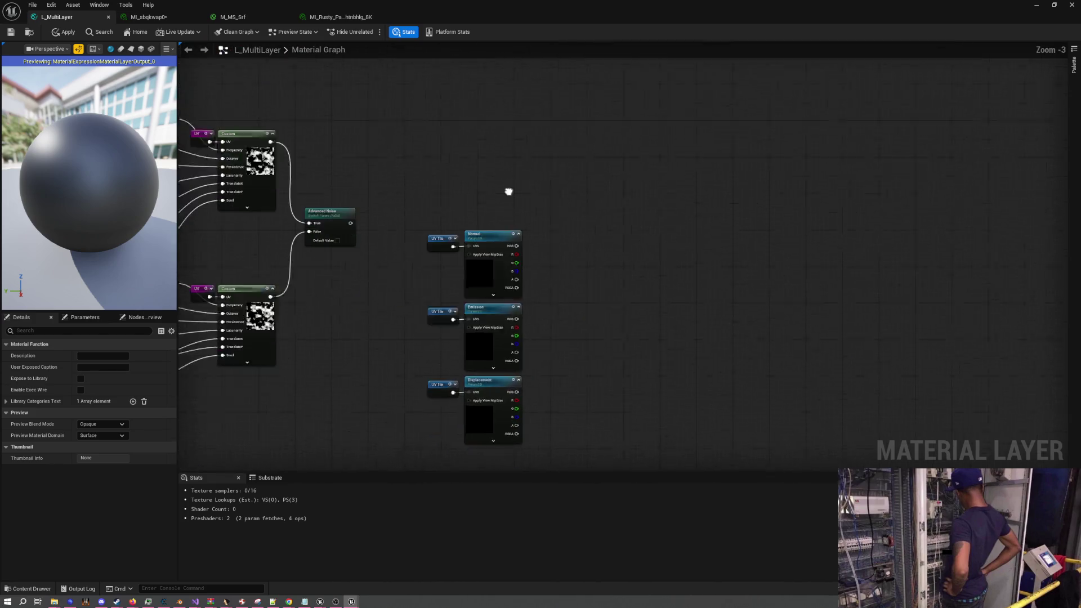
scroll(551, 225, "up", 1)
mouse_move(550, 225)
left_mouse_down()
mouse_move(550, 145)
mouse_move(529, 169)
mouse_move(332, 210)
mouse_move(717, 207)
mouse_move(550, 194)
mouse_move(571, 265)
left_mouse_up()
scroll(526, 188, "down", 2)
scroll(527, 193, "down", 1)
scroll(548, 190, "up", 5)
scroll(570, 265, "down", 3)
left_click_drag(430, 251, 675, 246)
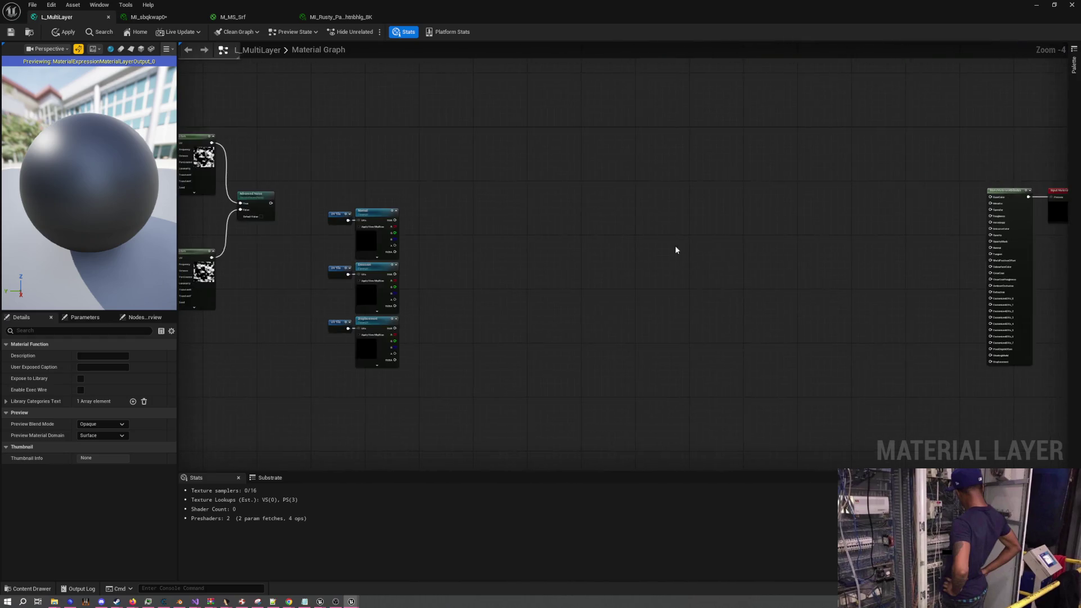
scroll(676, 246, "down", 3)
left_click_drag(601, 249, 651, 359)
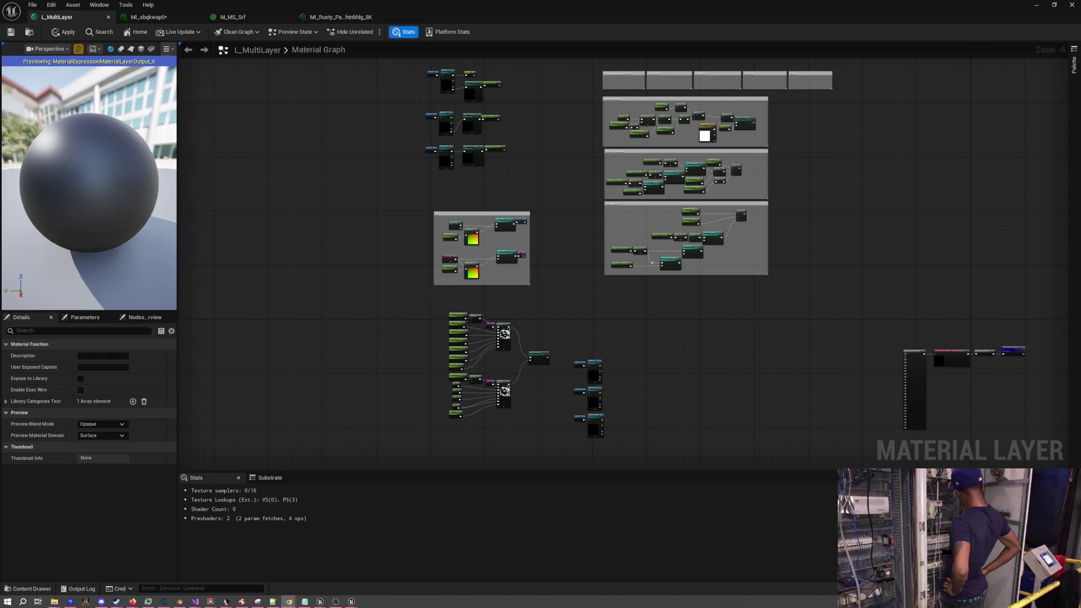
left_click(289, 601)
type("ue")
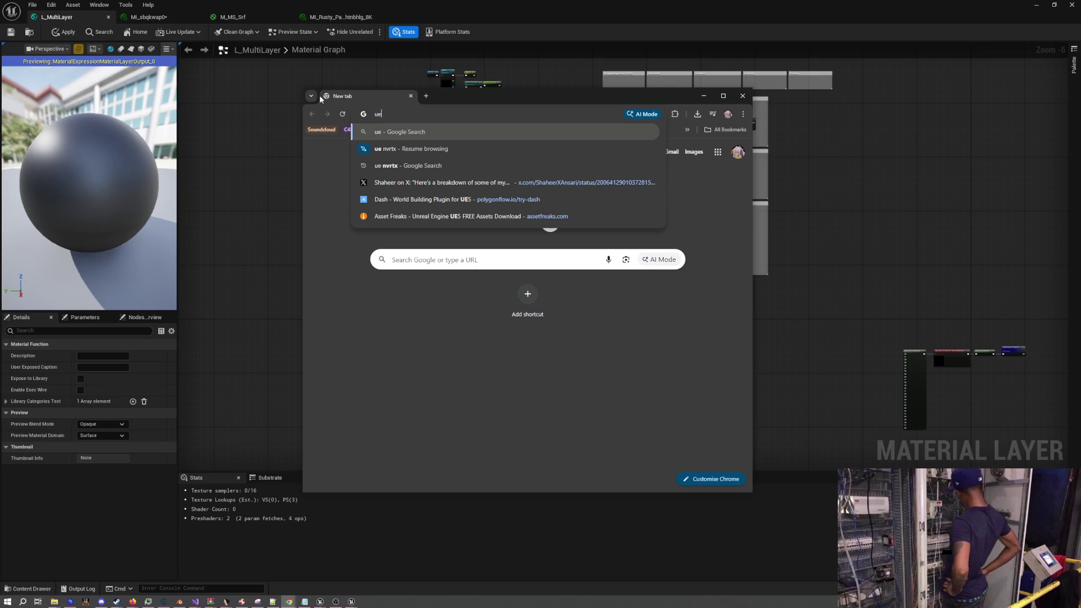
Search 'ue nvrtx', open NVIDIA's RTX Branch page, and follow its UE 5.7 (Preview) branch link
key("Down")
key("Down")
key("Return")
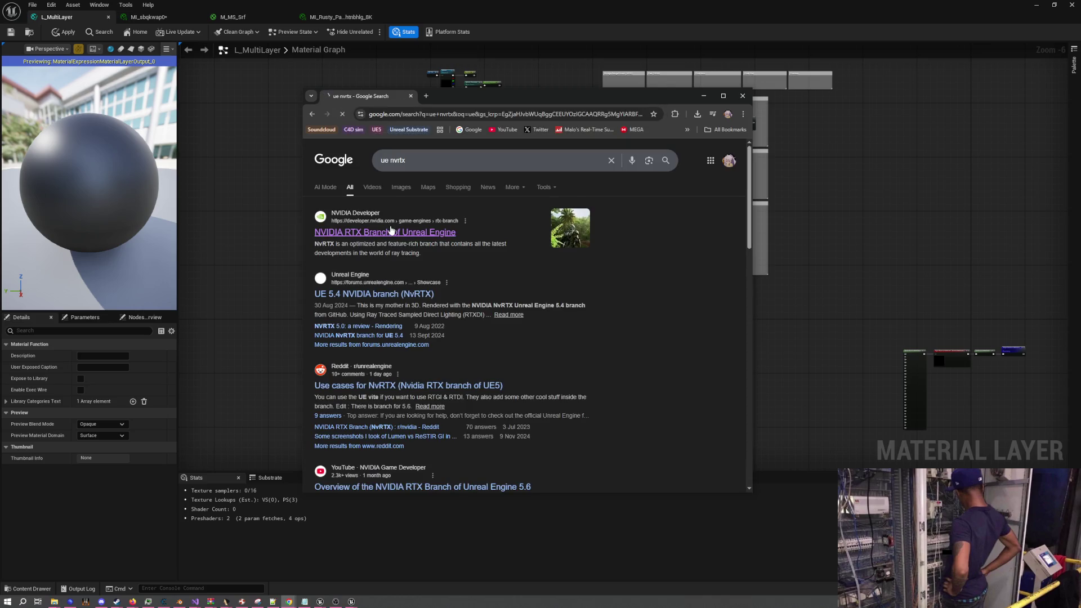
left_click(391, 231)
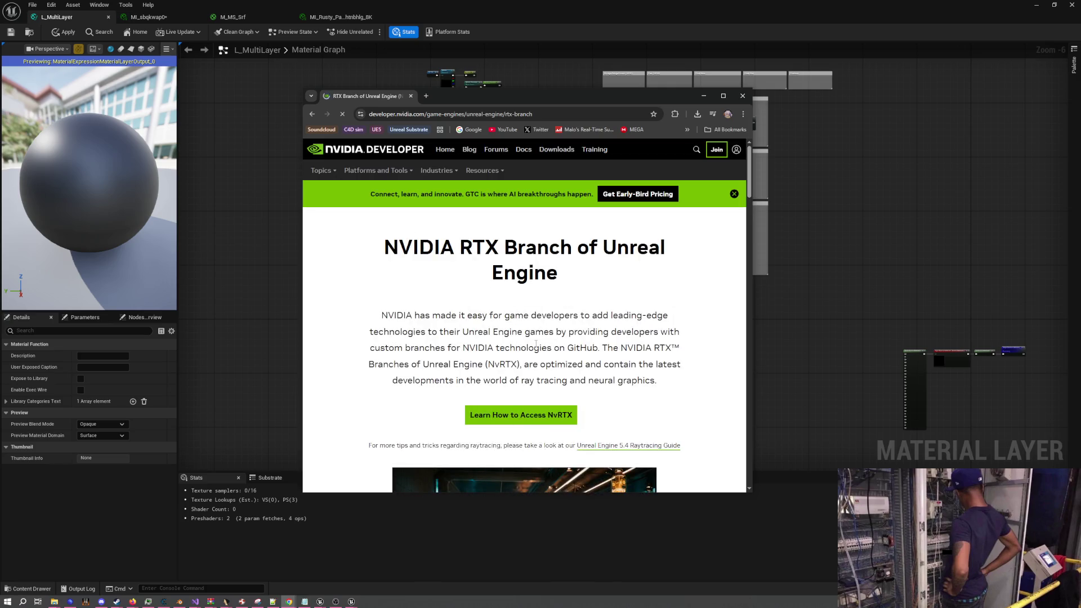
left_click(533, 422)
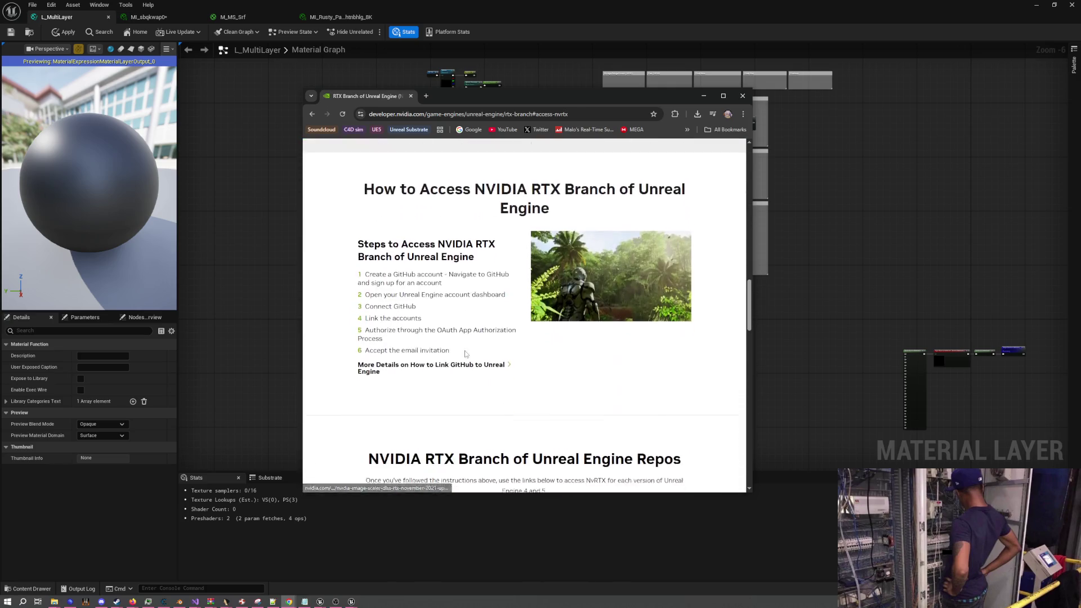
scroll(460, 277, "down", 3)
scroll(461, 278, "down", 2)
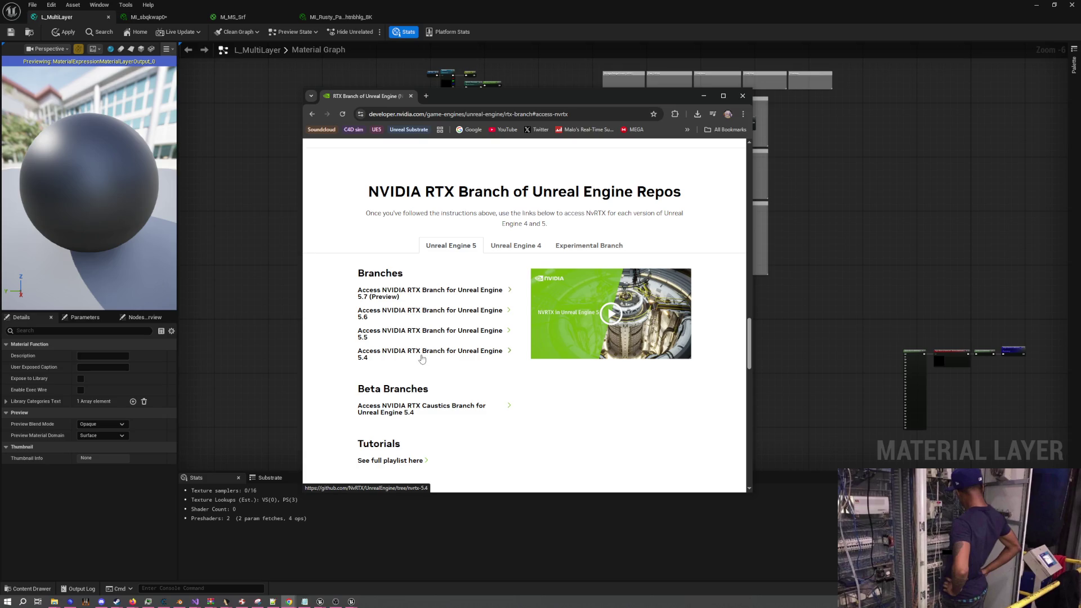
left_click(423, 294)
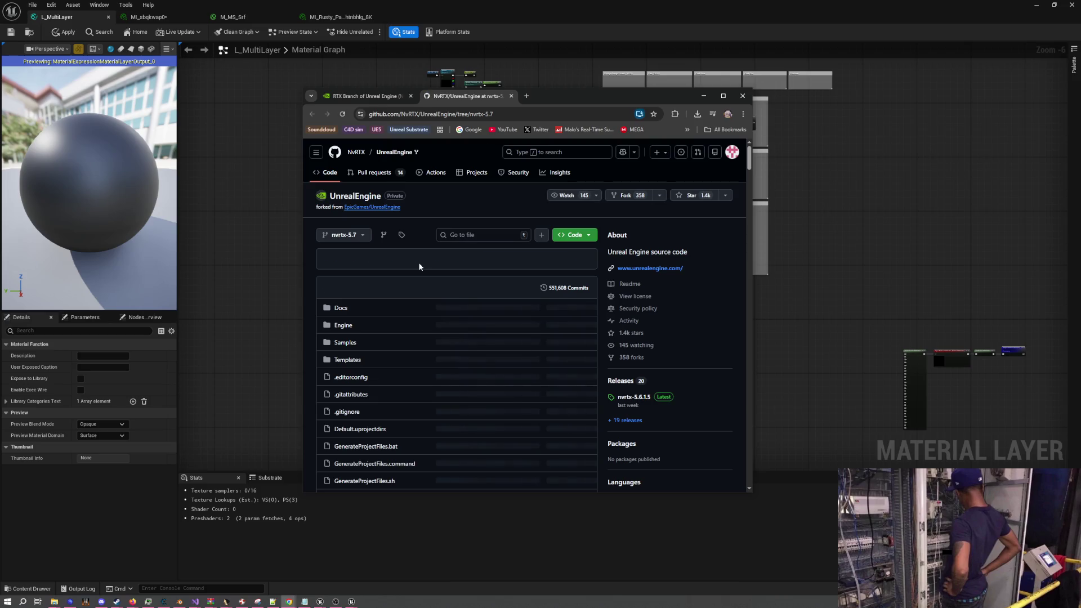
Scroll the nvrtx-5.7 branch page and widen the browser window
scroll(502, 291, "down", 5)
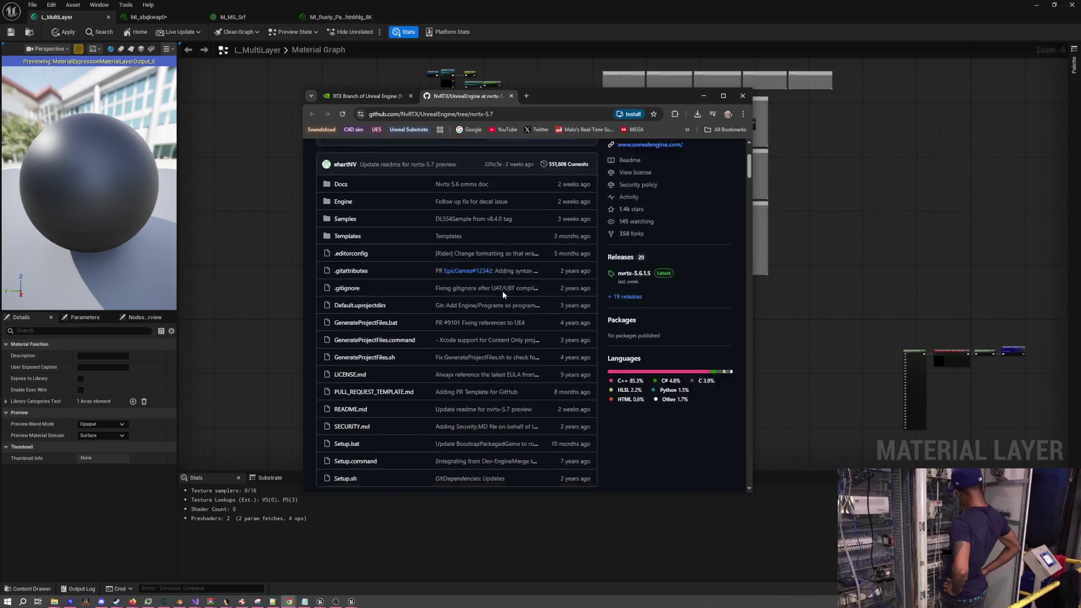
scroll(503, 286, "down", 6)
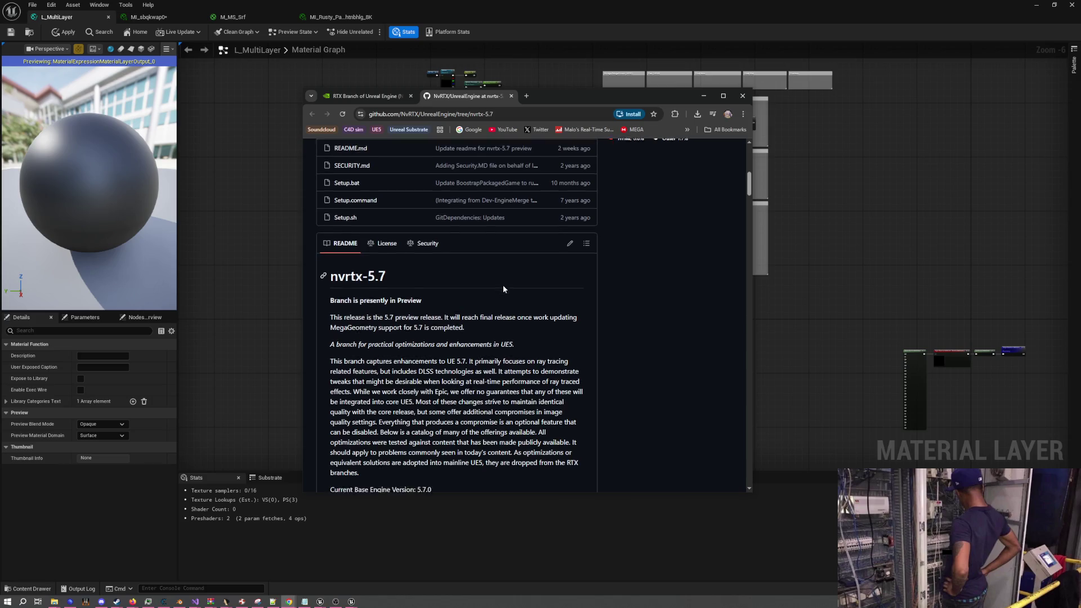
scroll(502, 285, "up", 6)
scroll(502, 284, "up", 2)
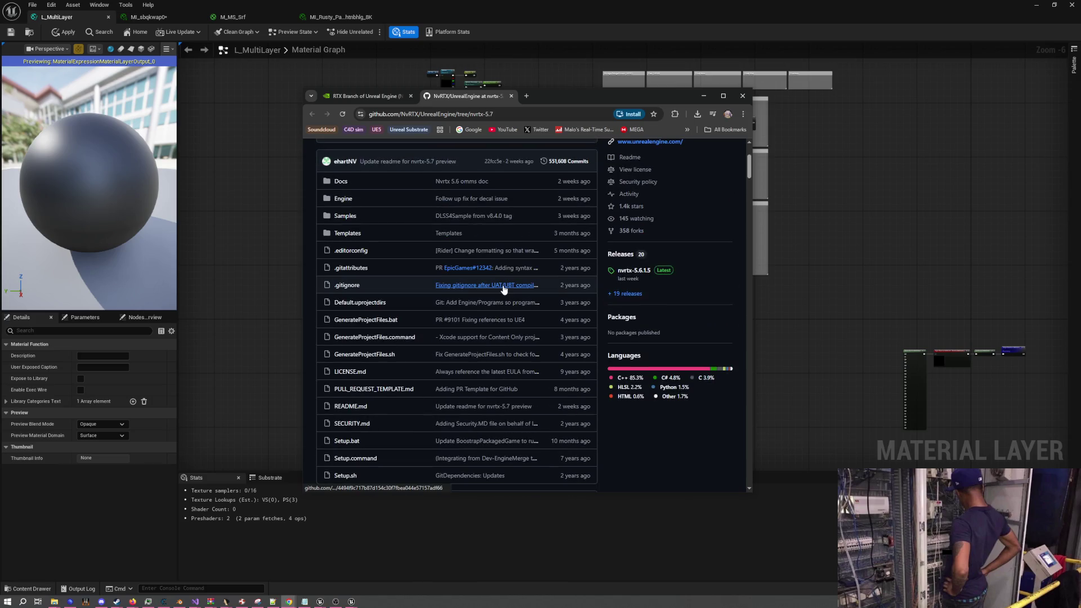
scroll(640, 320, "up", 2)
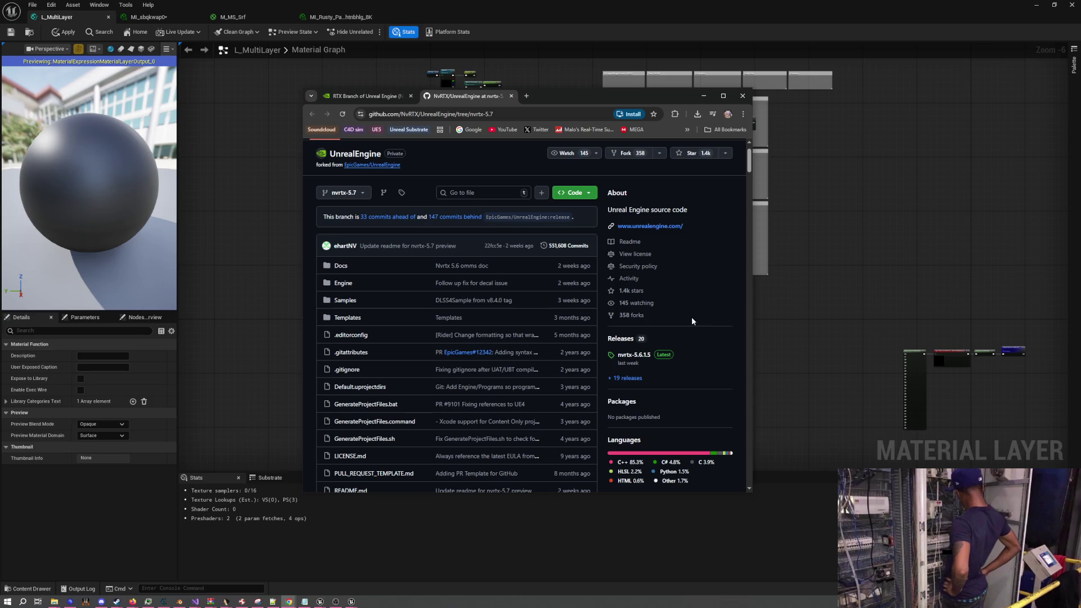
left_click_drag(754, 290, 944, 290)
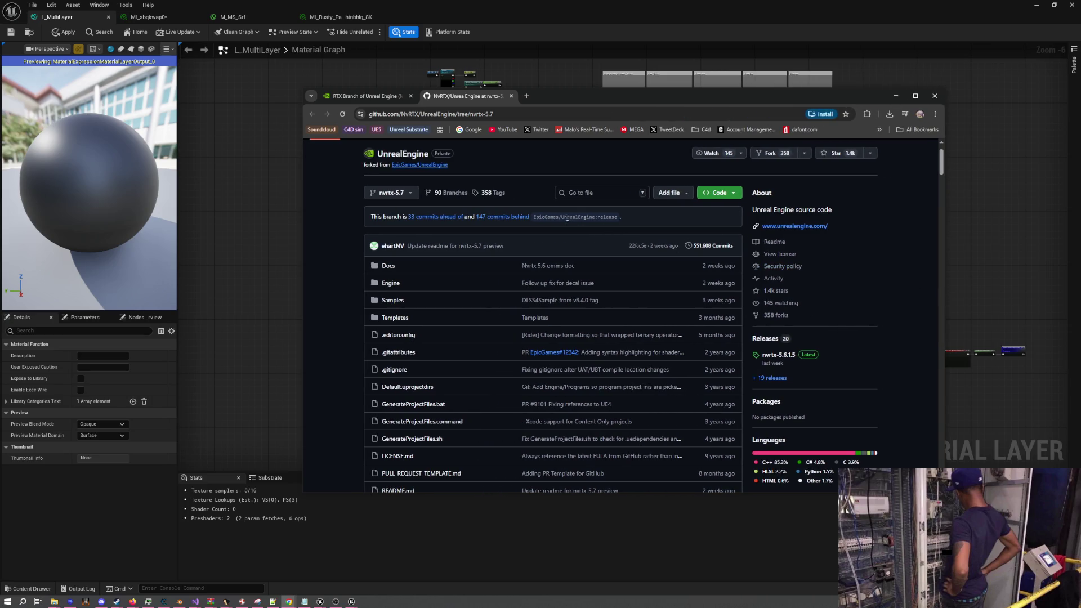
left_click_drag(555, 216, 572, 217)
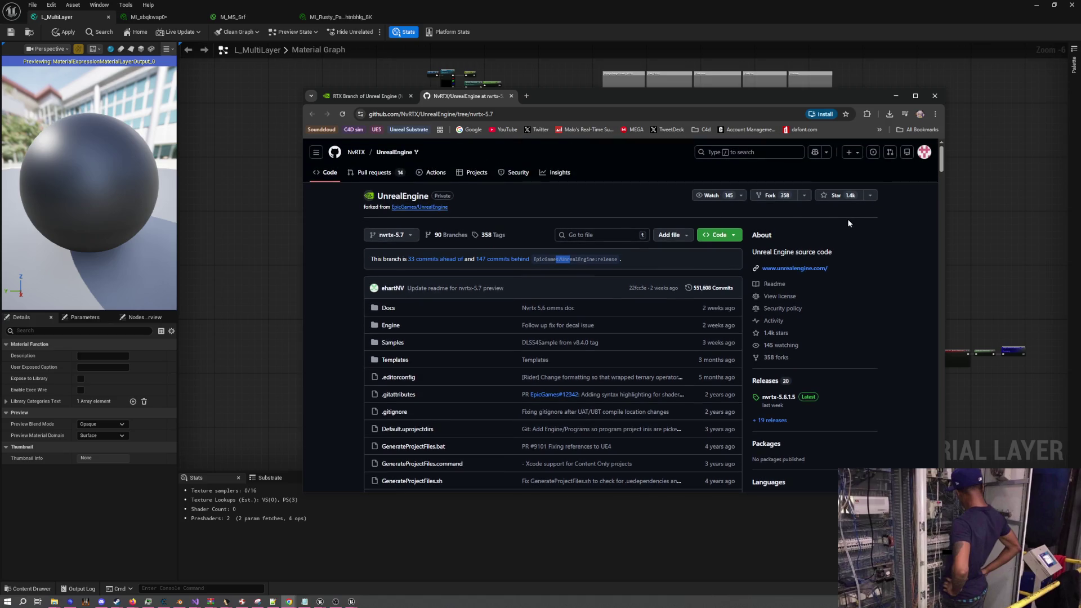
Read further down through the nvrtx-5.7 README
scroll(657, 257, "down", 7)
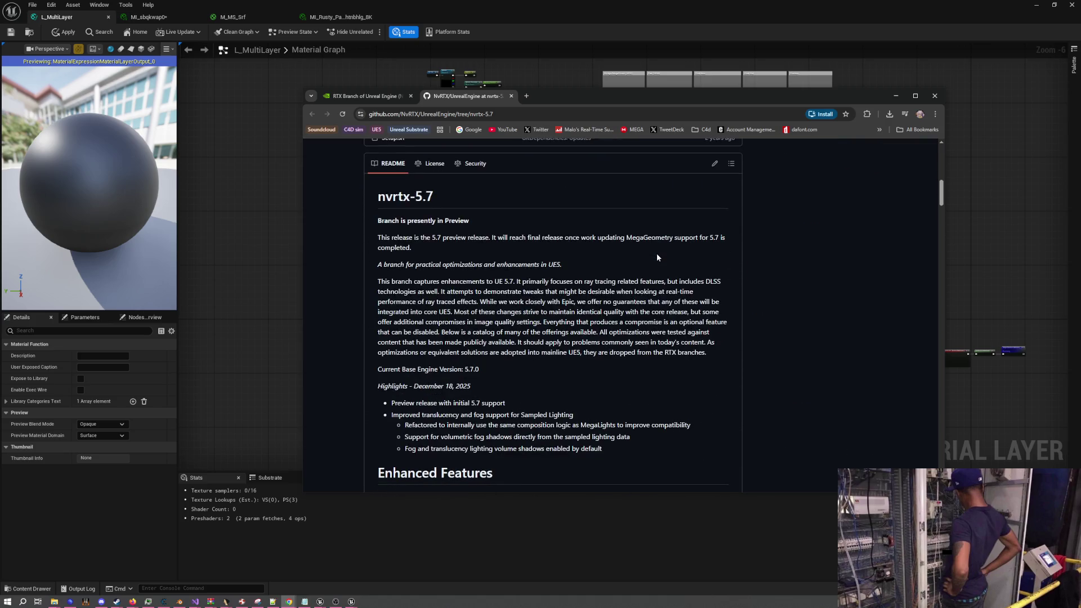
triple_click(580, 303)
left_click(580, 302)
scroll(590, 349, "down", 2)
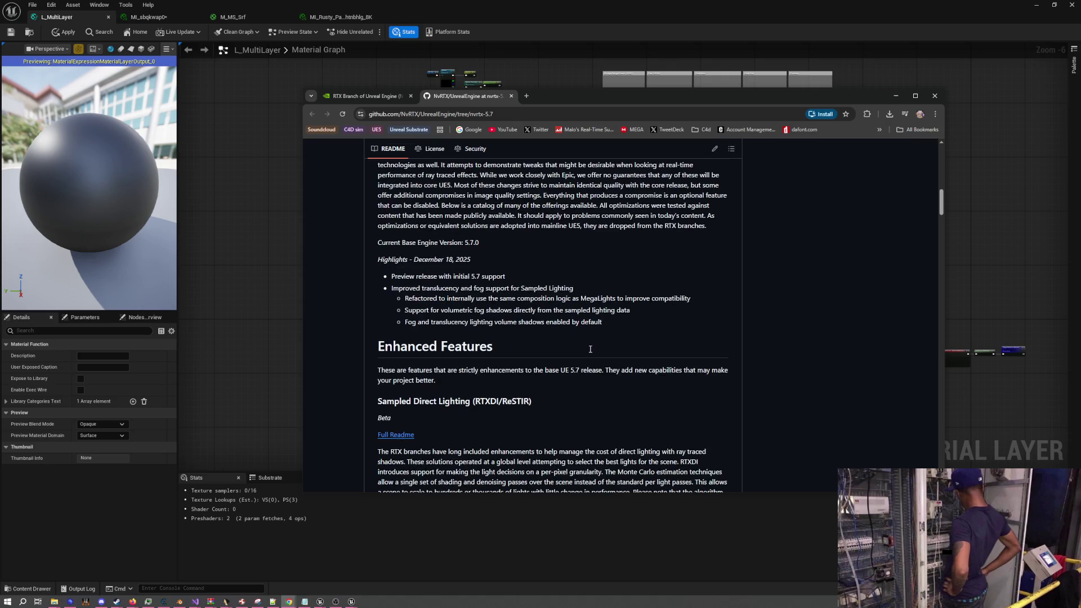
scroll(590, 346, "down", 5)
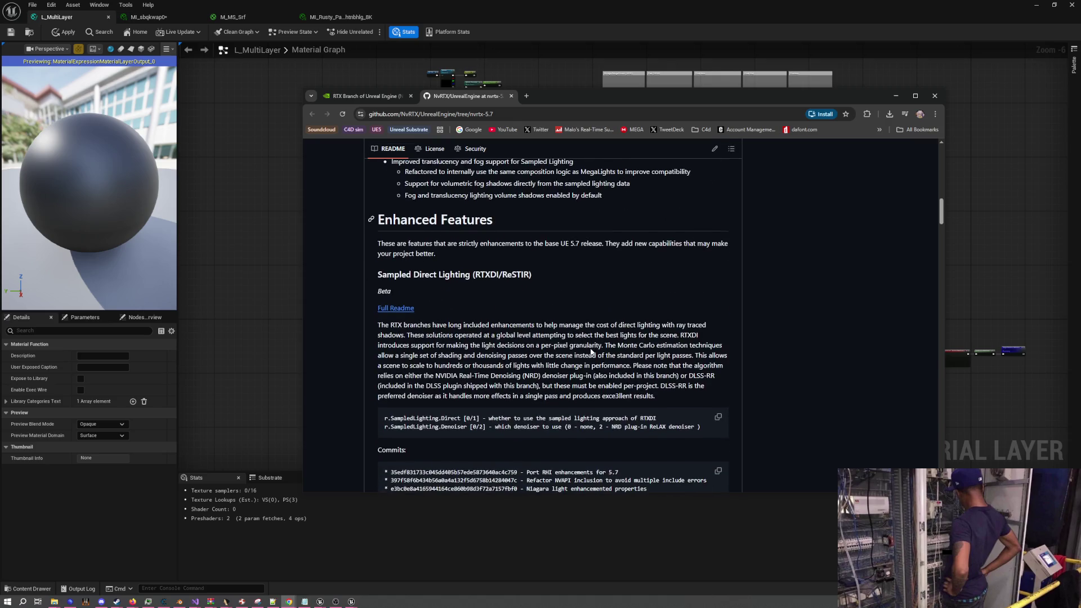
scroll(591, 351, "down", 2)
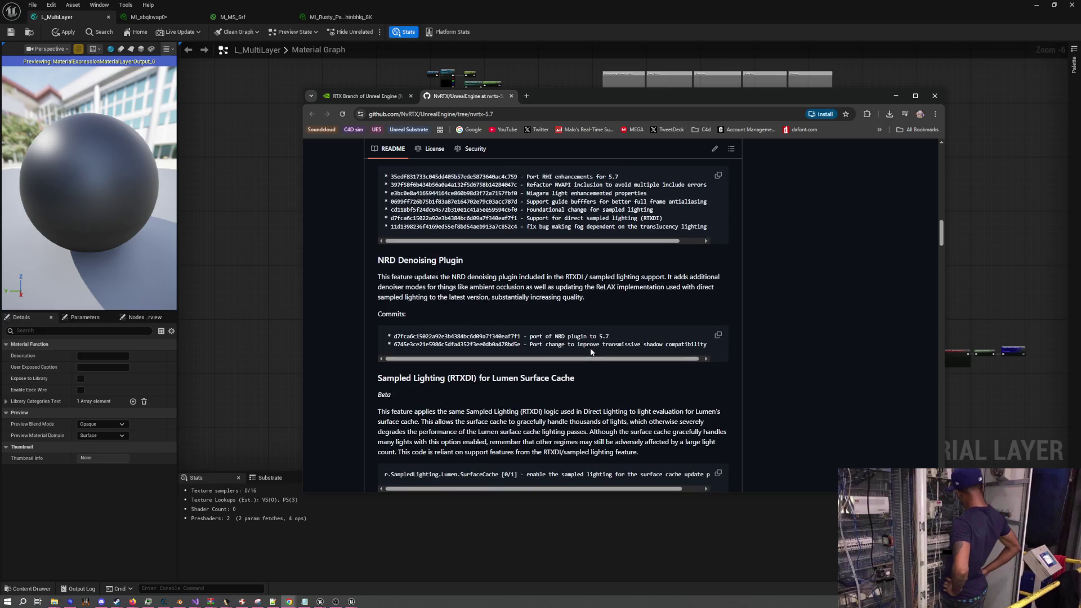
scroll(590, 351, "down", 1)
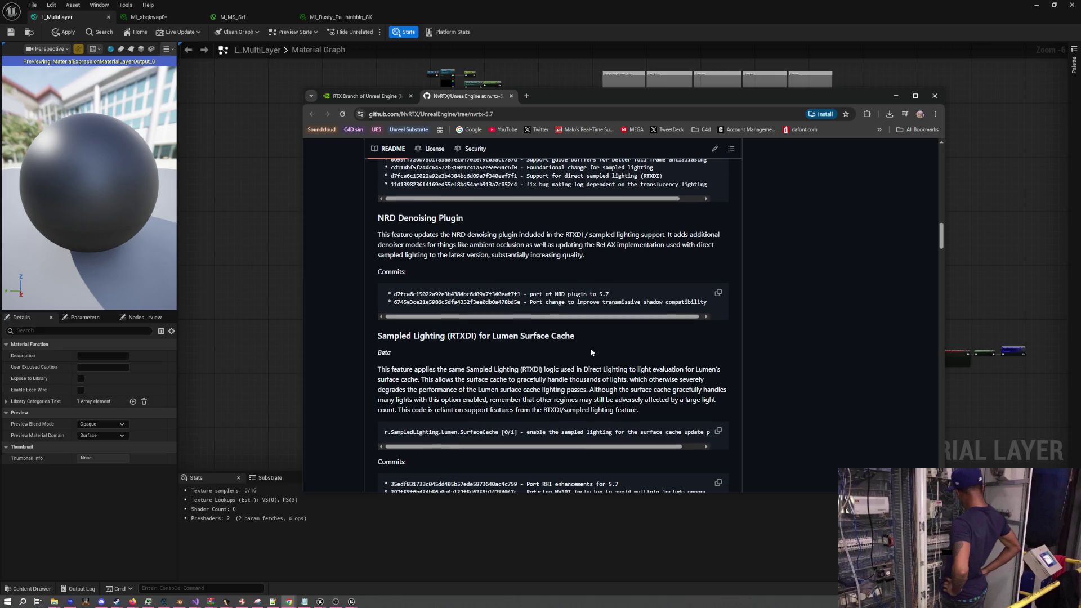
scroll(590, 352, "down", 5)
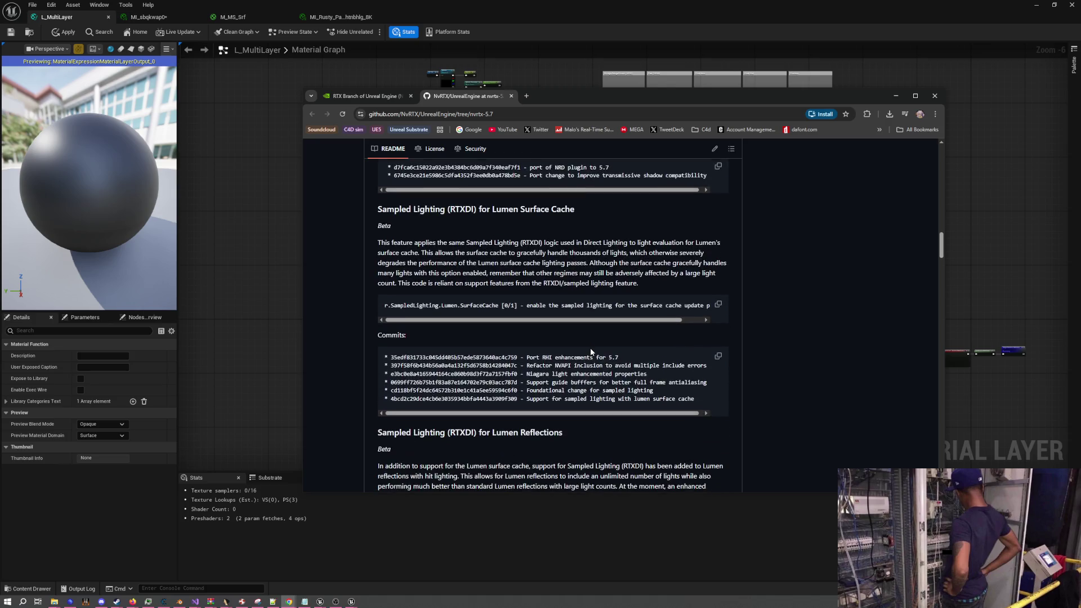
left_click_drag(941, 263, 935, 154)
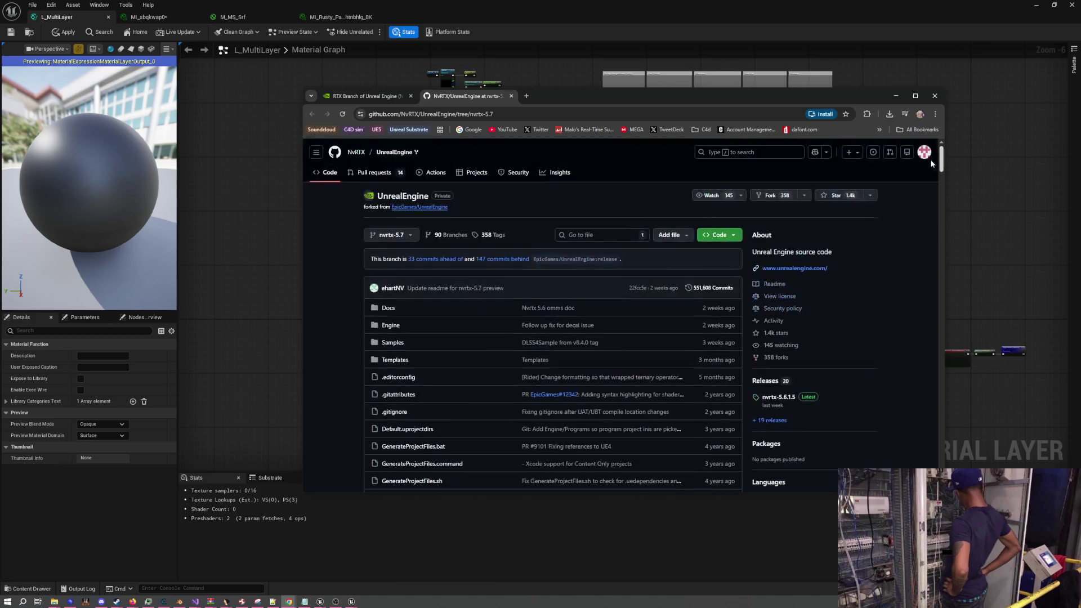
scroll(847, 279, "down", 1)
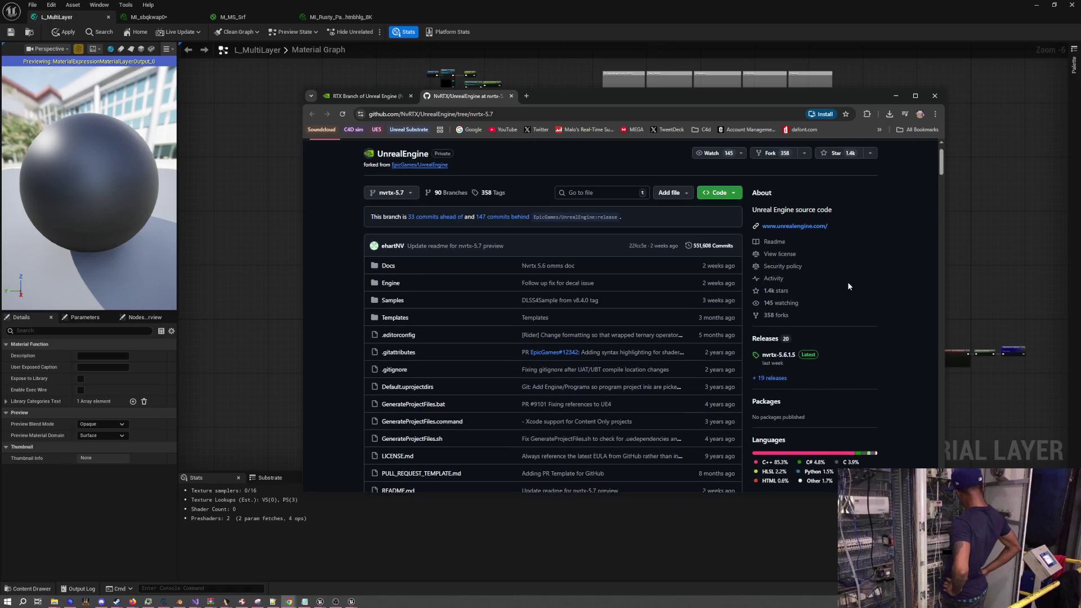
scroll(847, 282, "up", 1)
Open and cancel the Fork form, then open the full list of 358 forks
left_click(773, 195)
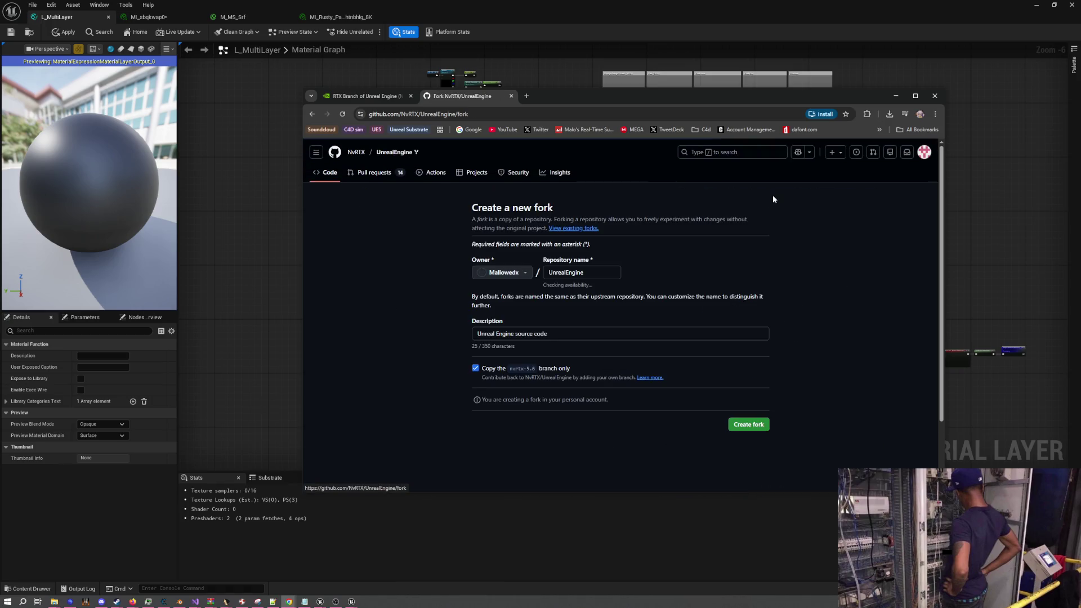
left_click(310, 118)
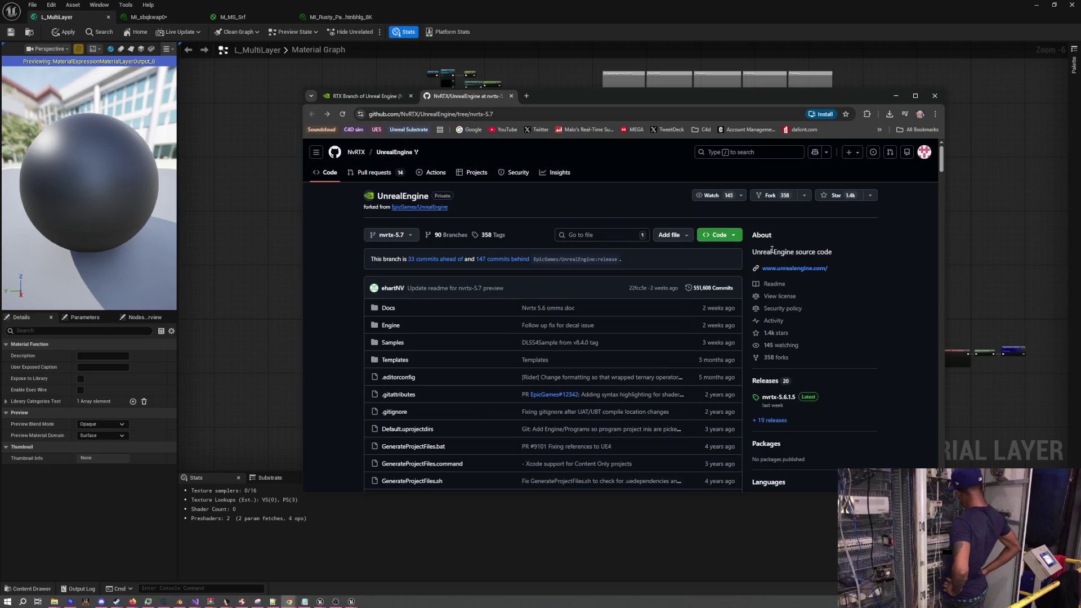
left_click(805, 196)
left_click(805, 195)
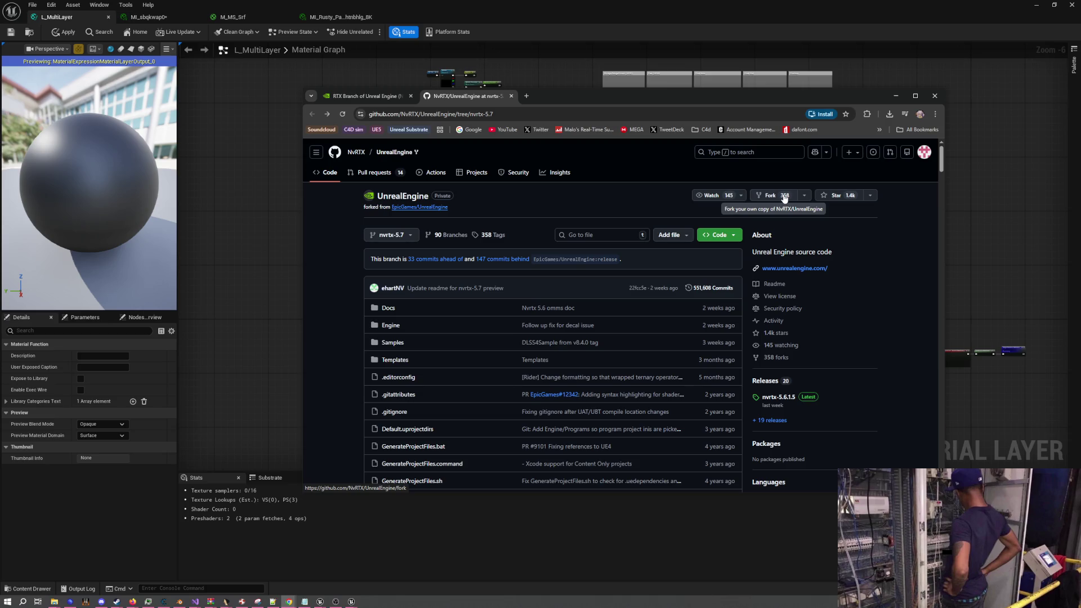
left_click(785, 195)
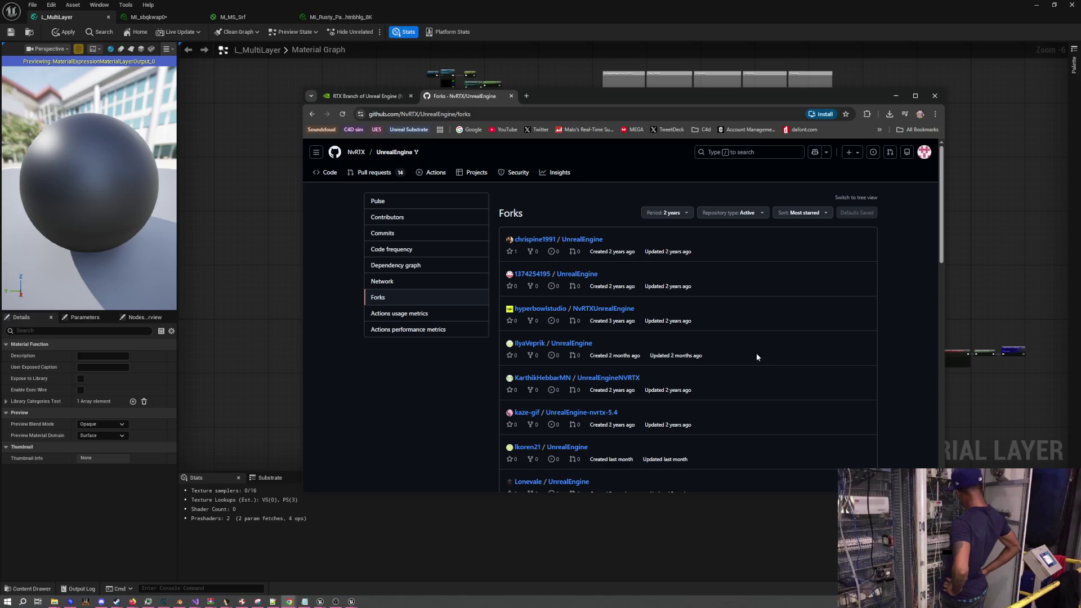
Sort the forks by recently updated and open the top fork in a new tab
left_click(799, 213)
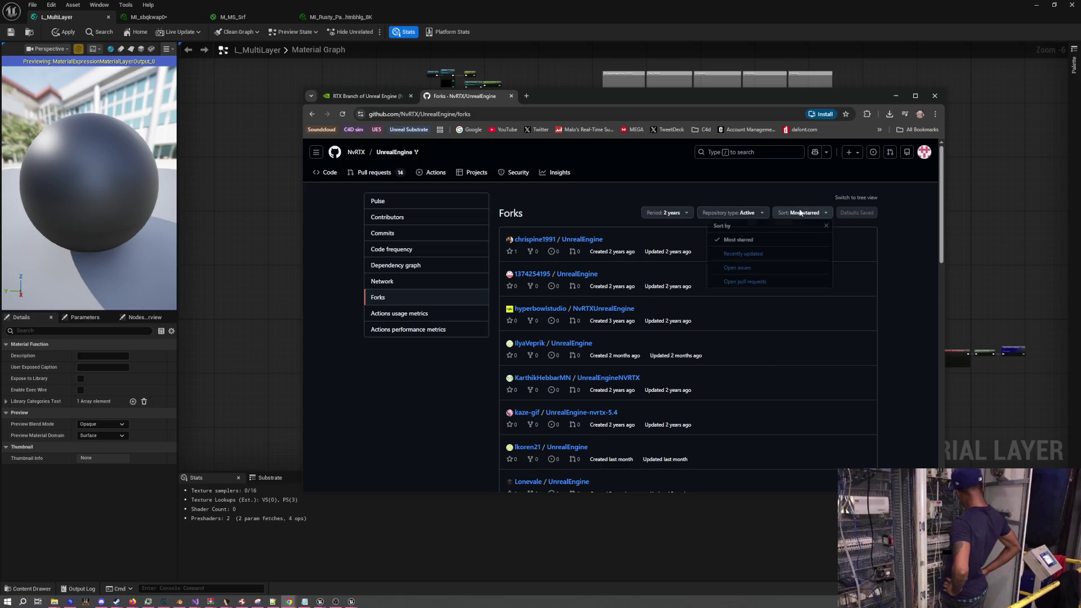
left_click(743, 257)
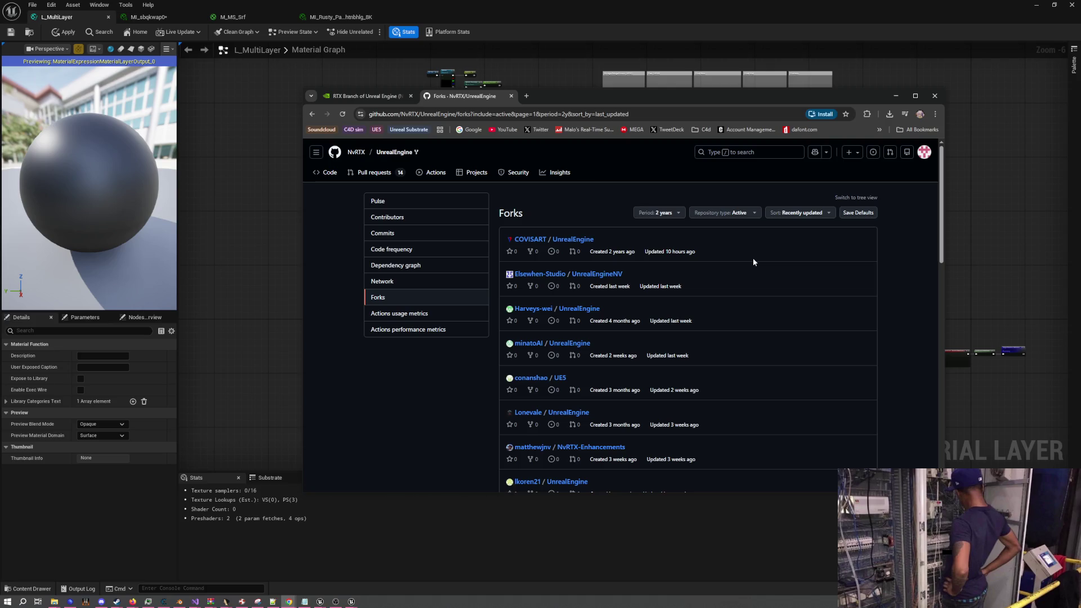
right_click(565, 240)
left_click(597, 248)
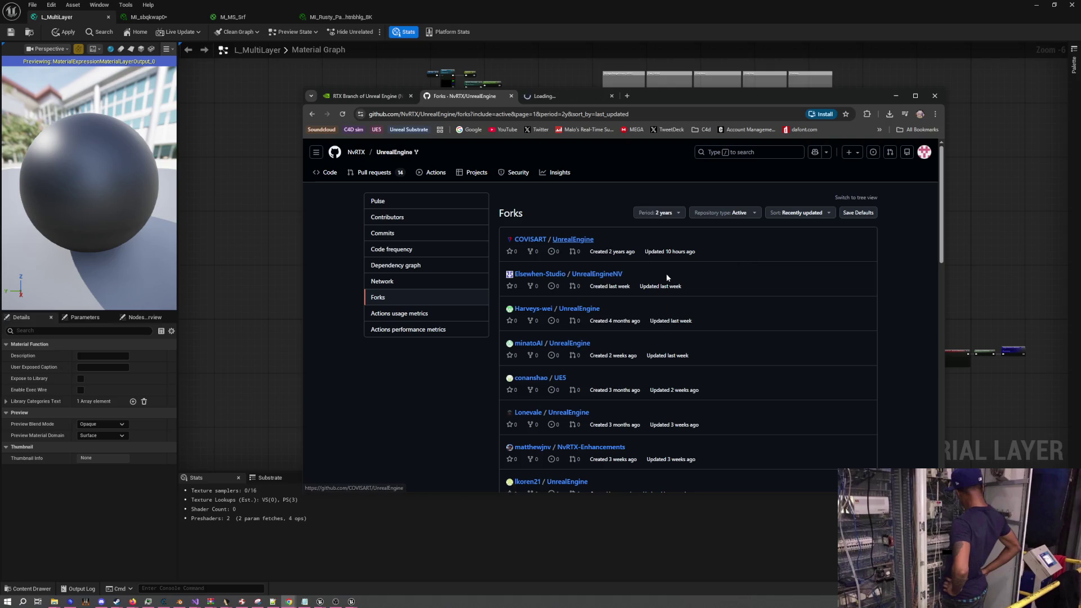
left_click(829, 214)
left_click(828, 214)
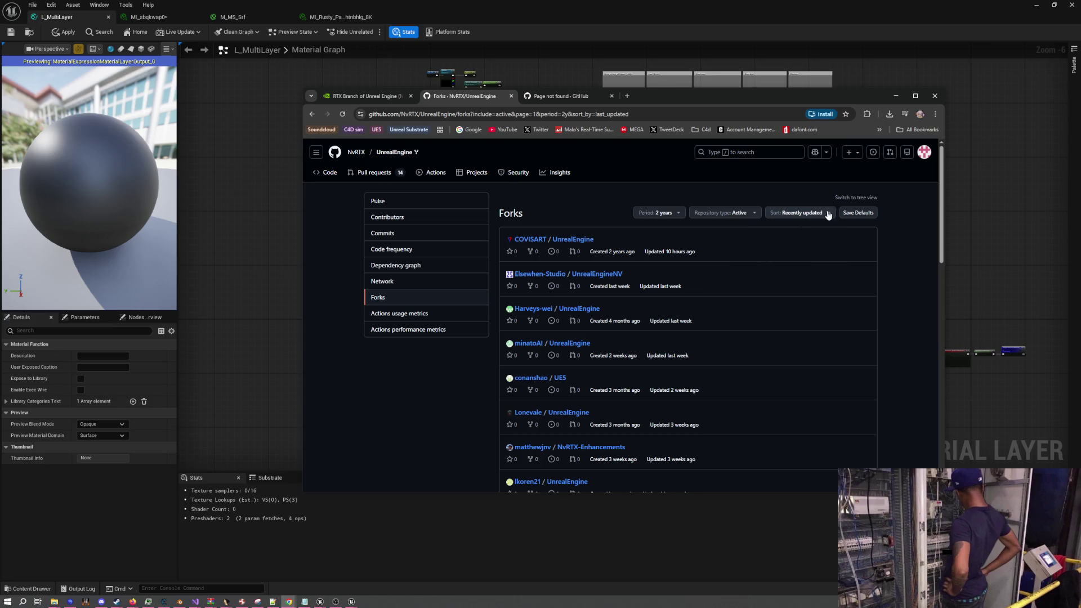
Open the UnrealEngineNV and third forks in new tabs, then close both page-not-found tabs
middle_click(623, 283)
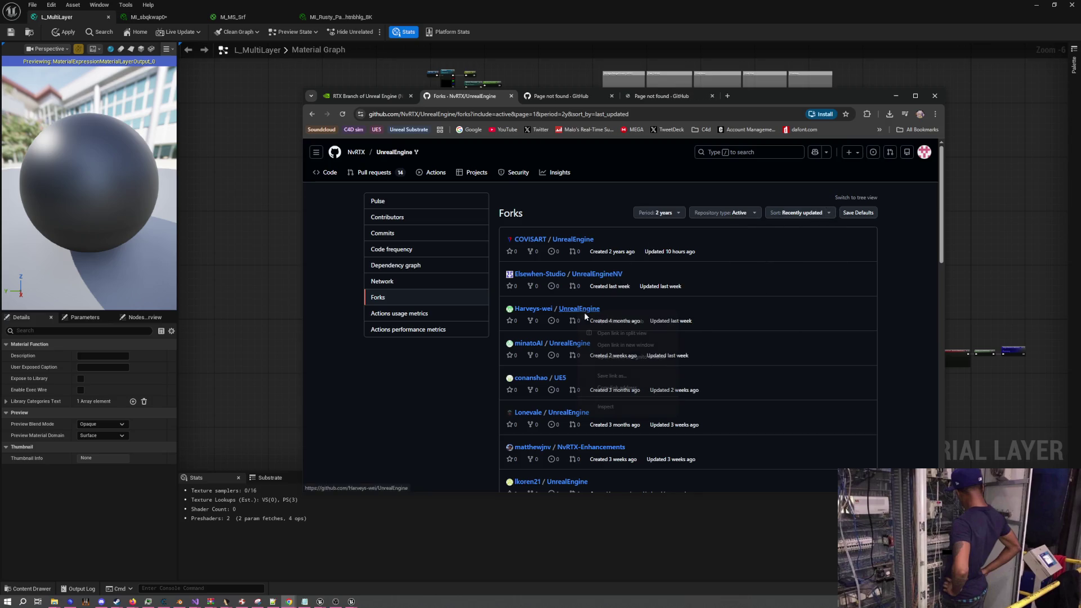
middle_click(584, 310)
left_click(542, 97)
left_click(612, 96)
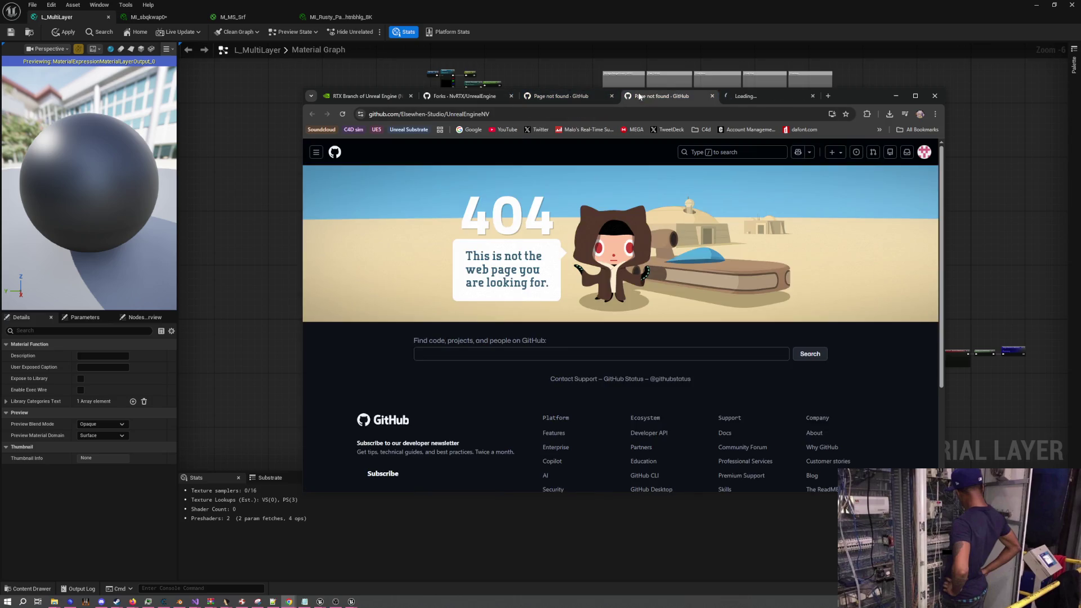
left_click(612, 95)
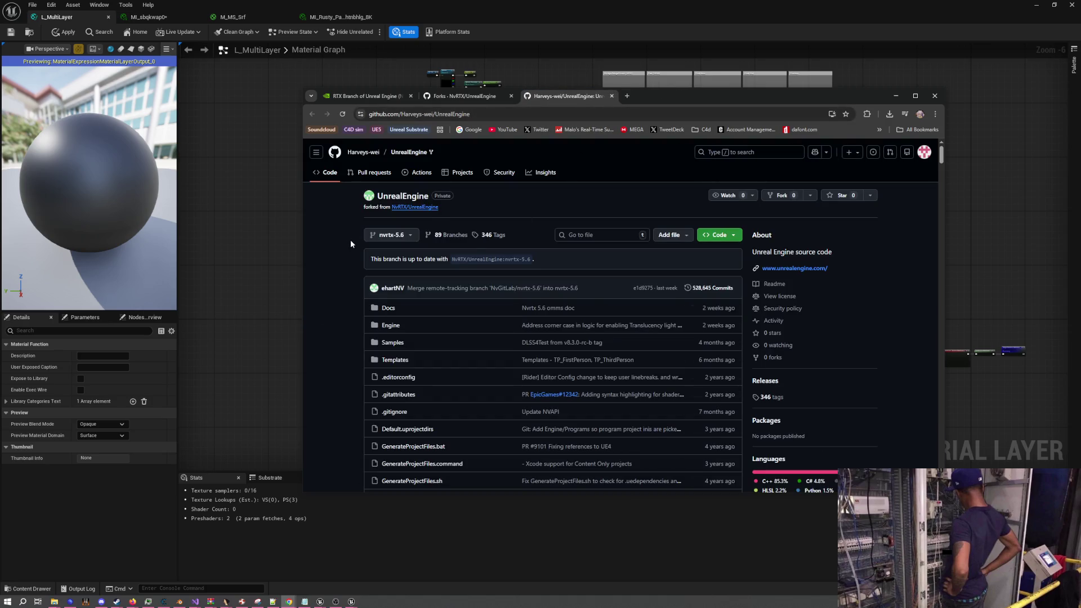
scroll(351, 241, "down", 9)
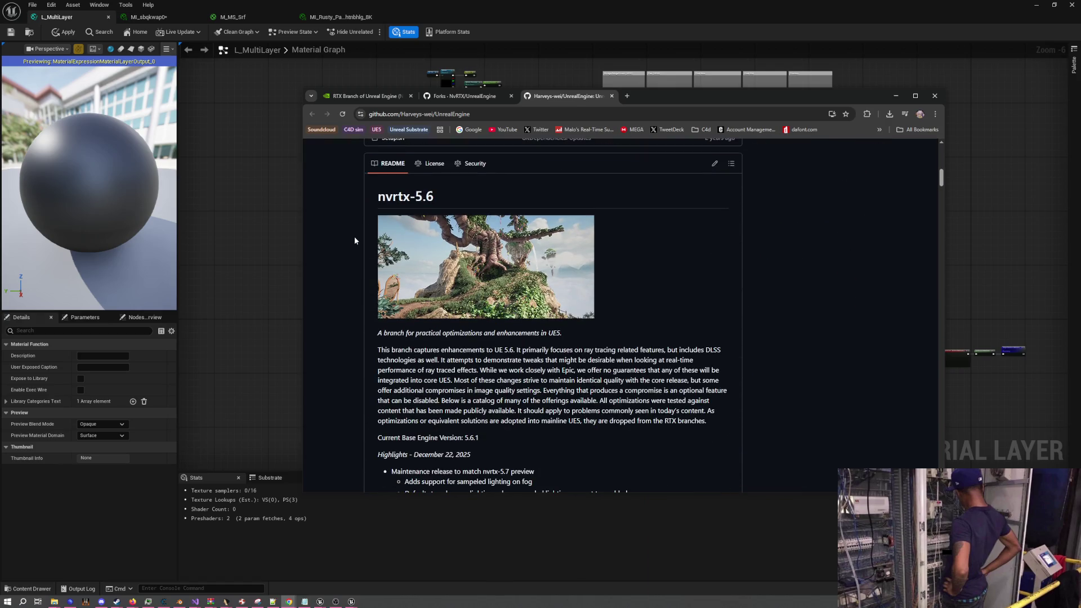
scroll(355, 241, "down", 3)
left_click_drag(521, 225, 540, 252)
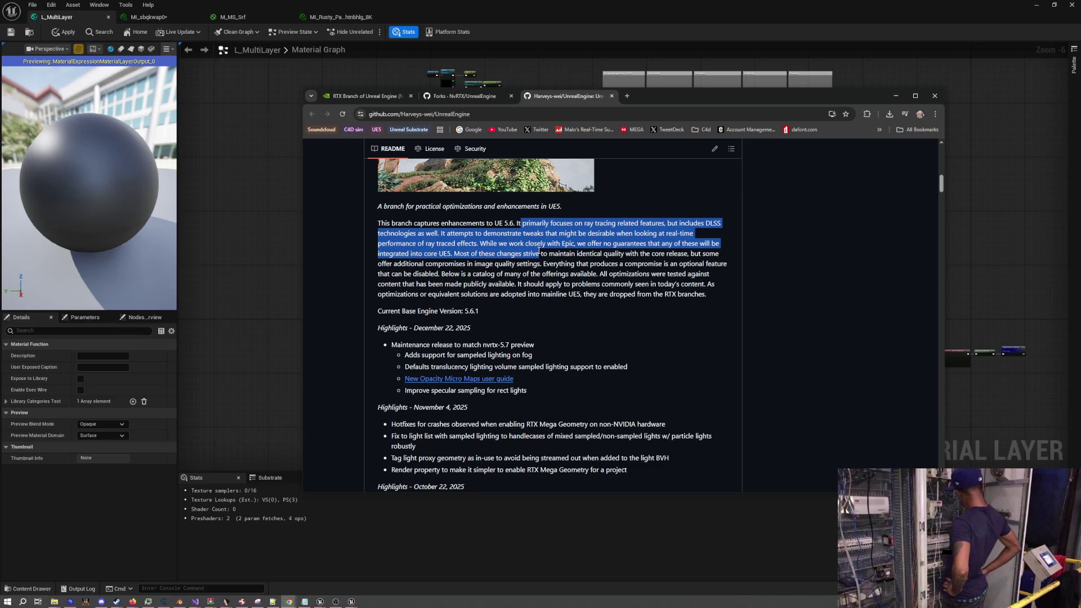
left_click_drag(539, 253, 542, 264)
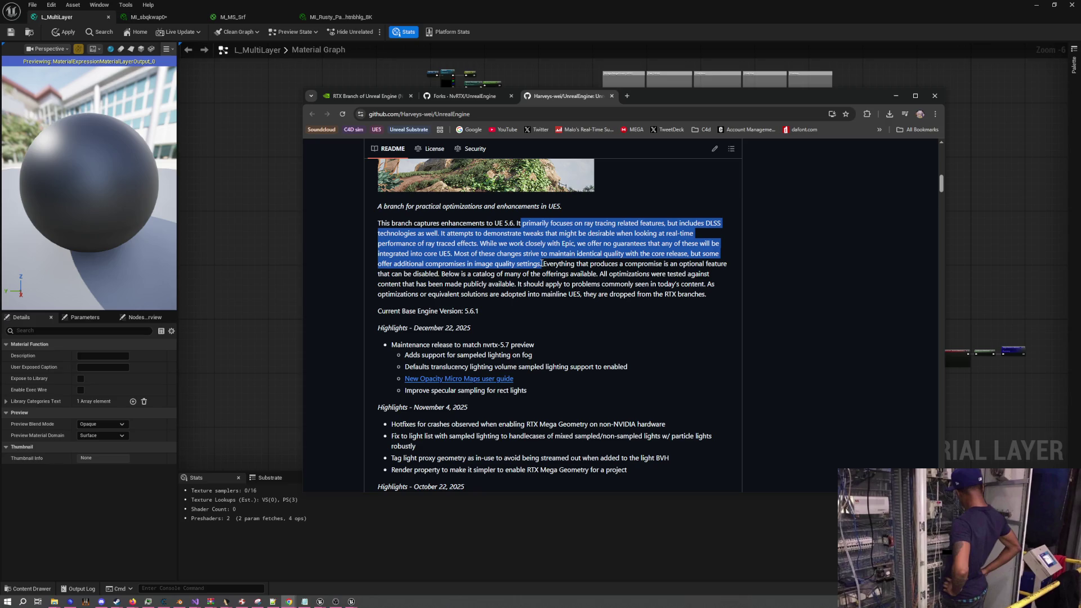
right_click(542, 263)
left_click(487, 263)
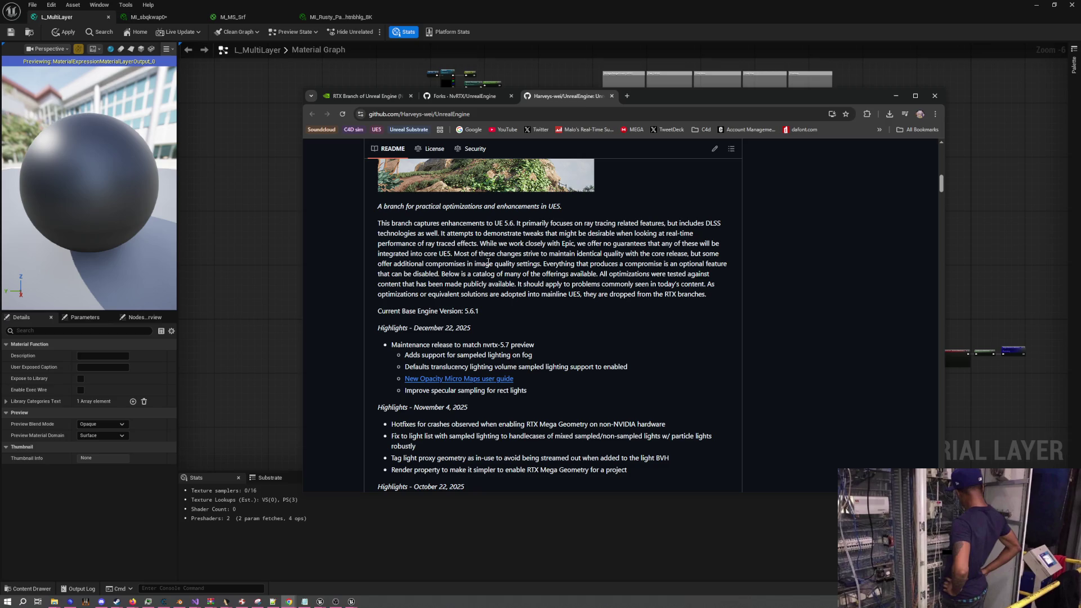
scroll(487, 263, "down", 2)
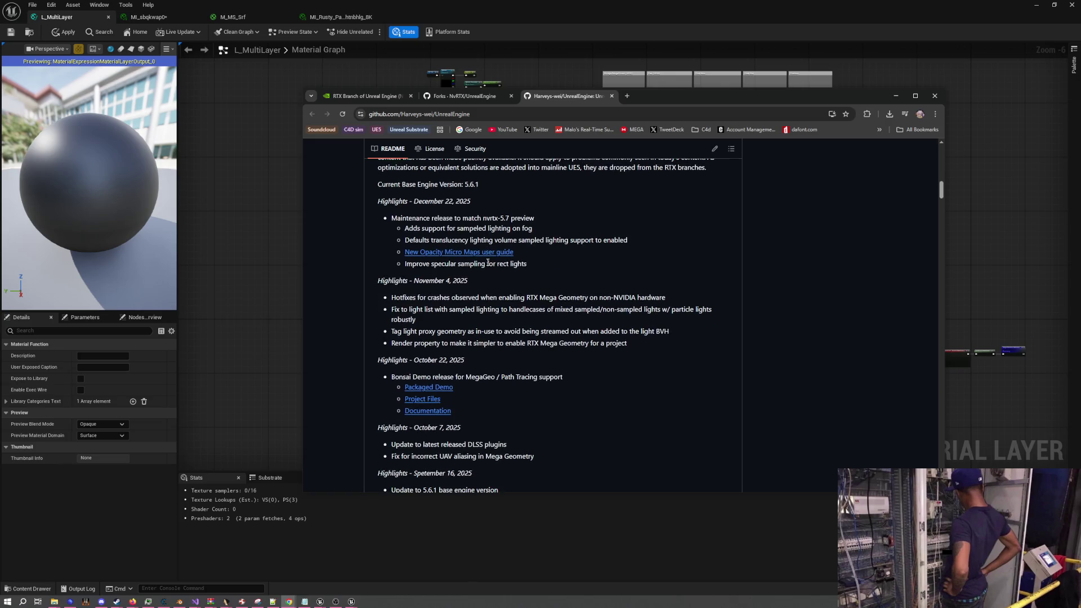
scroll(487, 263, "down", 3)
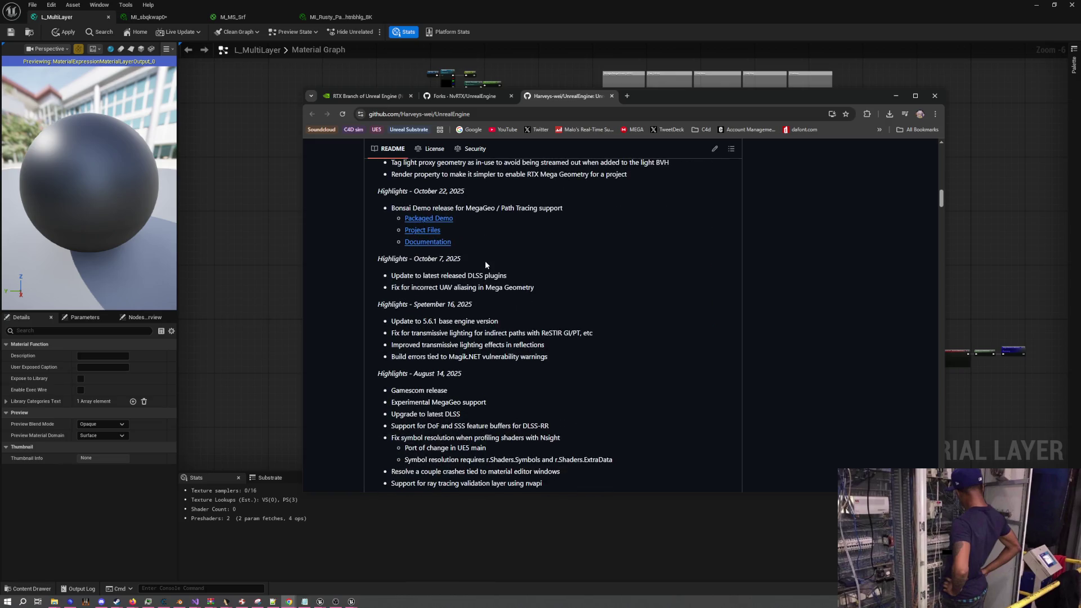
scroll(485, 261, "down", 7)
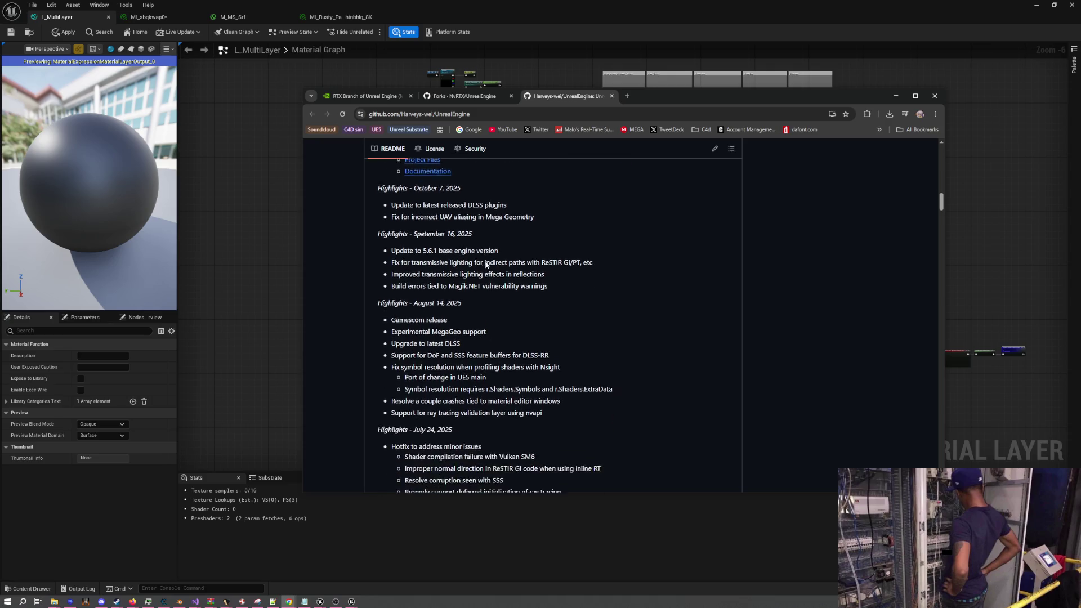
scroll(487, 264, "down", 3)
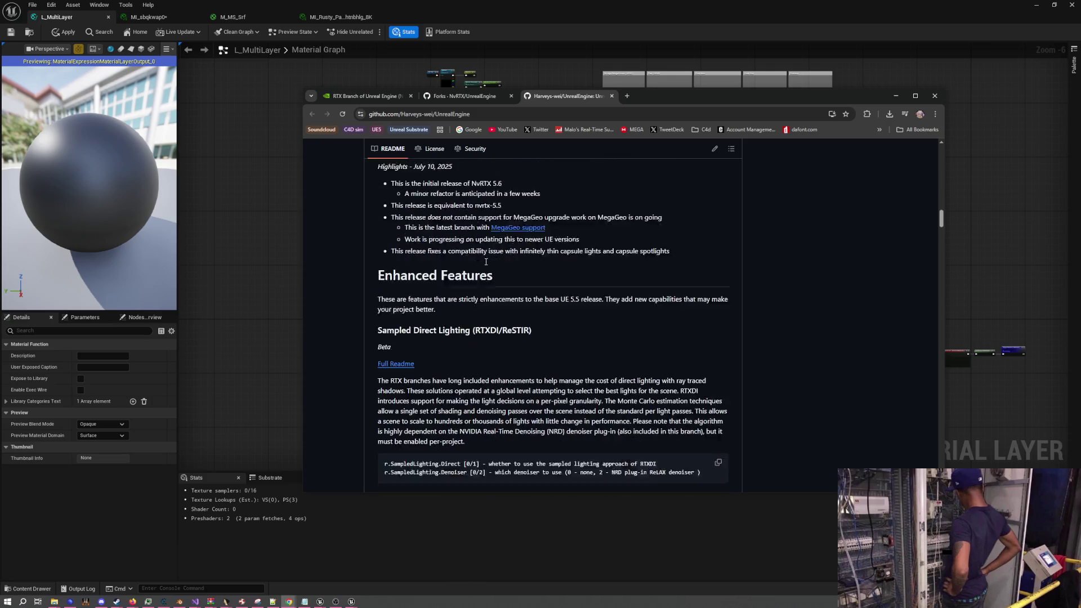
scroll(495, 257, "up", 15)
scroll(500, 256, "up", 10)
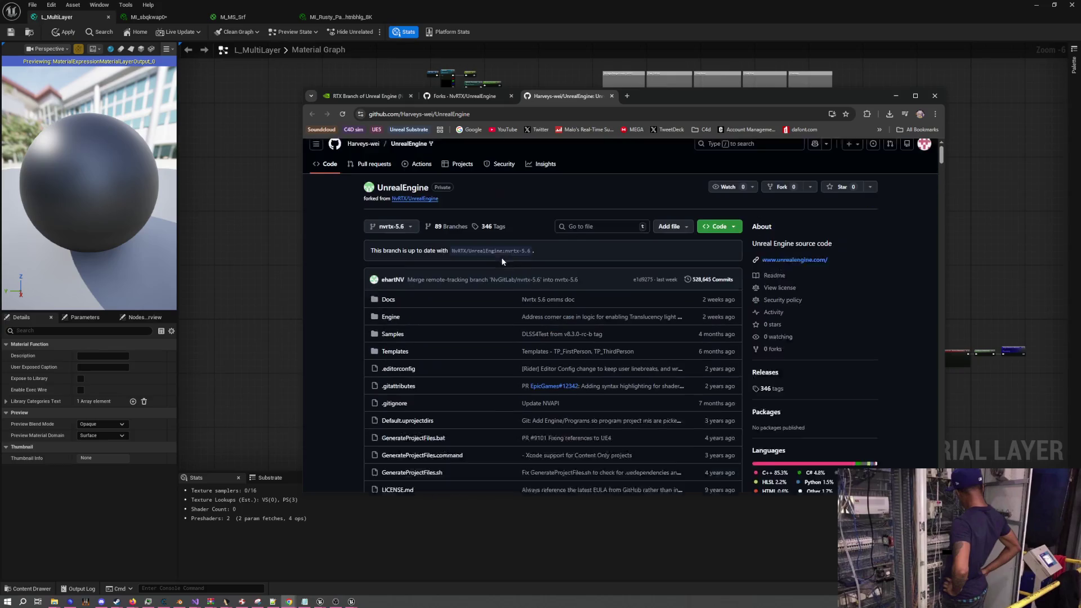
Back on the NvRTX Forks list, open the first two fork links in background tabs
left_click(477, 100)
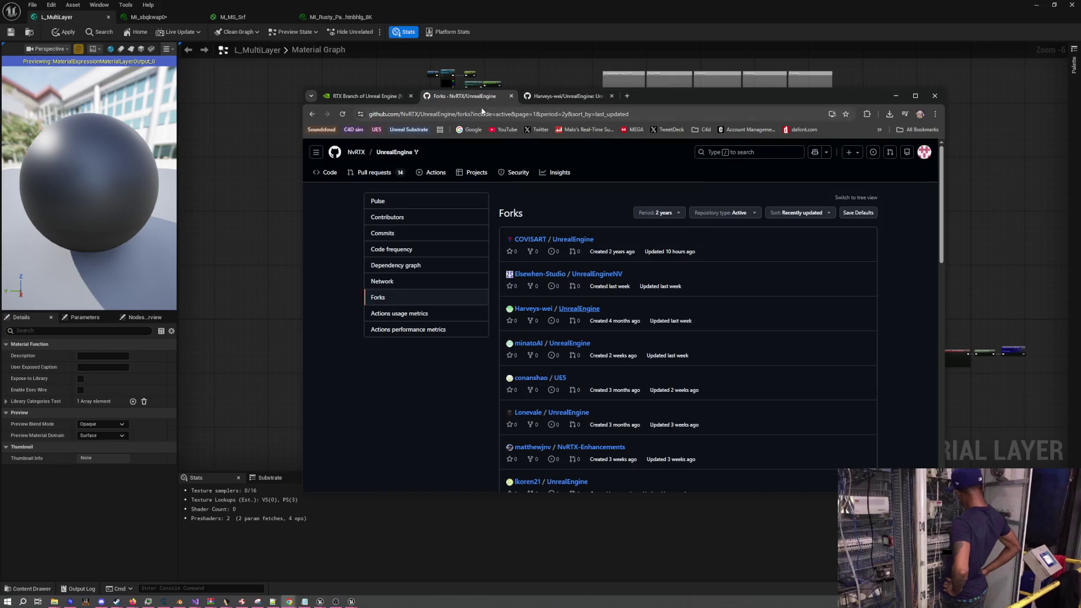
right_click(572, 346)
left_click(588, 353)
right_click(560, 378)
left_click(580, 384)
Open NvRTX-Enhancements and two more UnrealEngine forks in new background tabs
scroll(619, 363, "down", 2)
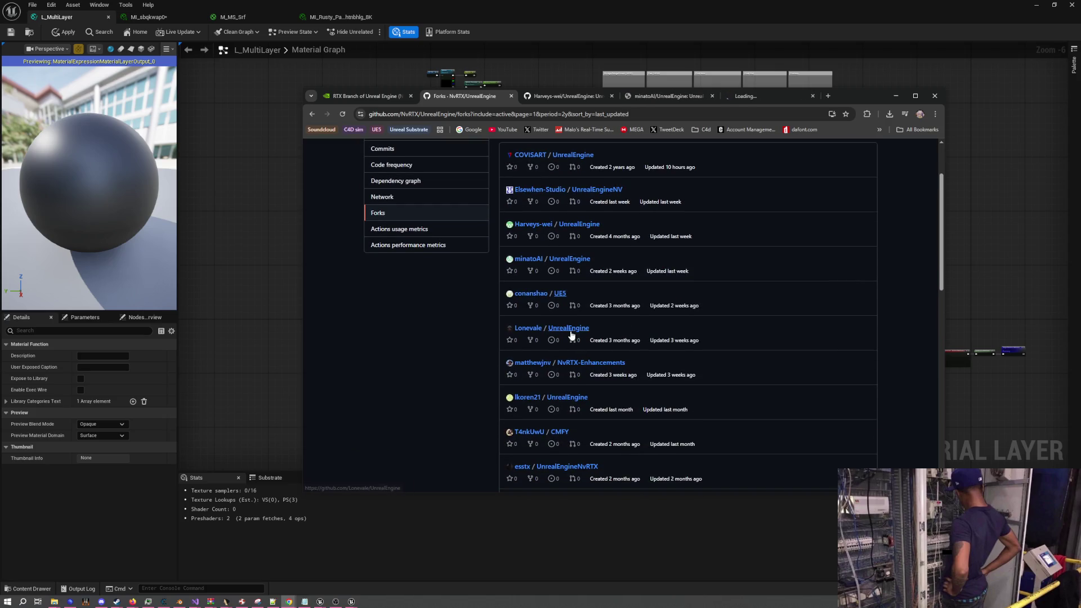
right_click(571, 329)
left_click(589, 341)
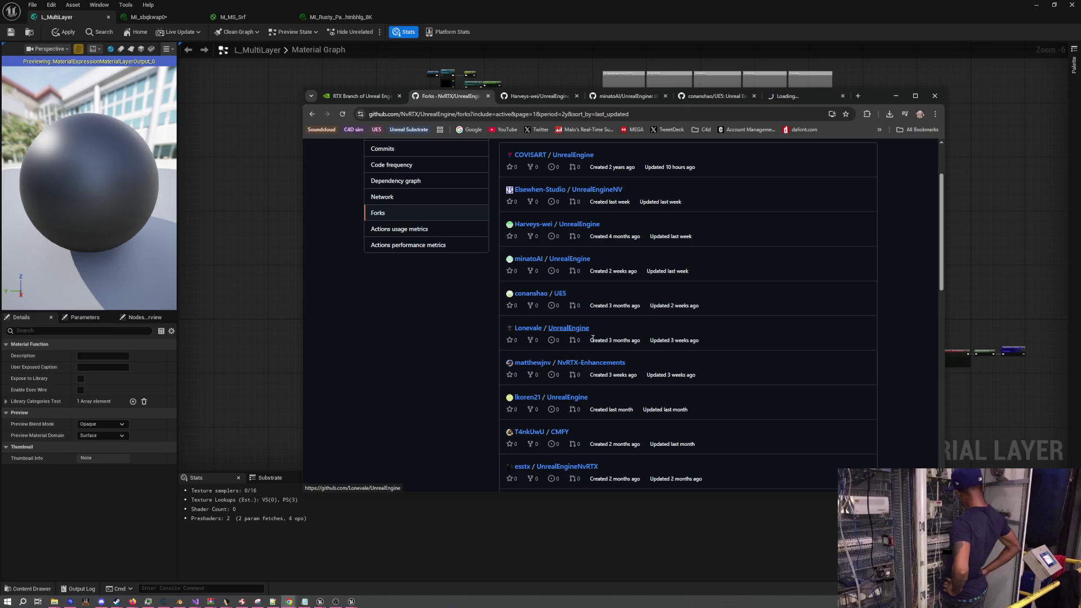
right_click(583, 366)
left_click(602, 373)
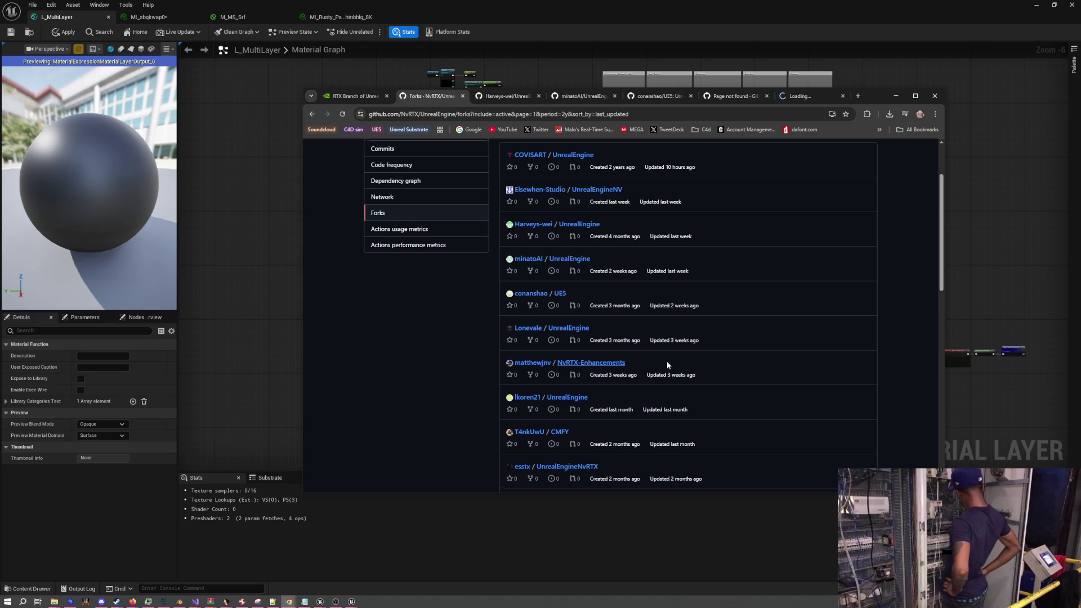
scroll(667, 360, "down", 3)
scroll(667, 361, "up", 2)
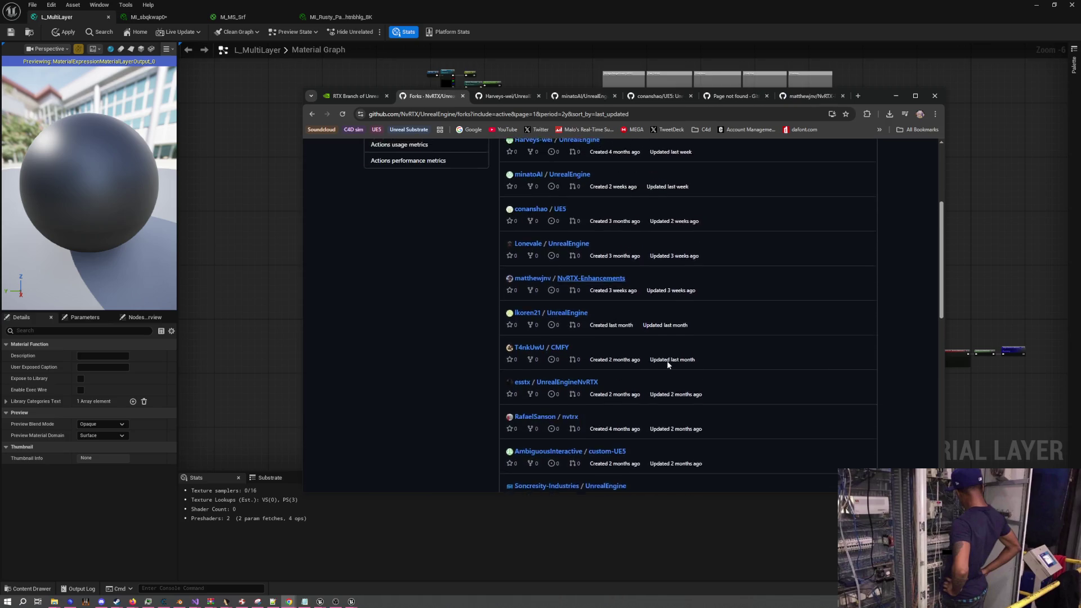
right_click(580, 357)
left_click(598, 364)
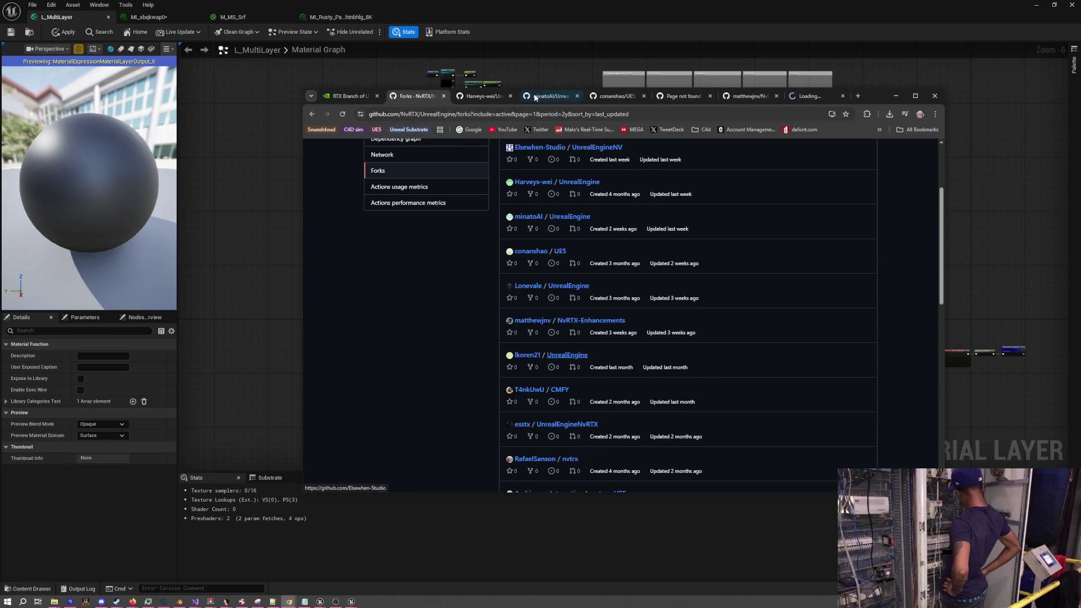
Look over the first new fork tab and the UE5 fork on nvrtx-5.6
left_click(549, 96)
scroll(338, 273, "down", 7)
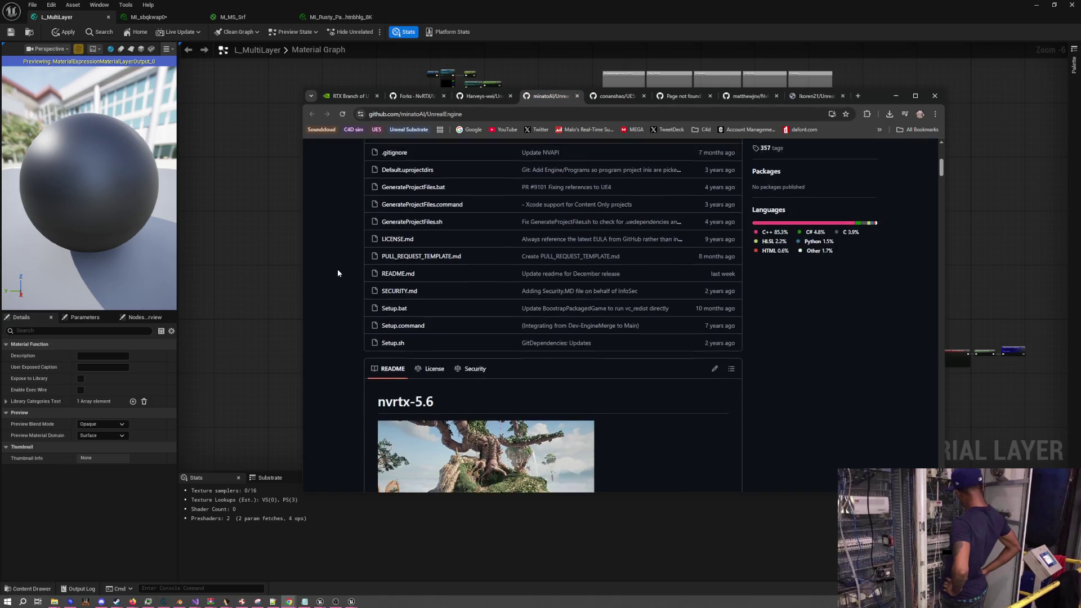
scroll(338, 272, "up", 3)
left_click(483, 95)
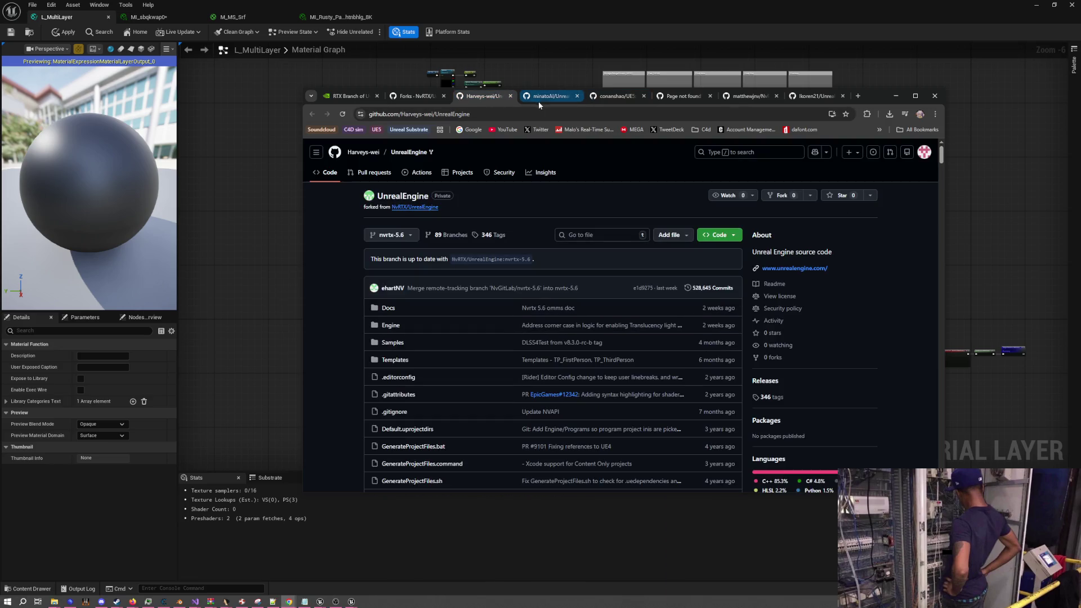
scroll(327, 258, "down", 6)
scroll(329, 255, "up", 5)
left_click(575, 97)
Close the minatoAI fork tab, then read the UE5 README citing base engine 5.6.1
left_click(578, 97)
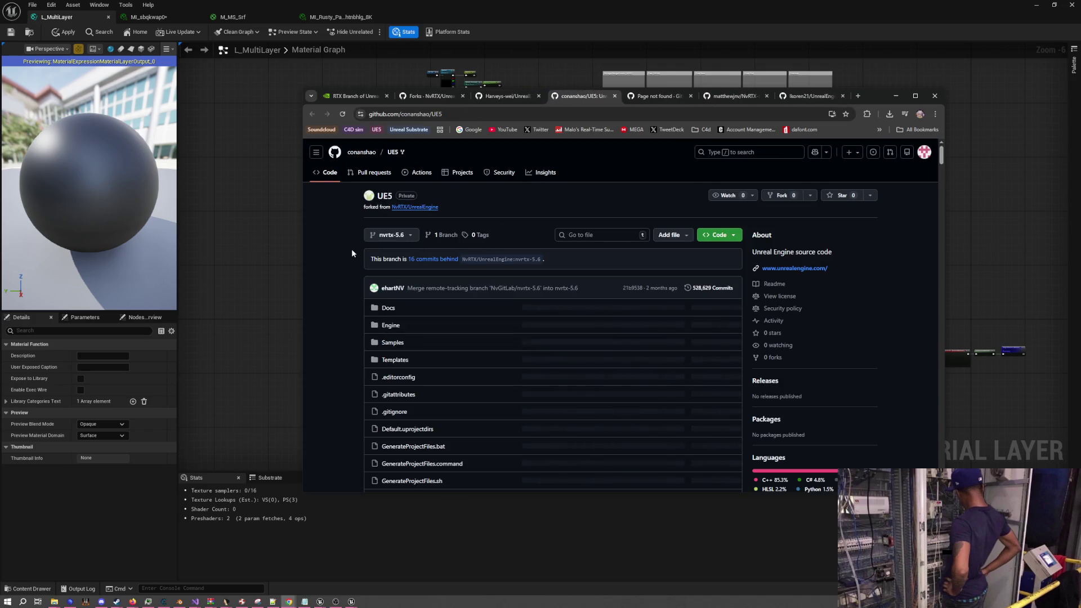
scroll(351, 249, "down", 10)
scroll(353, 248, "down", 5)
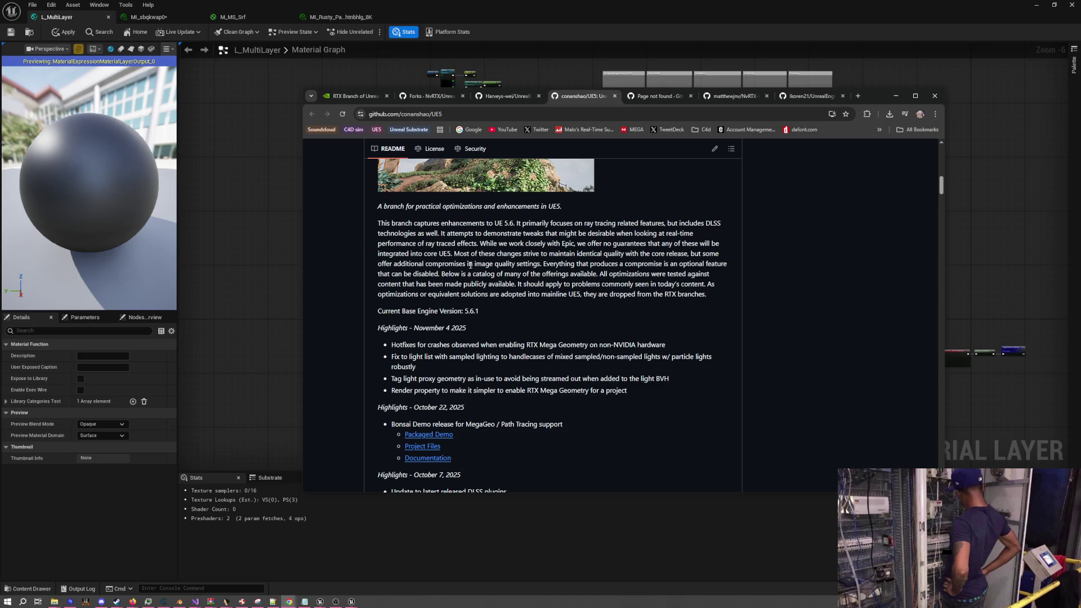
scroll(483, 267, "down", 20)
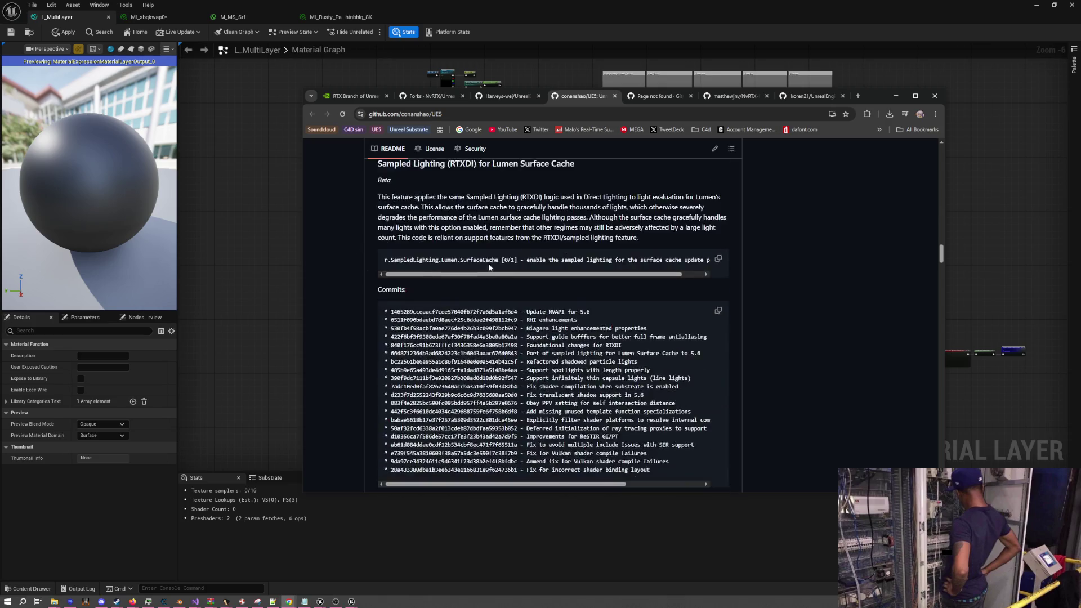
scroll(795, 325, "down", 20)
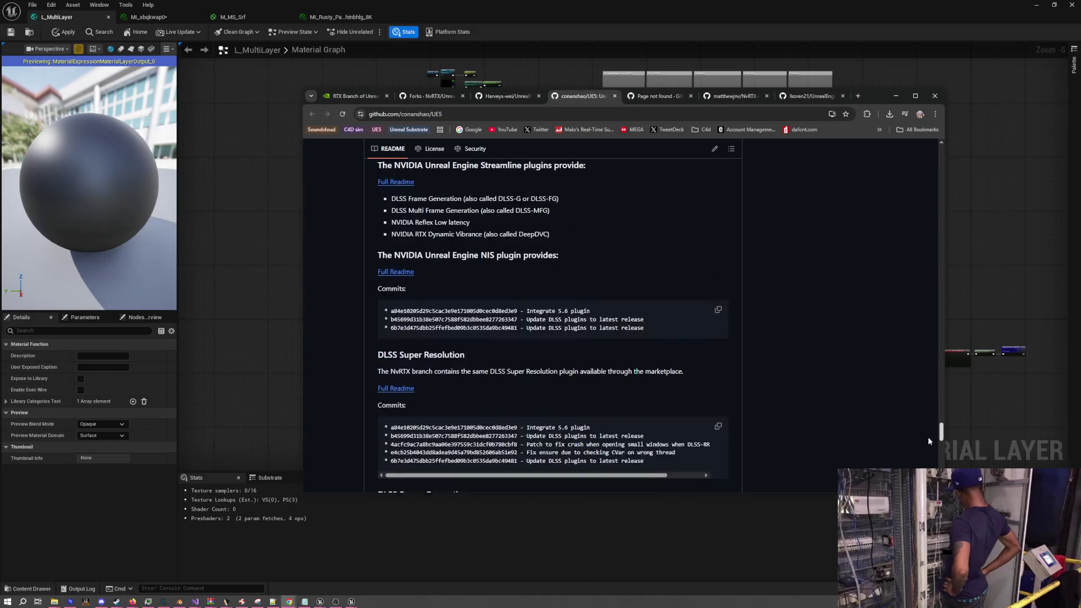
scroll(930, 450, "down", 20)
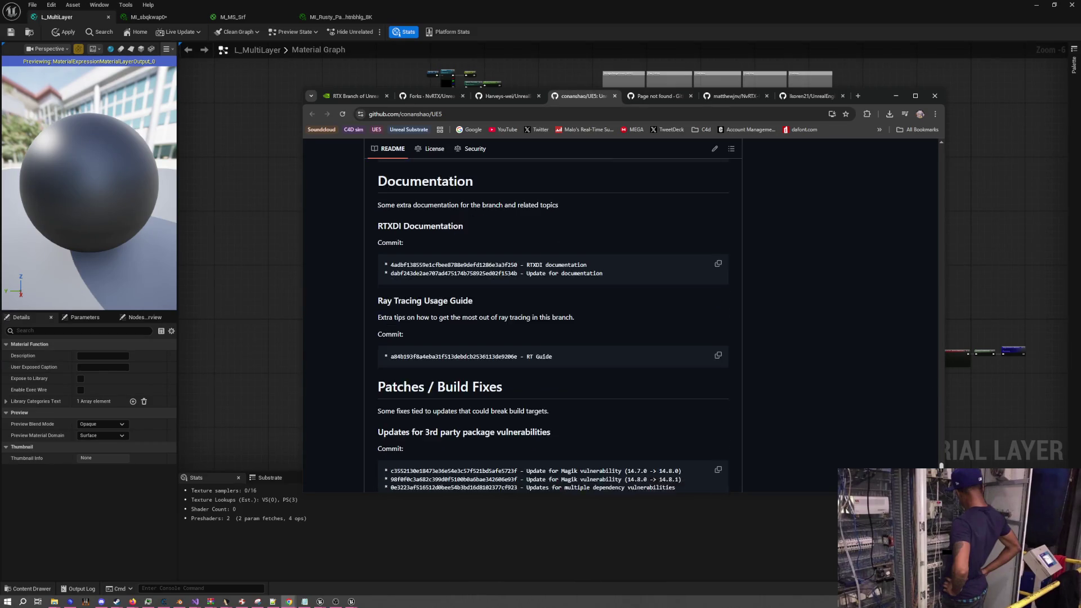
scroll(924, 163, "up", 20)
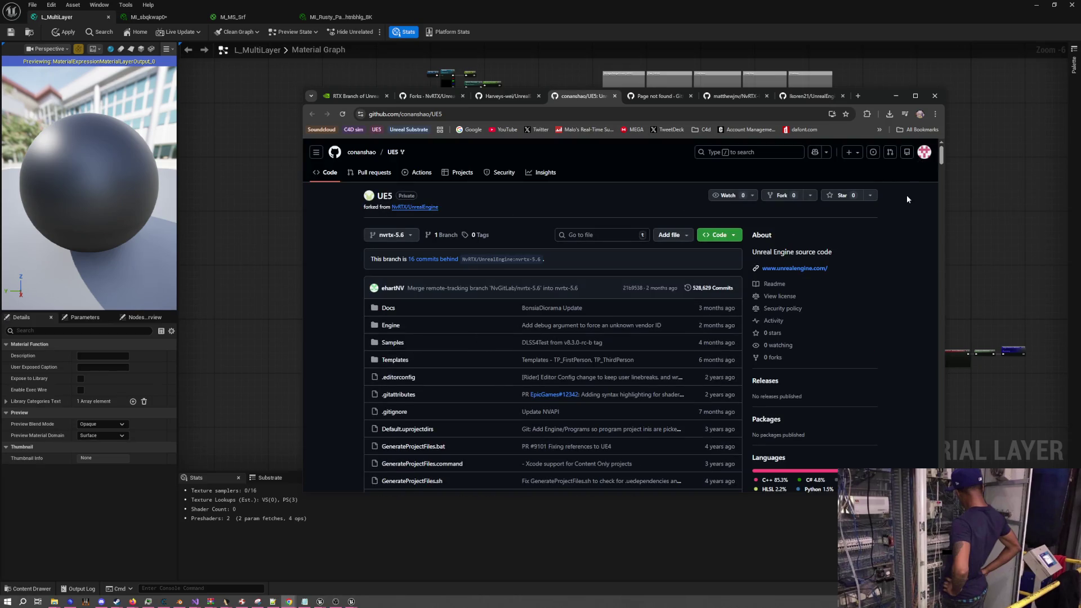
Close the UE5 and page-not-found tabs, then browse NvRTX-Enhancements' nvrtx-5.5-omm-agilitysdk branch
left_click(615, 95)
left_click(616, 96)
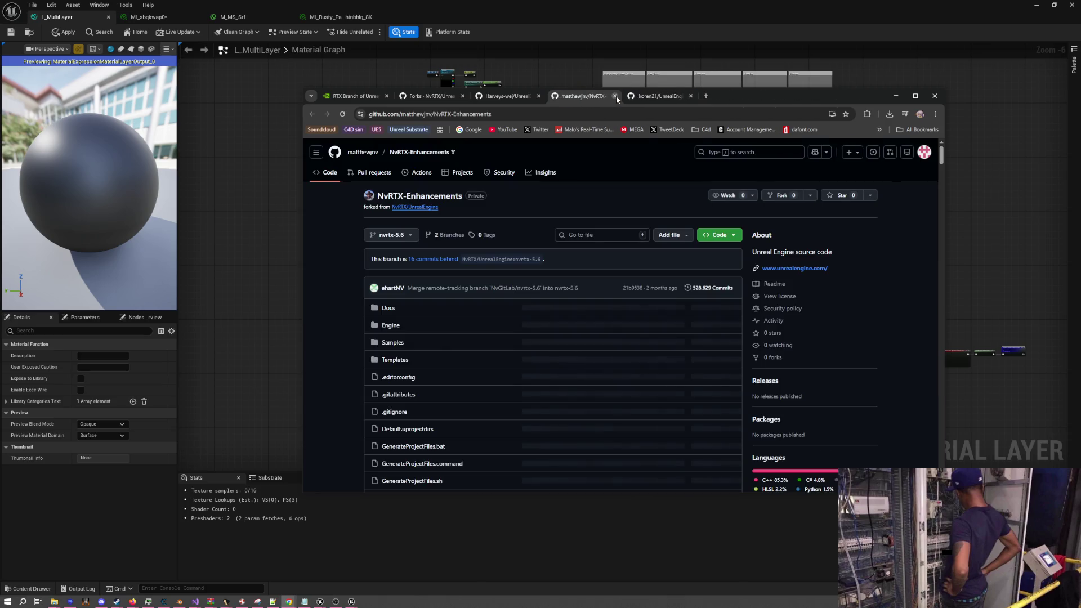
left_click(444, 236)
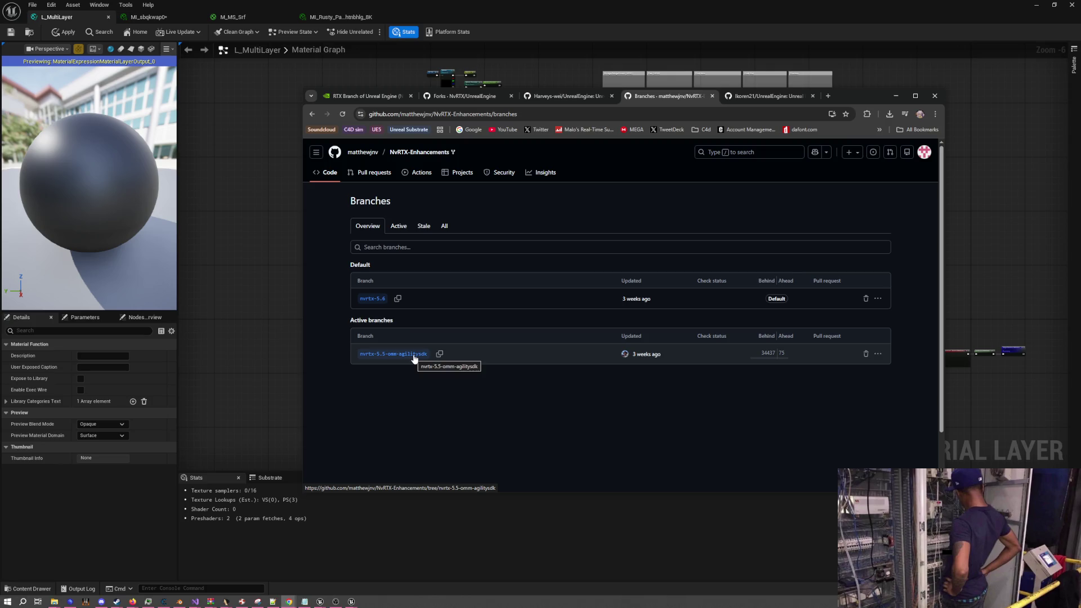
left_click(414, 358)
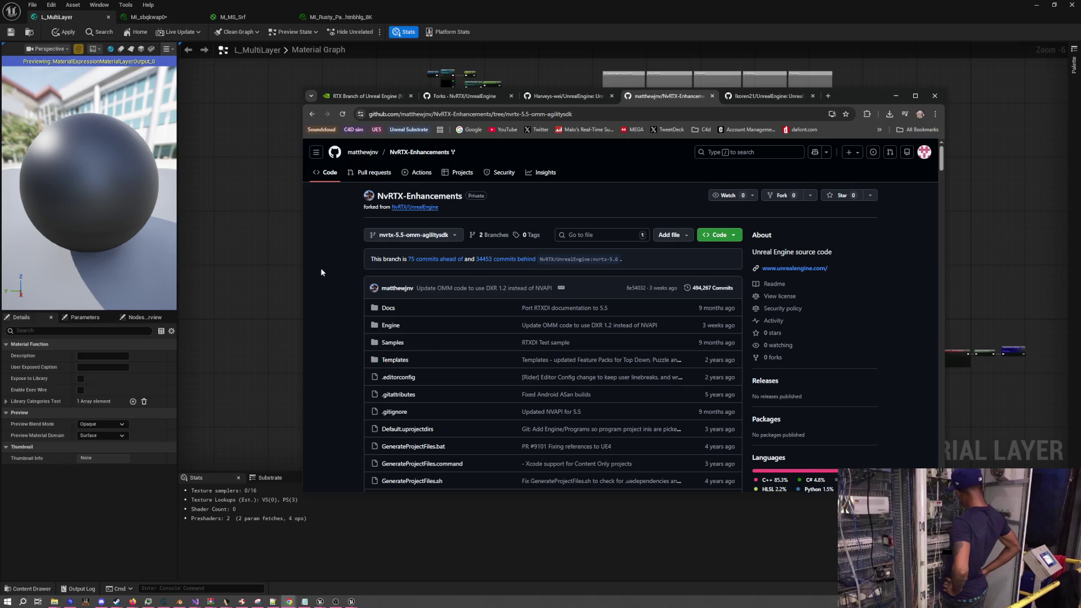
scroll(321, 264, "down", 7)
scroll(326, 261, "down", 2)
scroll(326, 260, "up", 1)
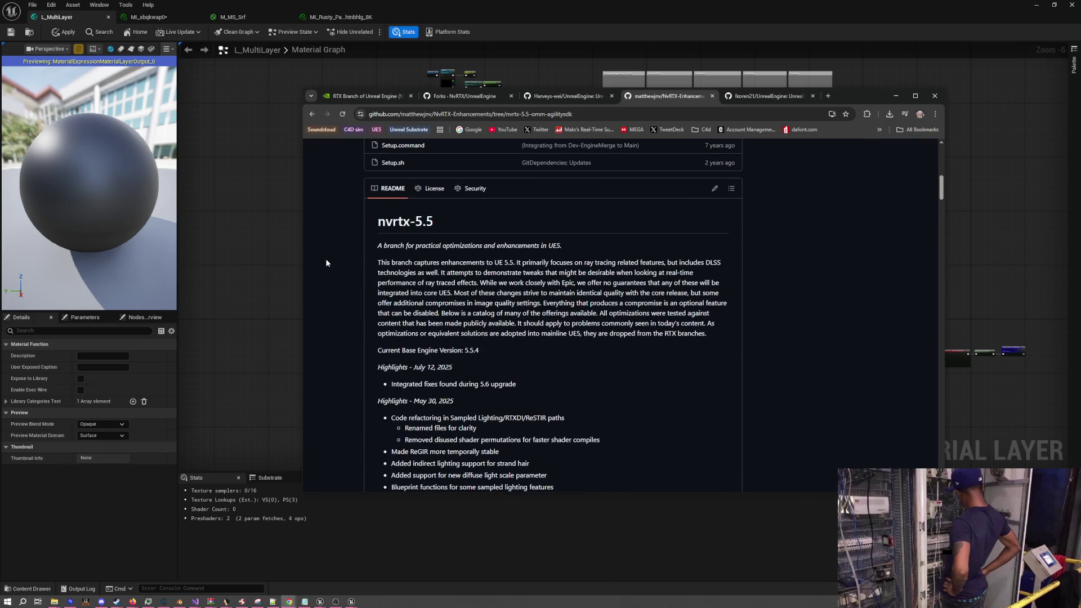
scroll(326, 259, "down", 12)
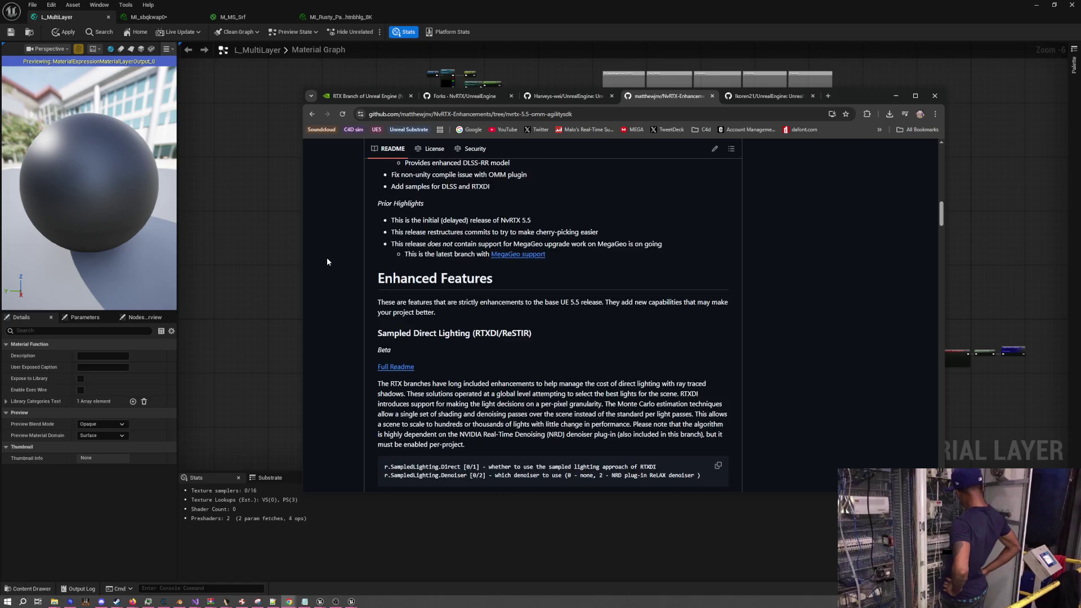
scroll(327, 256, "up", 6)
scroll(328, 260, "up", 20)
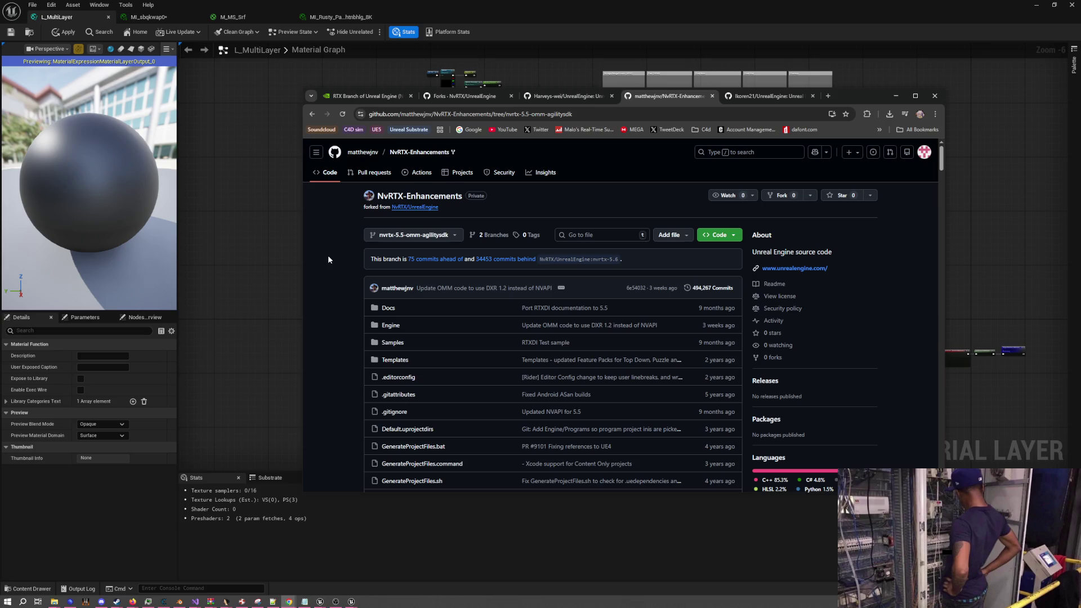
Review the 75 commits NvRTX-Enhancements is ahead of nvrtx-5.6 in the compare view
left_click(427, 261)
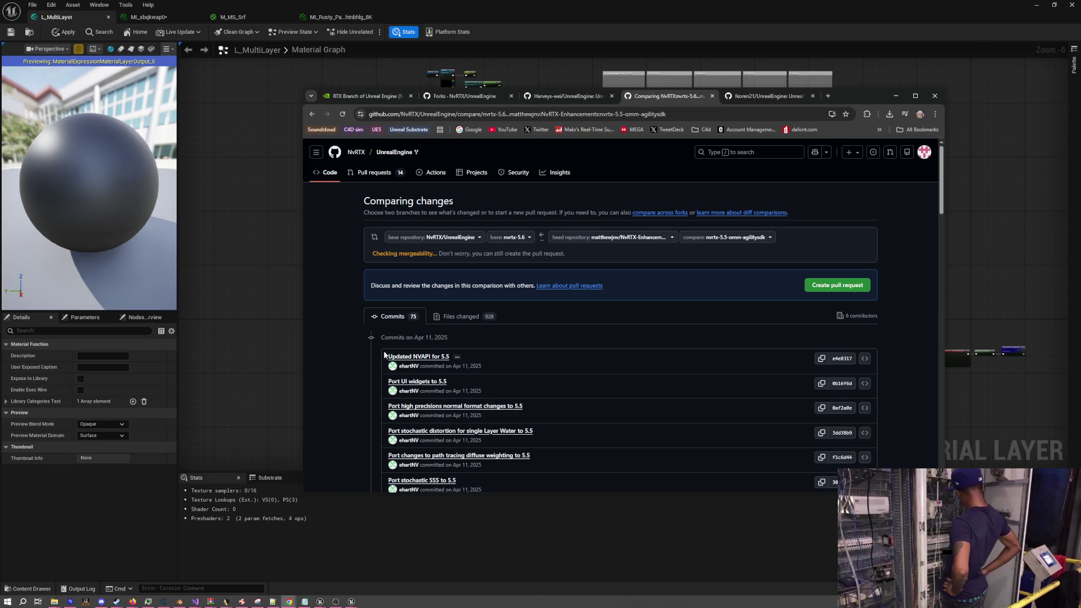
scroll(338, 345, "down", 3)
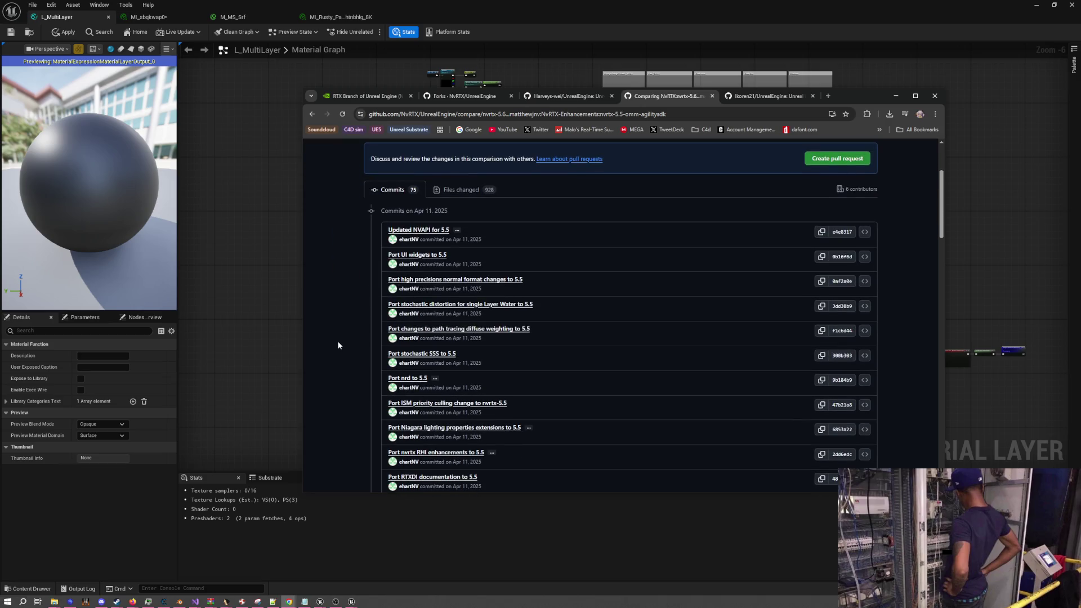
scroll(338, 344, "down", 4)
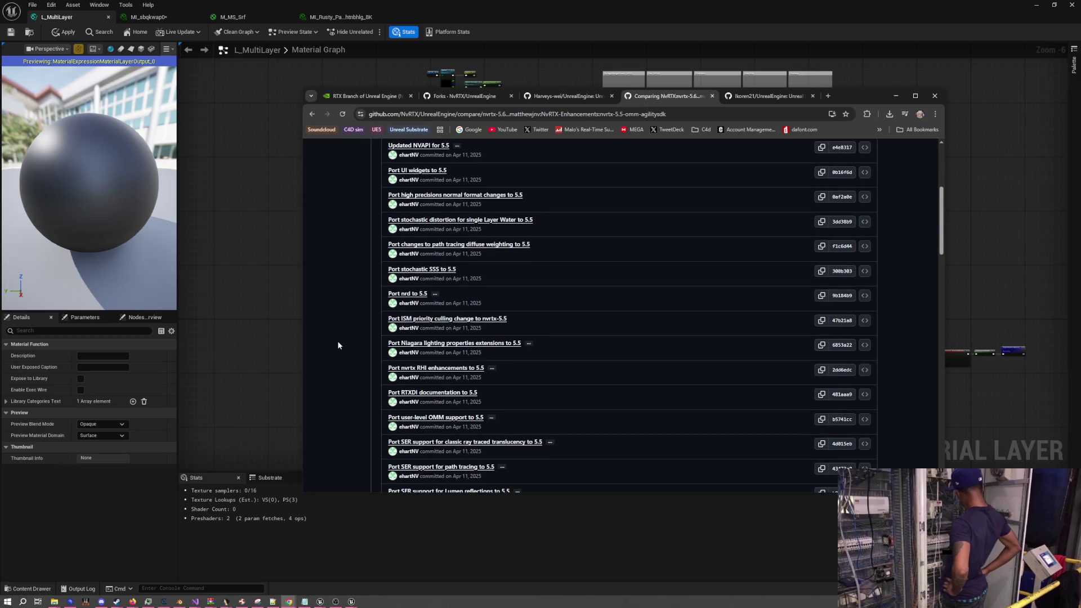
scroll(337, 345, "down", 1)
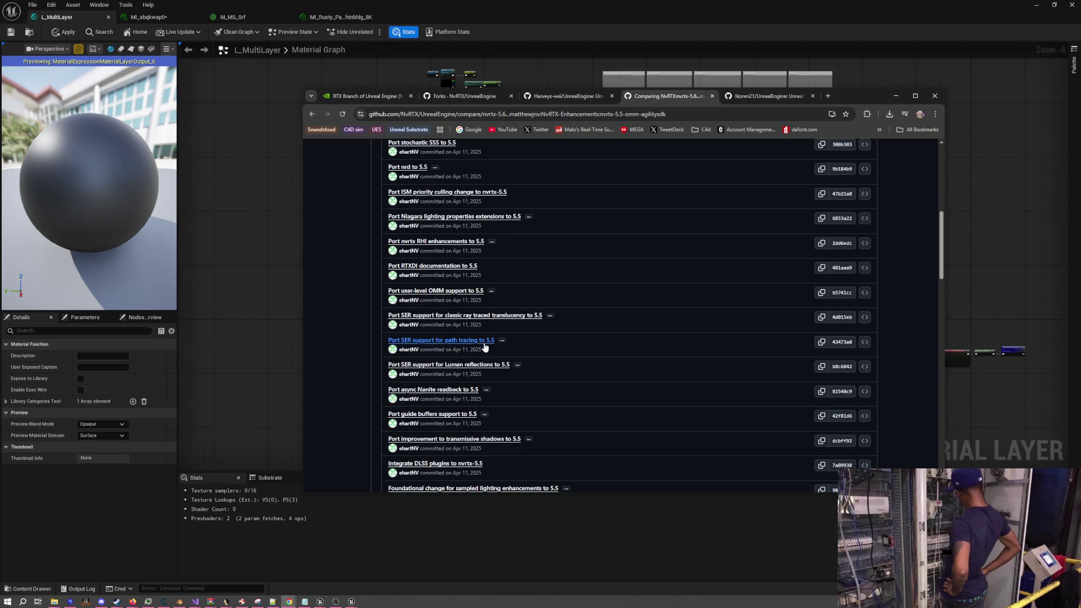
scroll(548, 353, "down", 3)
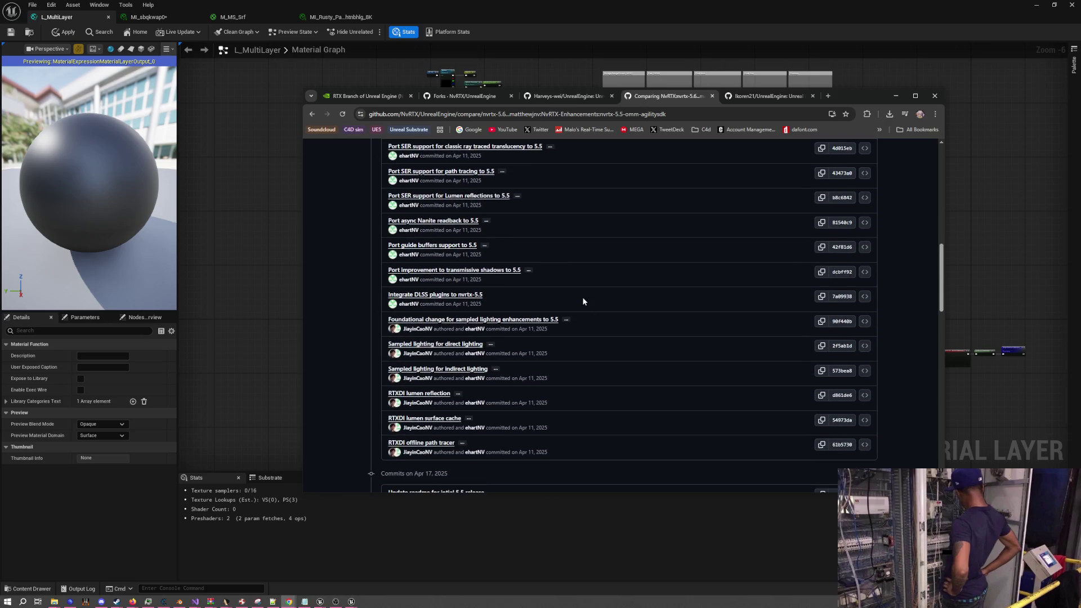
left_click(712, 95)
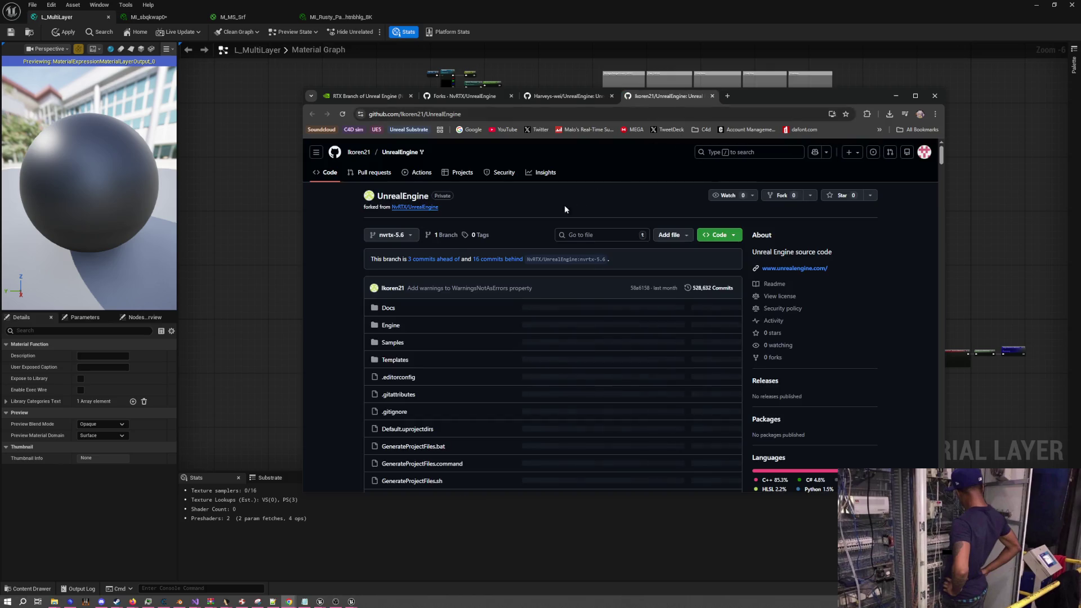
Check the next fork's 3 added commits and return to the forks list
left_click(430, 265)
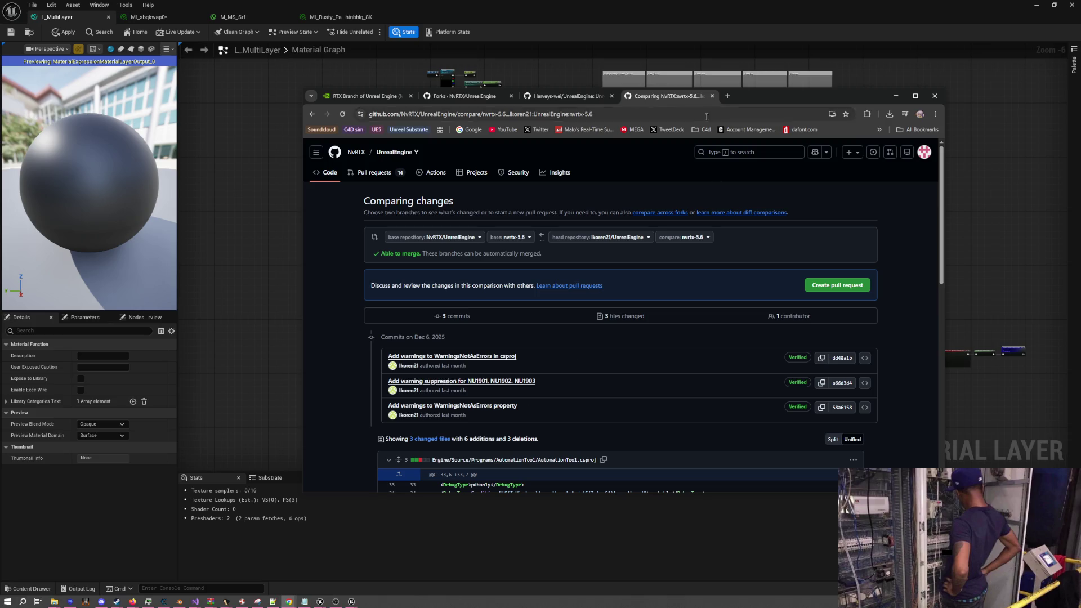
left_click(713, 95)
left_click(472, 99)
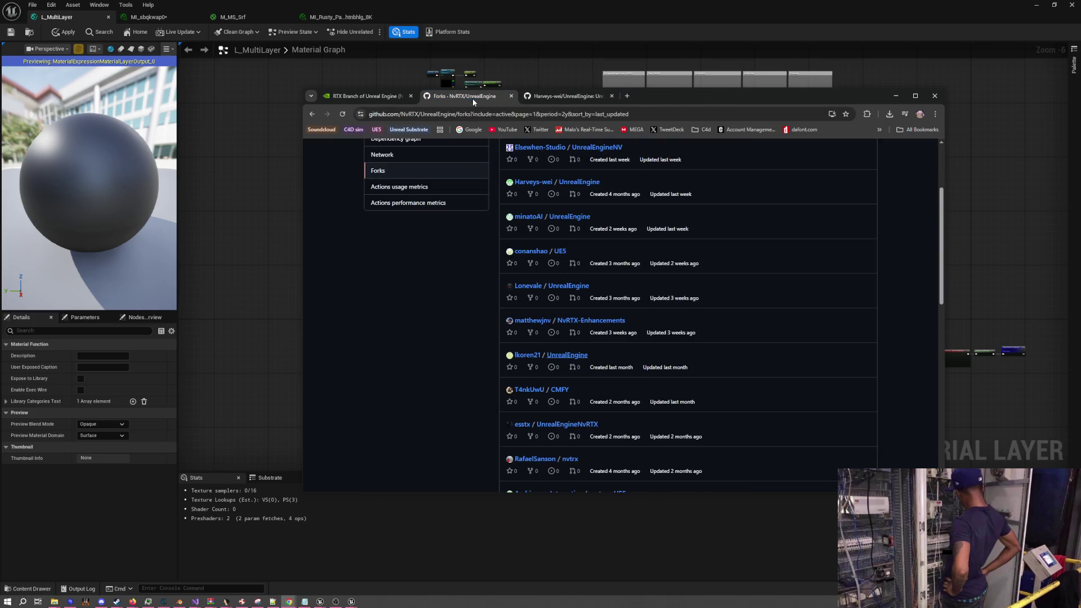
Open the UnrealEngineNV and top forks in new tabs, closing the unwanted extra tabs
scroll(725, 316, "down", 10)
scroll(726, 313, "down", 3)
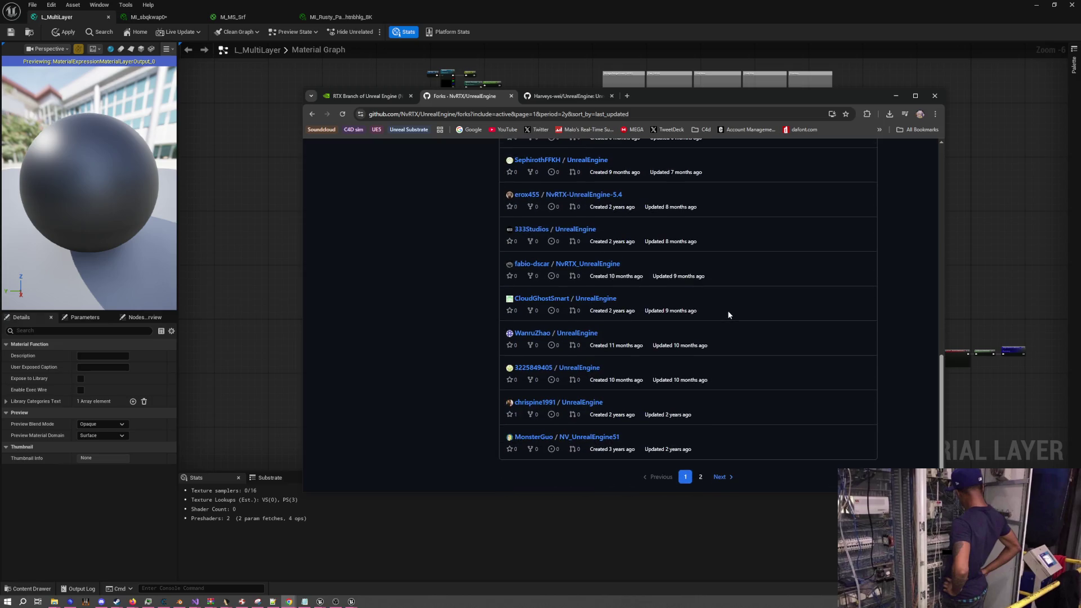
scroll(729, 309, "up", 15)
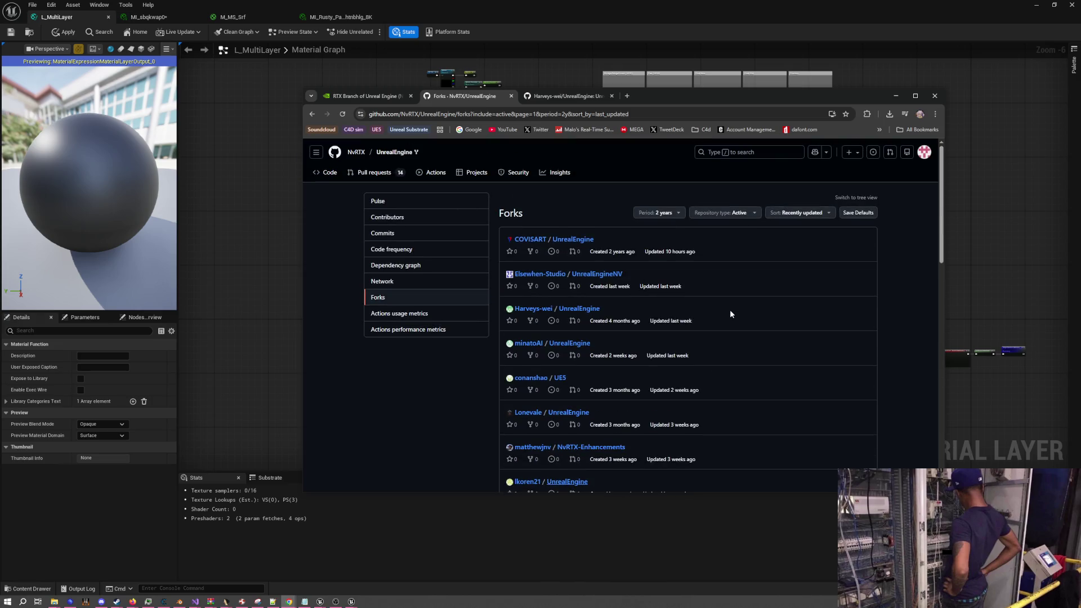
right_click(602, 275)
left_click(625, 282)
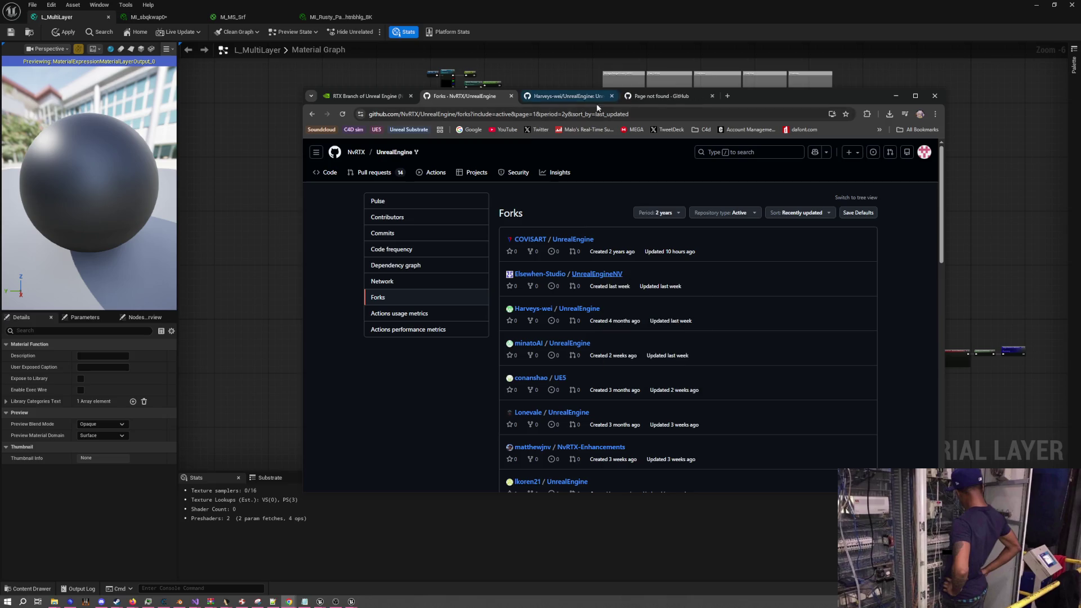
left_click(712, 95)
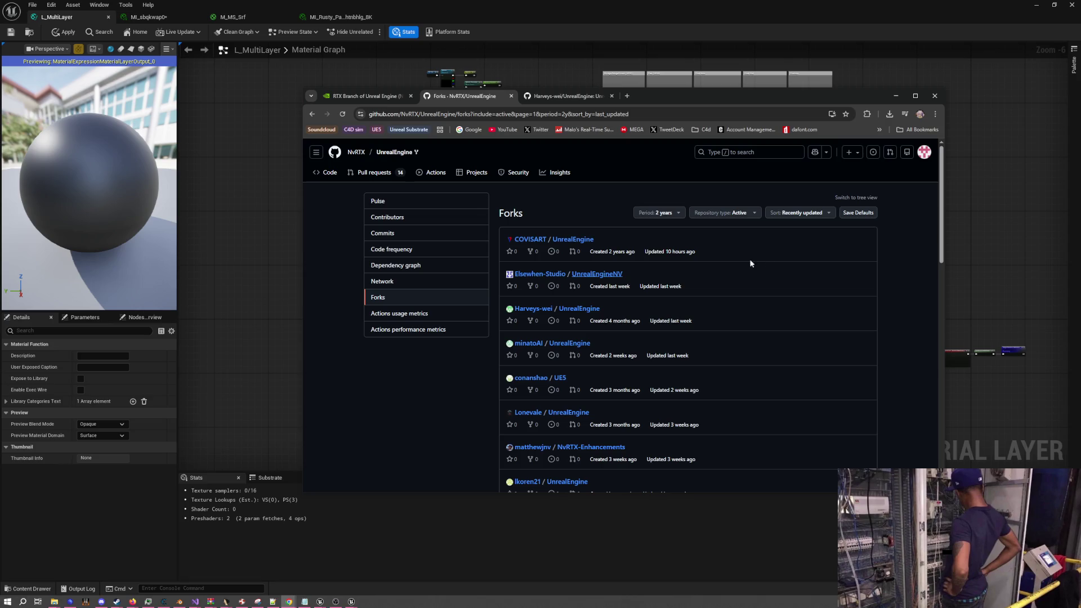
right_click(576, 243)
left_click(588, 252)
left_click(712, 96)
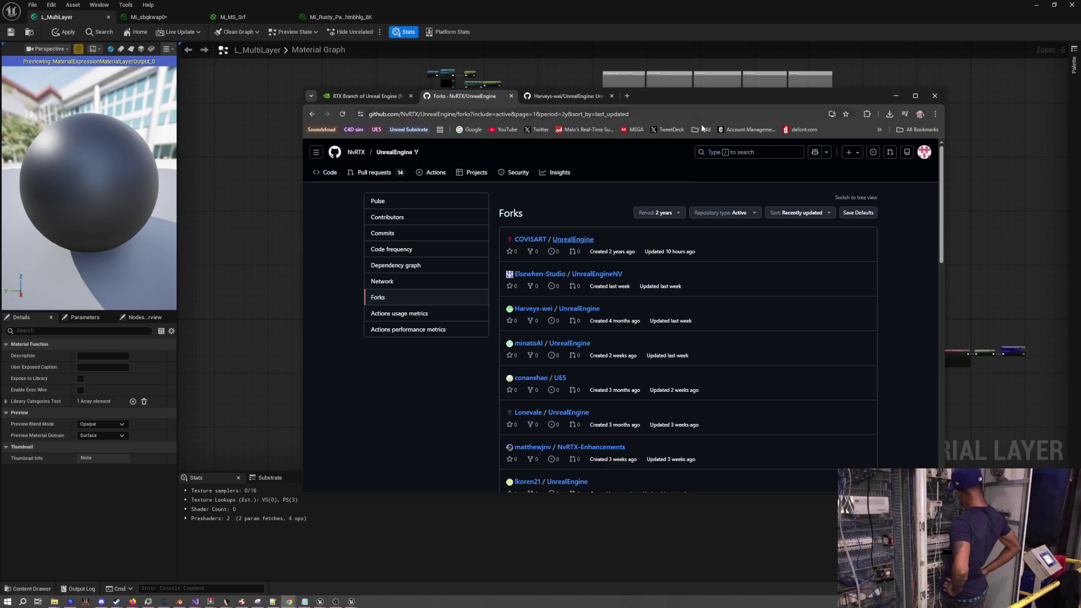
Open another UnrealEngine fork and highlight the upstream branch it tracks
right_click(587, 344)
left_click(596, 349)
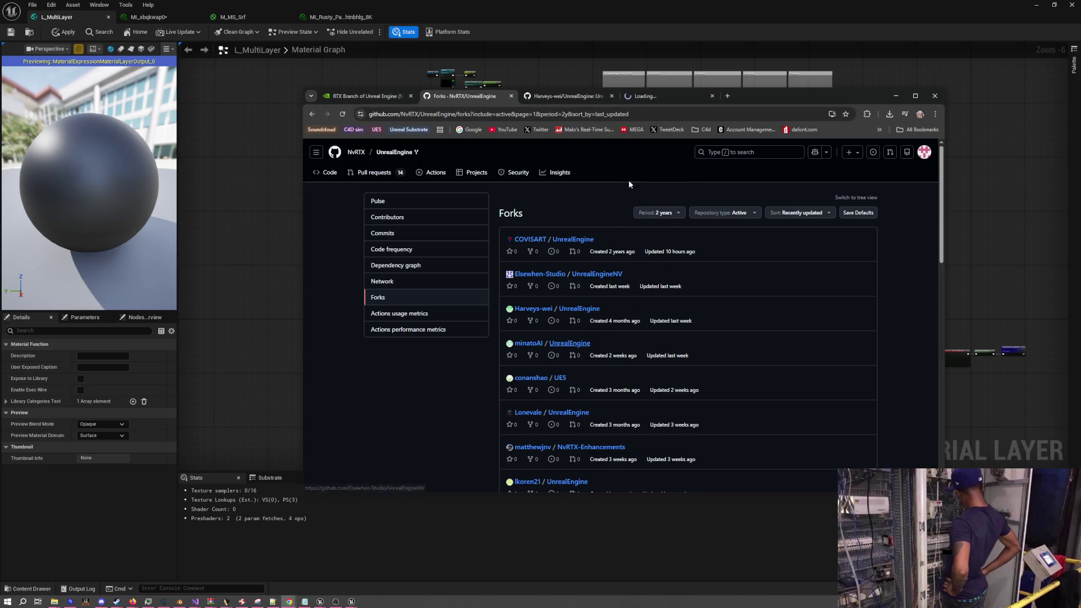
left_click(677, 95)
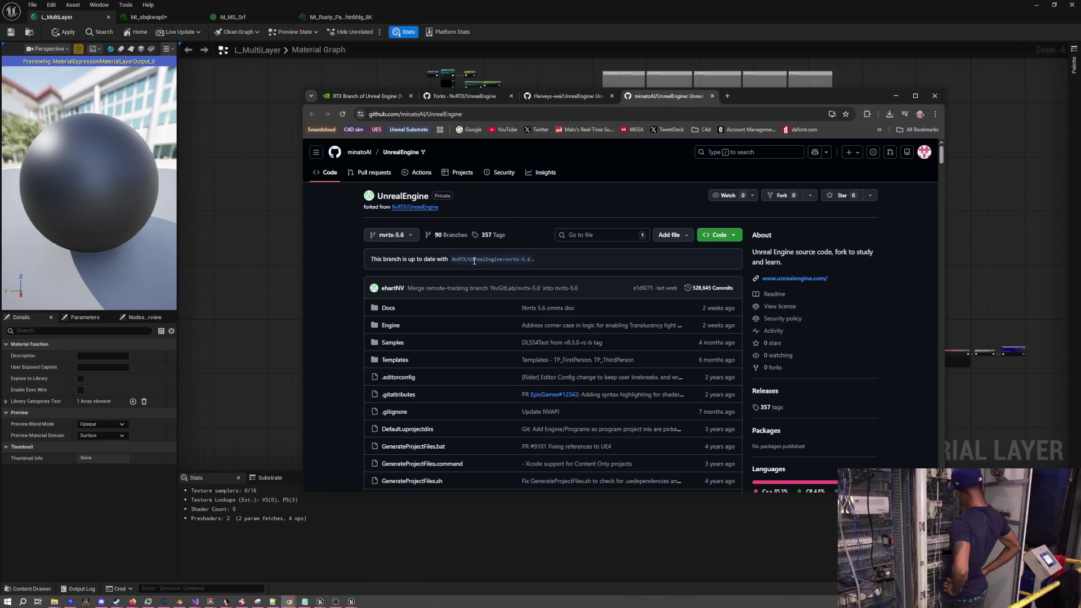
left_click_drag(463, 260, 511, 260)
Open the fork's nvrtx-5.7 branch from its full branch list, then minimize Chrome
left_click(447, 235)
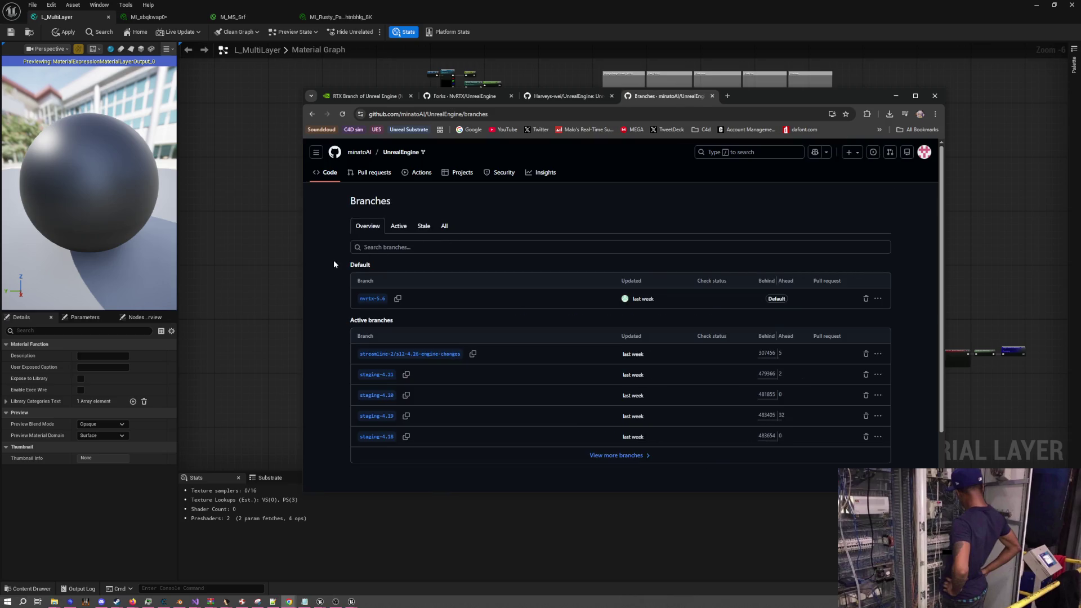
scroll(338, 265, "down", 2)
left_click(618, 392)
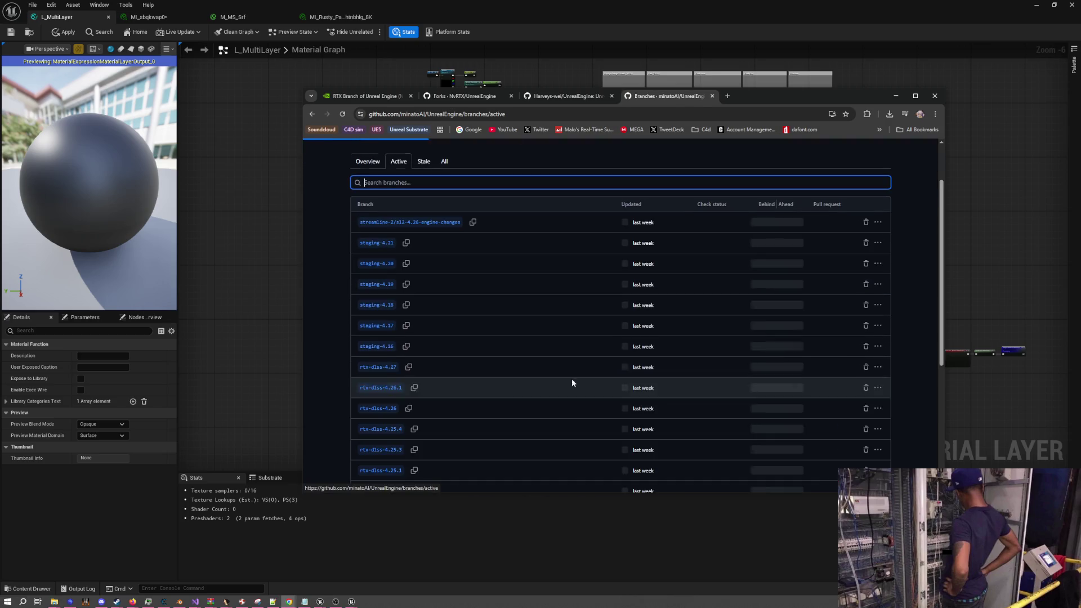
scroll(496, 345, "down", 5)
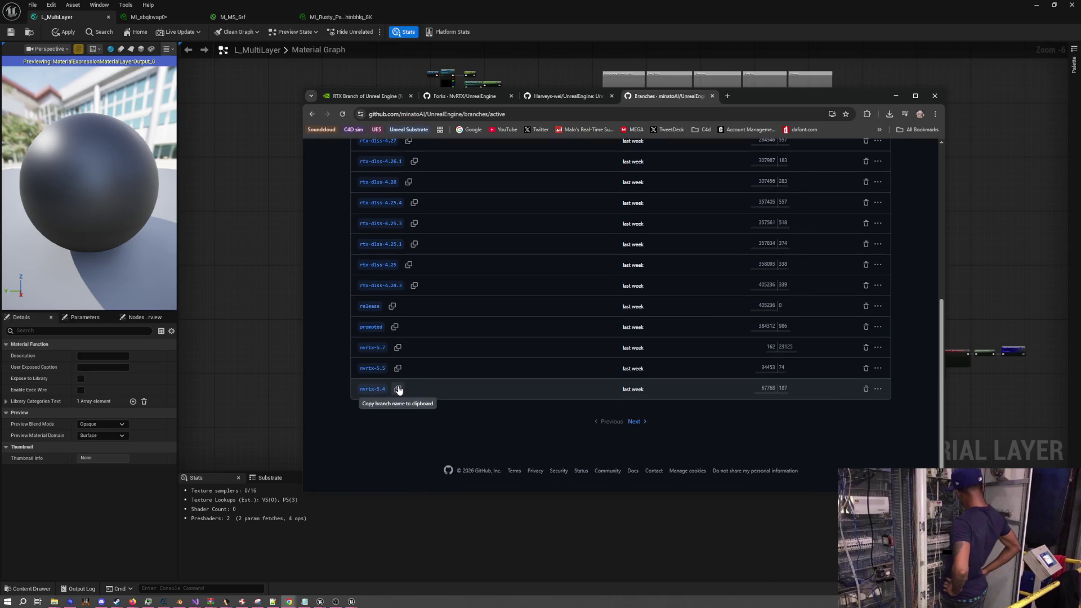
left_click(373, 348)
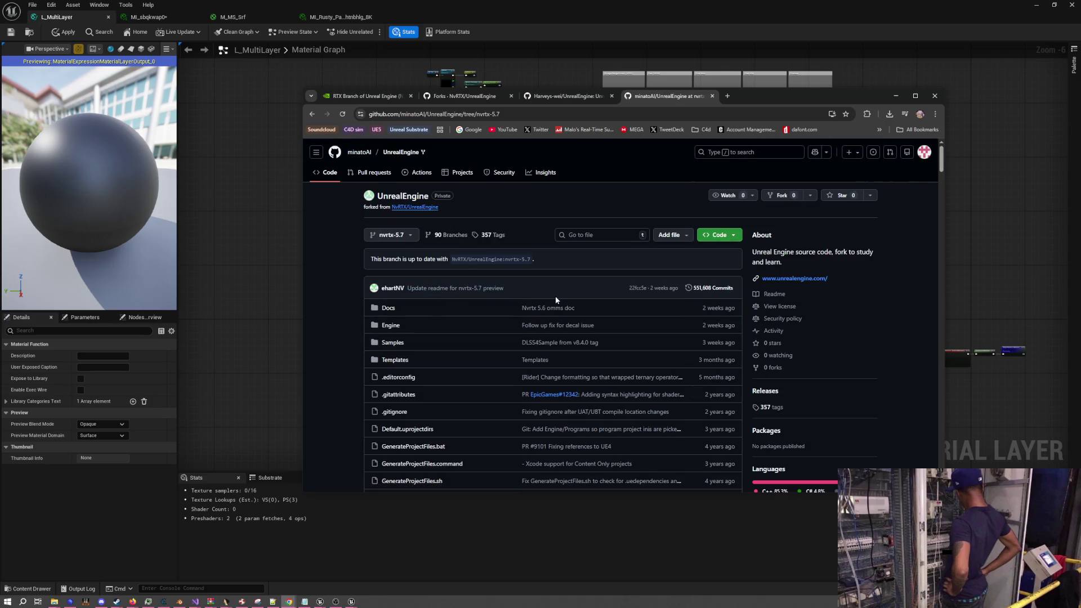
scroll(556, 300, "down", 5)
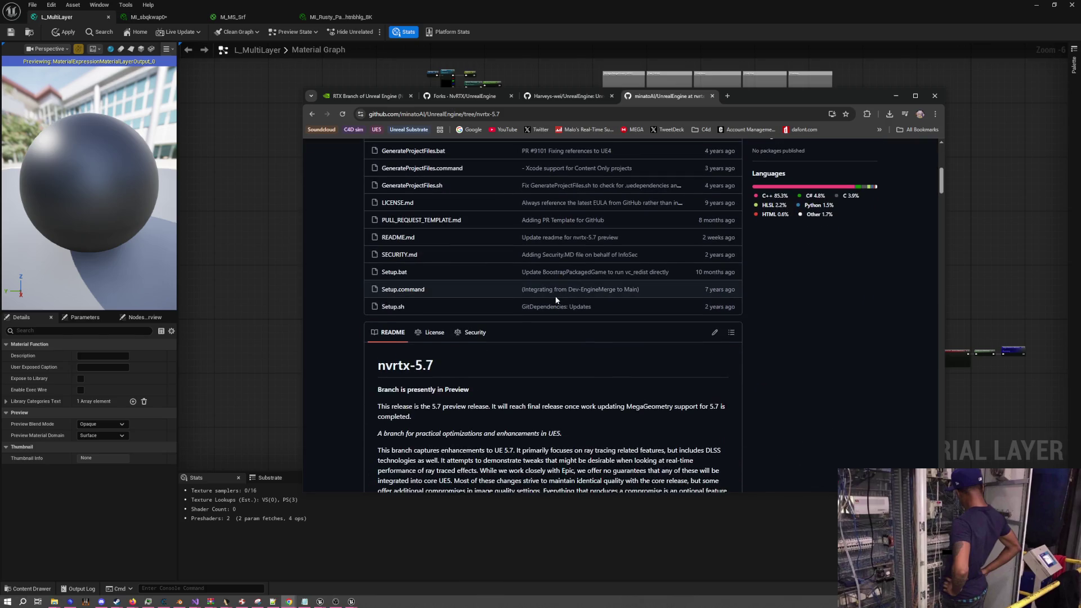
scroll(556, 295, "up", 5)
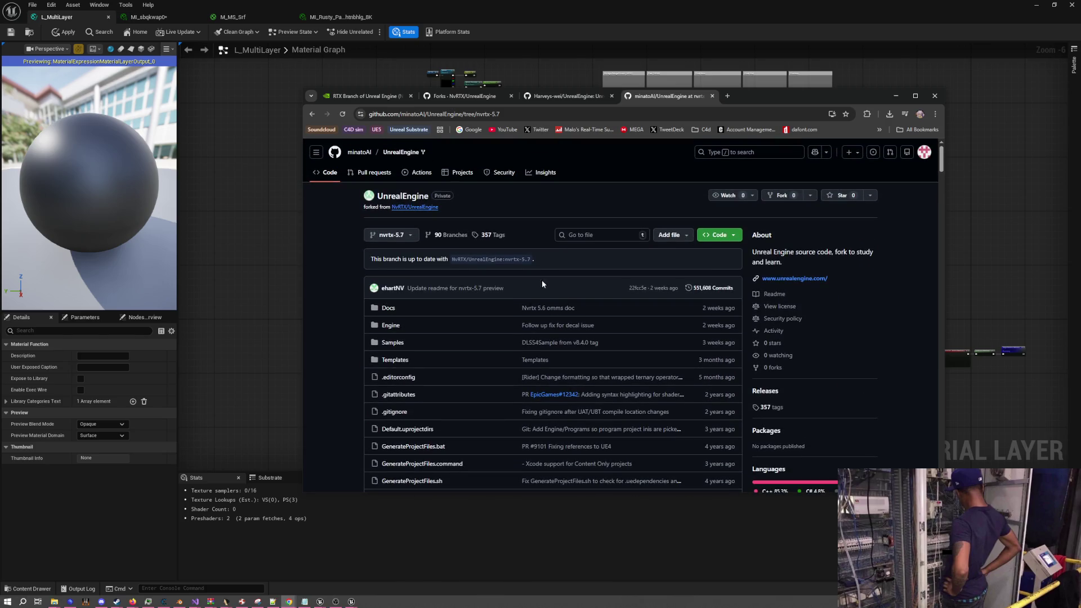
left_click(935, 95)
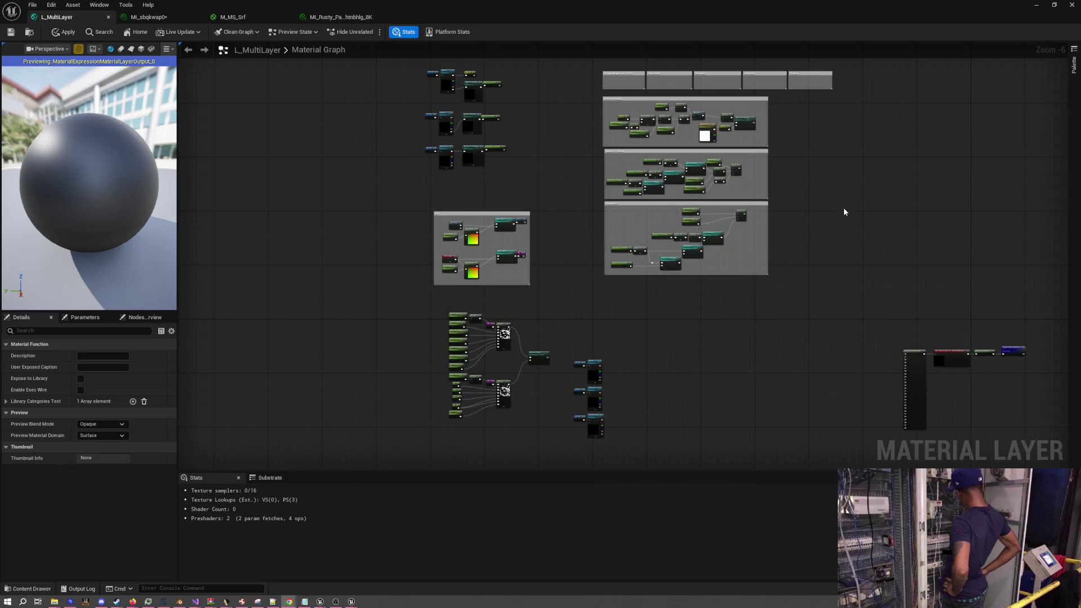
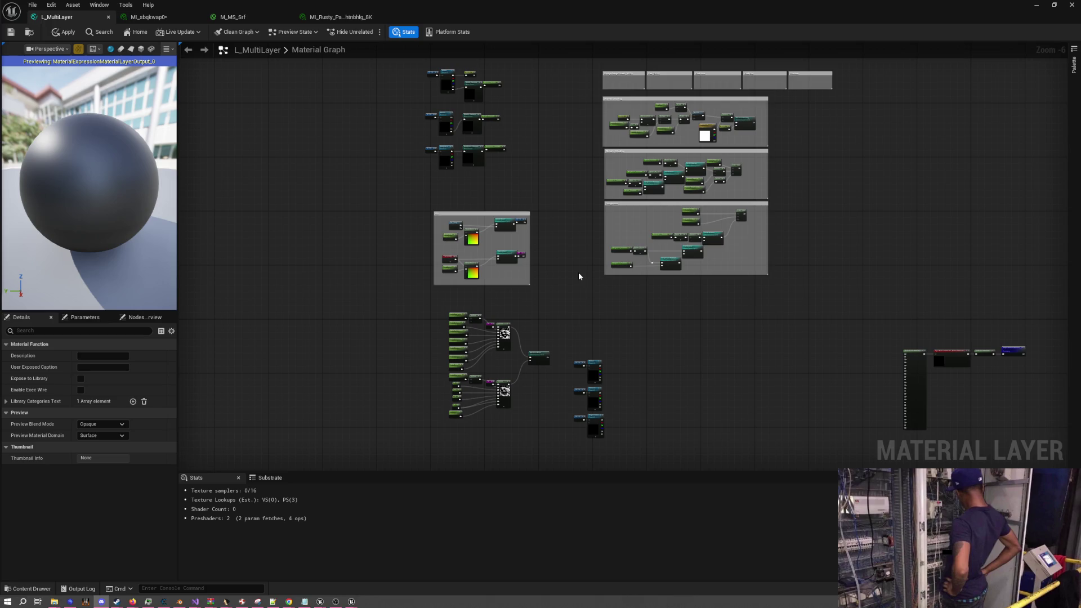
Rename the Roughness_Channels_1 reroute to Normal Channels
scroll(579, 277, "up", 3)
left_click_drag(601, 333, 543, 244)
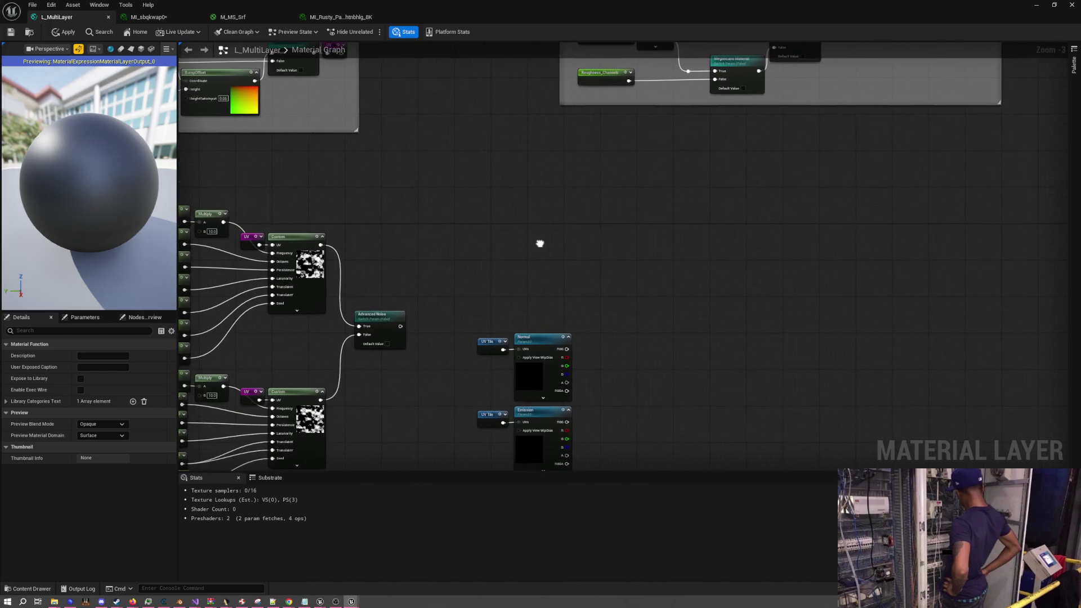
scroll(540, 242, "down", 2)
scroll(476, 248, "up", 1)
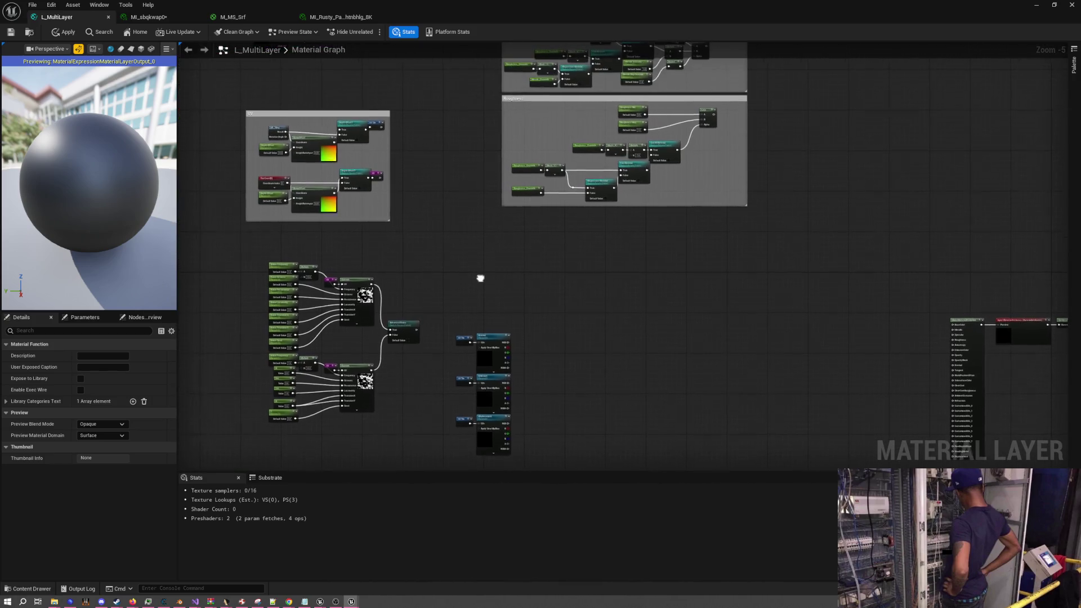
left_click_drag(460, 307, 457, 283)
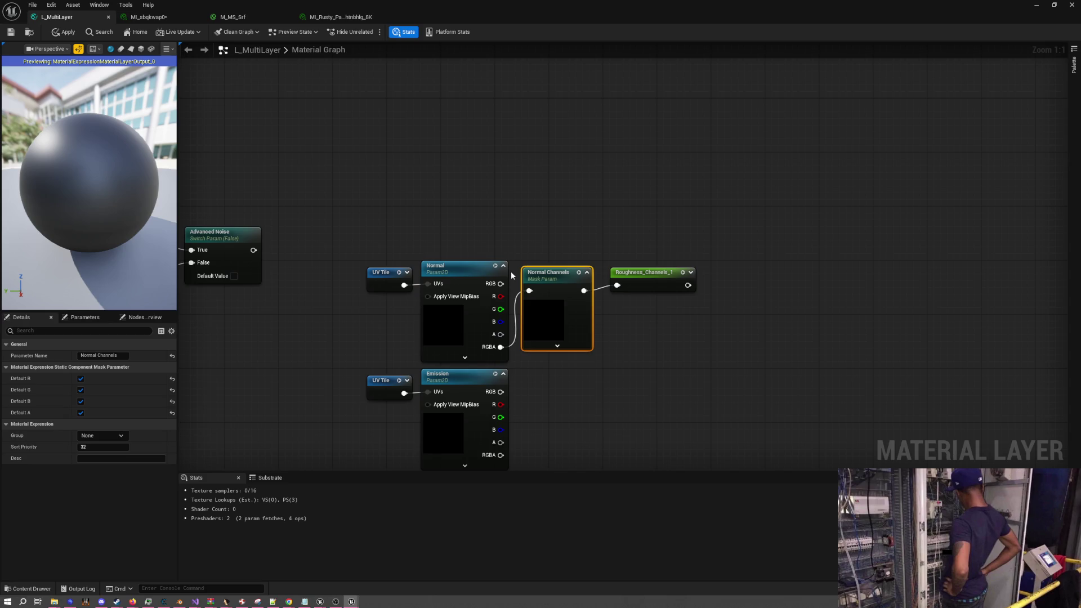
double_click(541, 273)
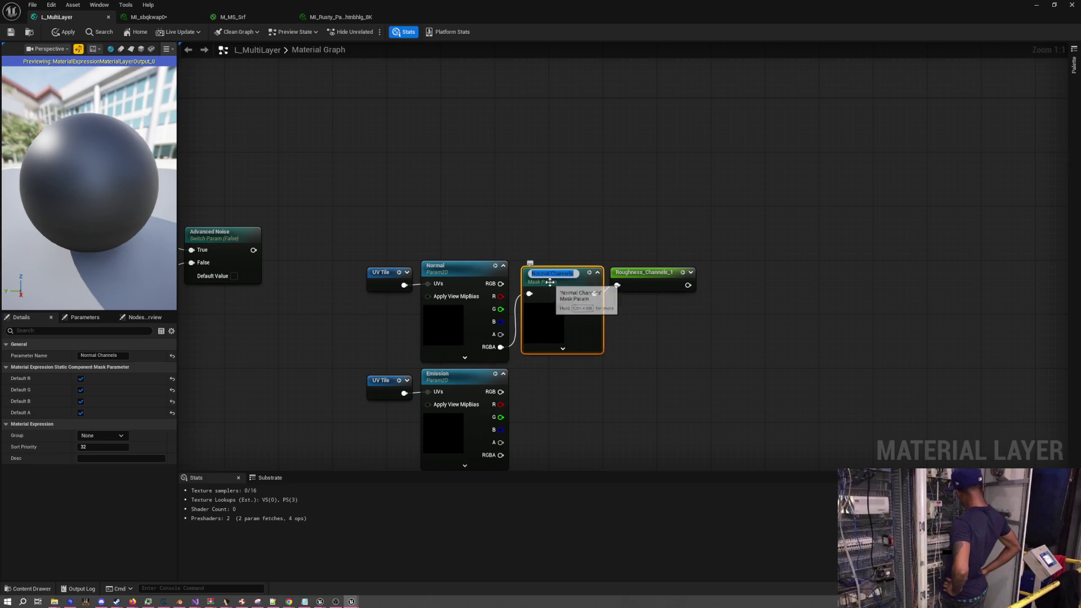
left_click(638, 284)
double_click(633, 273)
type("Normal")
key("BackSpace")
key("BackSpace")
left_click(726, 274)
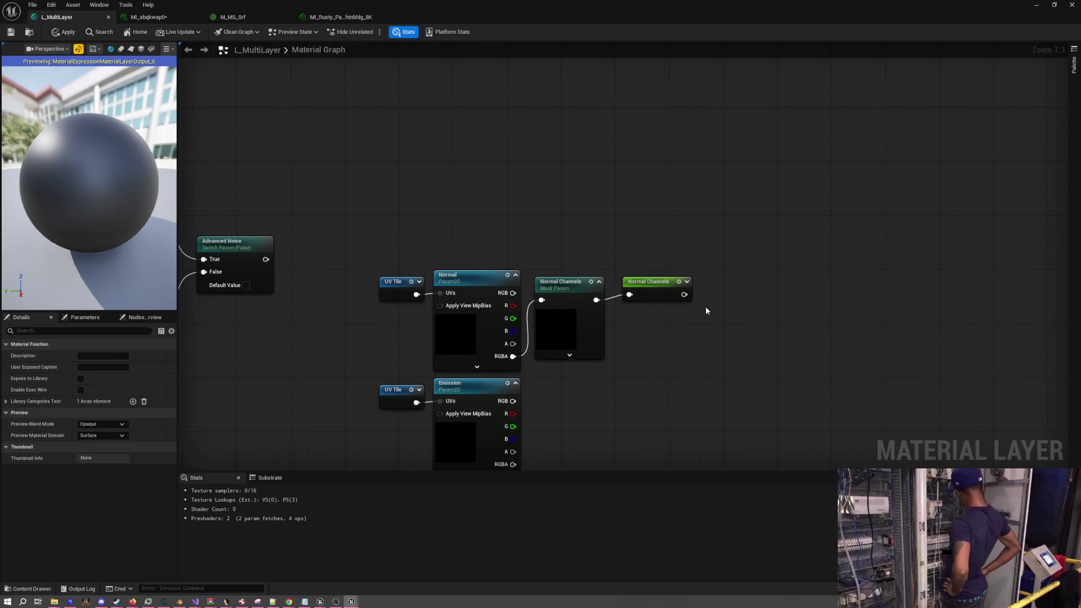
Move the Normal texture node row up-left under the upper node stacks
scroll(707, 311, "down", 6)
mouse_move(618, 326)
left_mouse_down()
mouse_move(706, 360)
mouse_move(606, 279)
mouse_move(523, 161)
mouse_move(591, 258)
mouse_move(461, 210)
left_mouse_up()
scroll(533, 350, "up", 3)
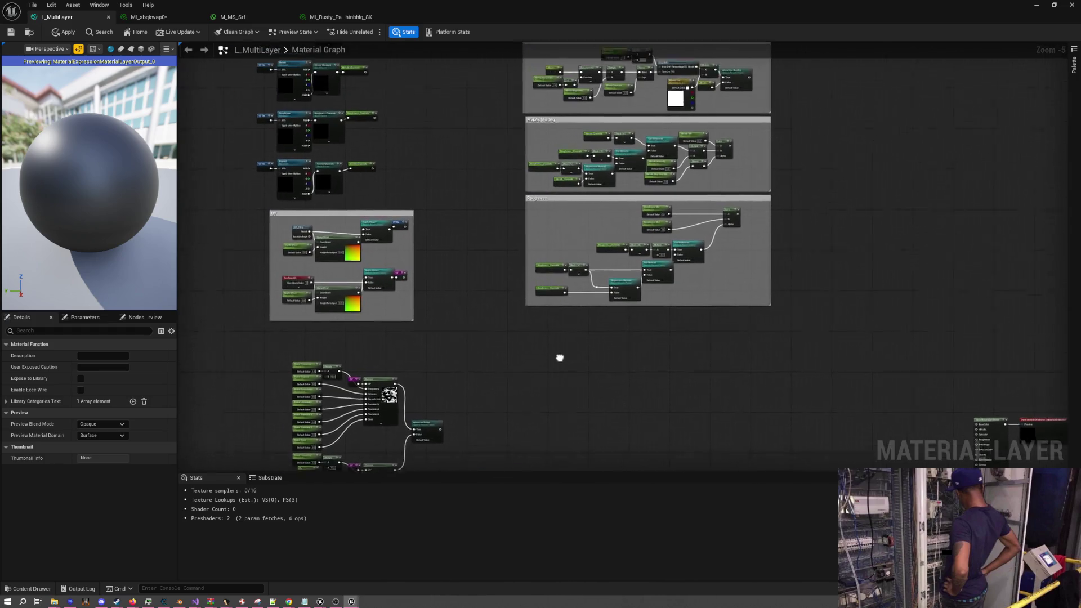
Add a Normal Channels named reroute below the Roughness group
left_click_drag(468, 298, 366, 191)
right_click(529, 265)
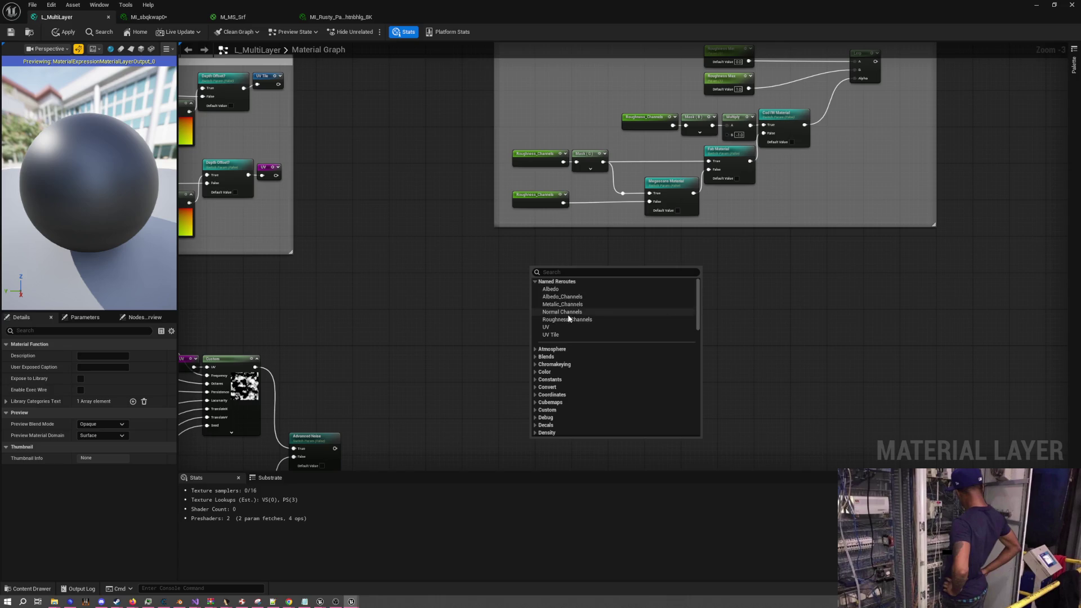
left_click(563, 312)
scroll(558, 311, "up", 3)
mouse_move(556, 312)
left_mouse_down()
mouse_move(558, 301)
mouse_move(569, 376)
mouse_move(561, 341)
left_mouse_up()
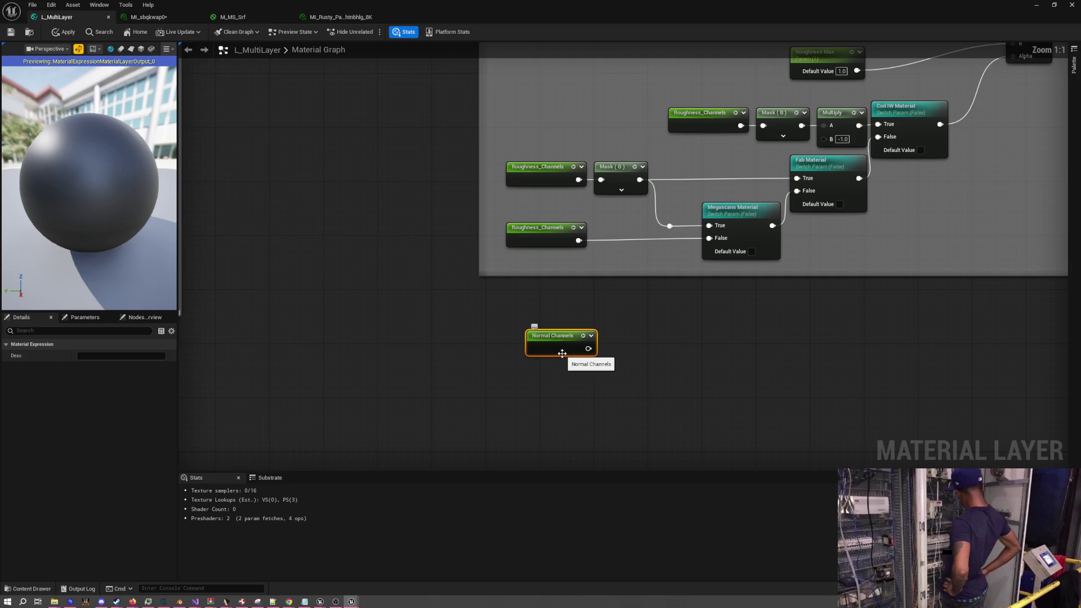
left_click_drag(407, 275, 762, 456)
mouse_move(552, 297)
left_mouse_down()
mouse_move(625, 380)
mouse_move(391, 163)
mouse_move(275, 85)
left_mouse_up()
left_click_drag(695, 287, 493, 268)
left_click_drag(396, 265, 388, 258)
left_click_drag(505, 267, 499, 333)
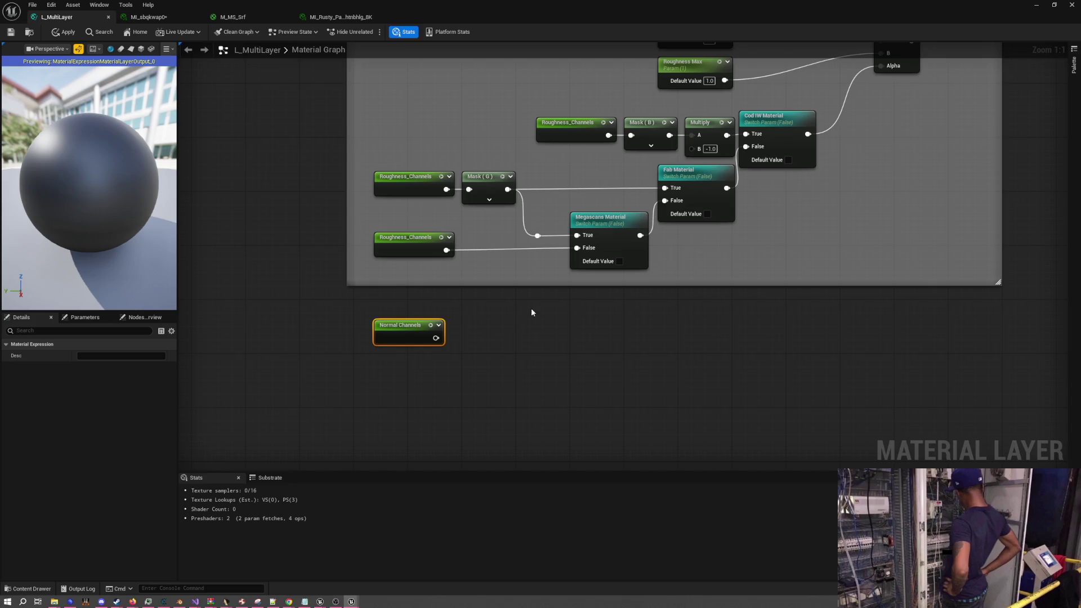
Duplicate the Cod IW Material switch and wire Normal Channels into the copy's False input
left_click_drag(700, 262, 630, 217)
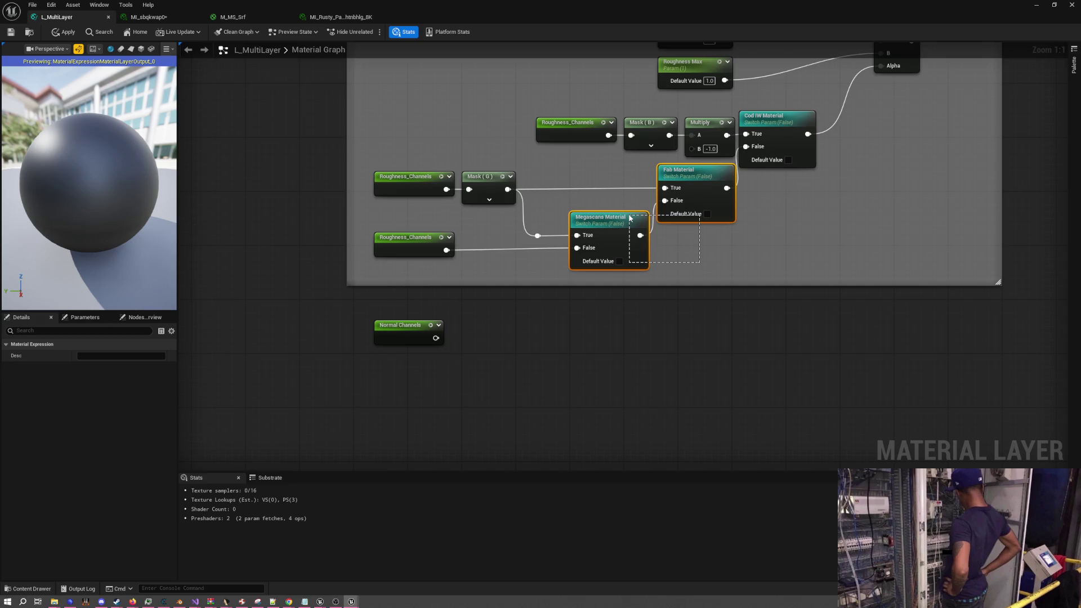
mouse_move(630, 216)
left_mouse_down()
mouse_move(675, 270)
mouse_move(618, 342)
left_mouse_up()
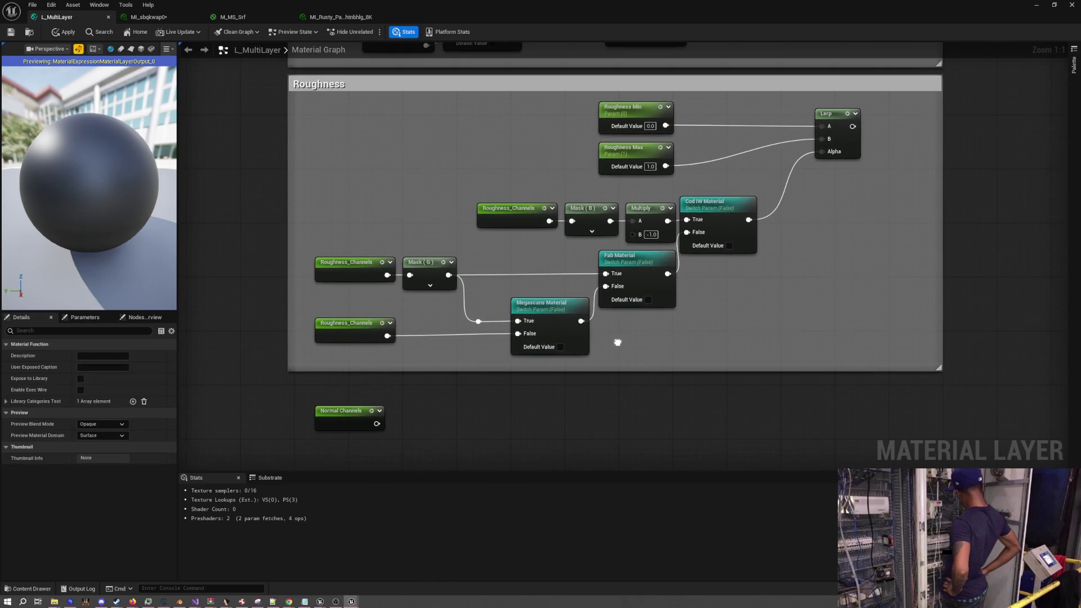
left_click(718, 225)
key("ctrl+c")
left_click_drag(514, 402, 525, 269)
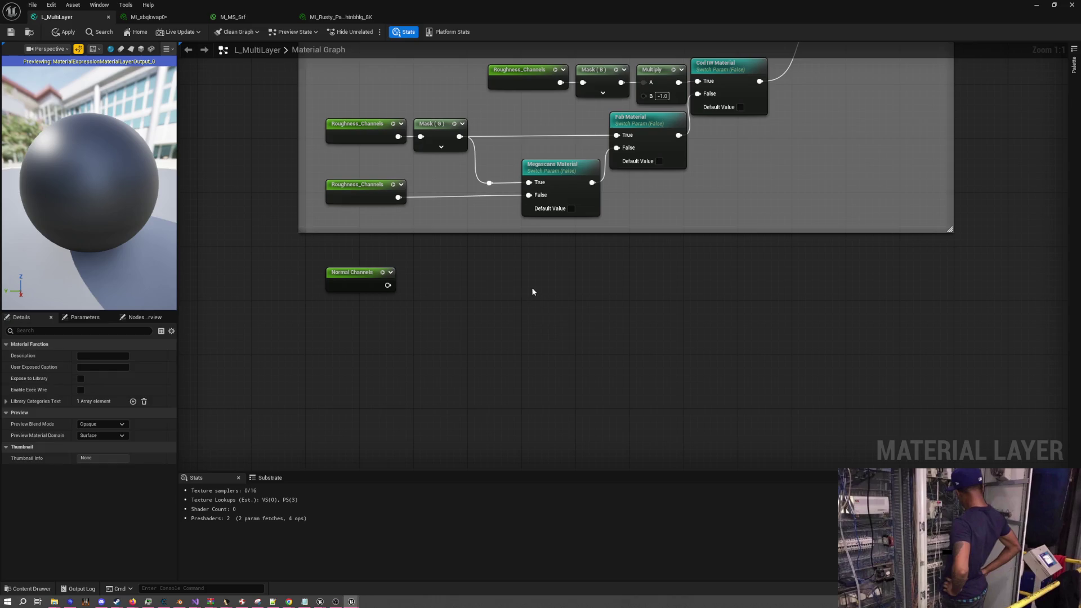
key("ctrl+v")
mouse_move(349, 273)
left_mouse_down()
mouse_move(343, 306)
mouse_move(535, 303)
left_mouse_up()
left_click(407, 329)
left_click_drag(361, 306, 447, 293)
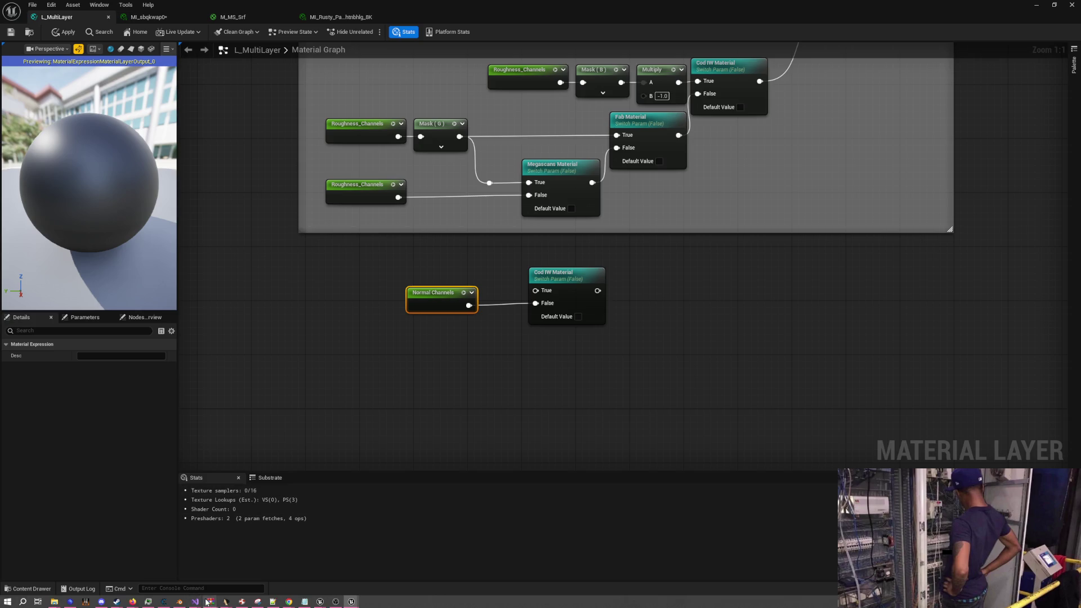
Bring the UNREAL PROJECTS File Explorer window to the front
mouse_move(210, 604)
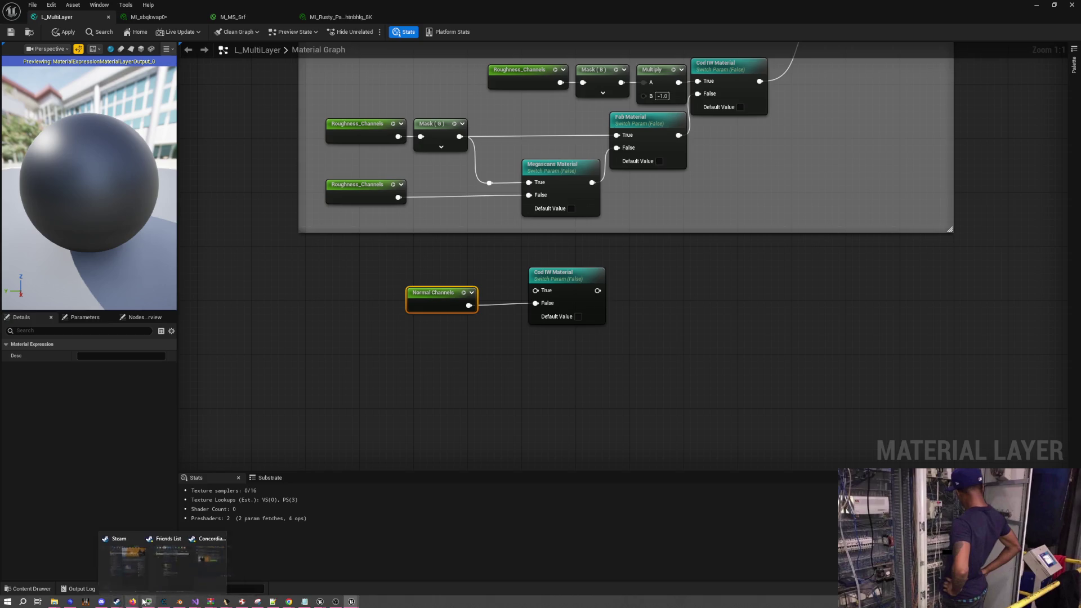
mouse_move(55, 604)
left_click(205, 572)
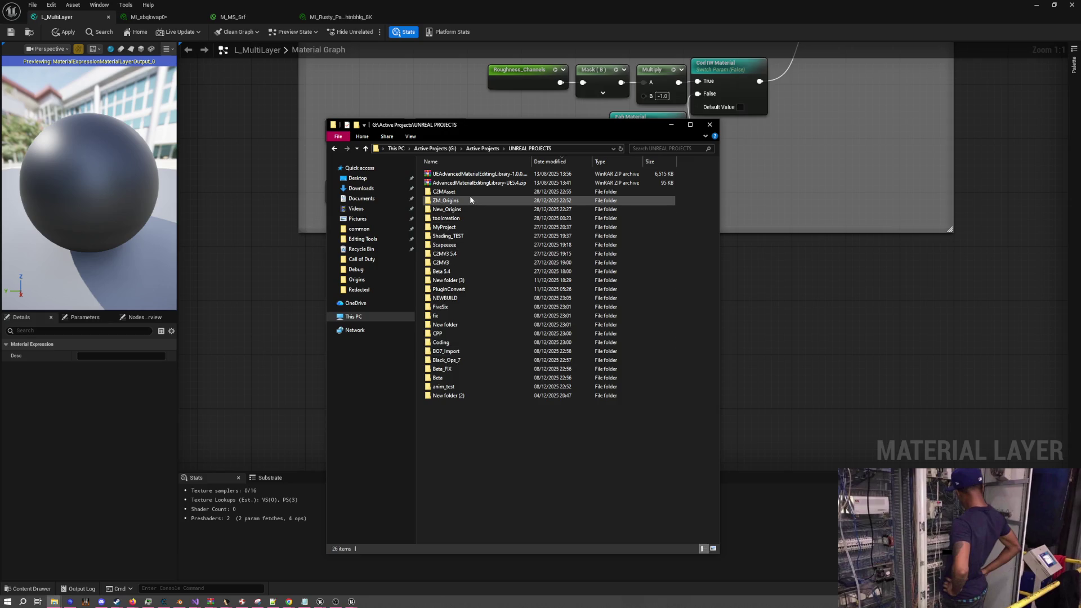
Browse to the C2MAsset plugin's Content\Shading\Base\Functions folder
left_click(483, 148)
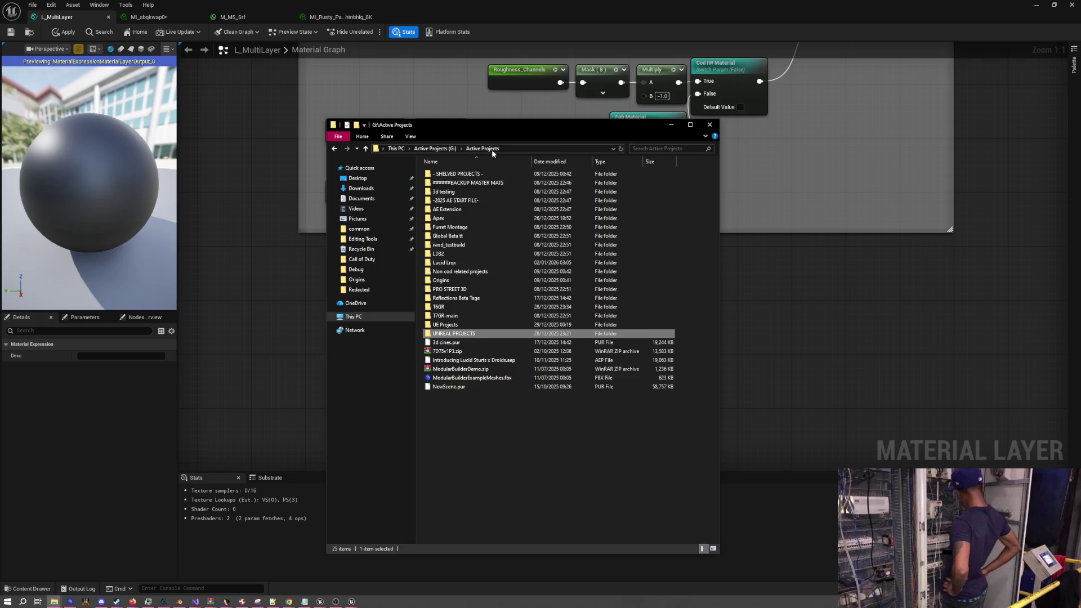
double_click(461, 324)
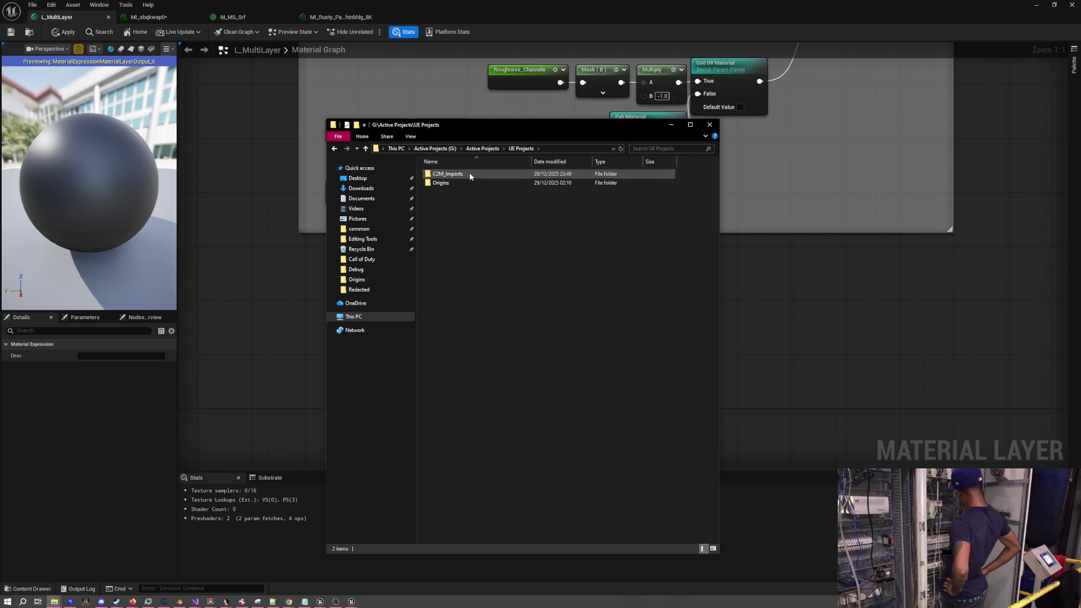
double_click(470, 174)
double_click(454, 209)
double_click(458, 175)
double_click(461, 173)
left_click(542, 148)
double_click(463, 183)
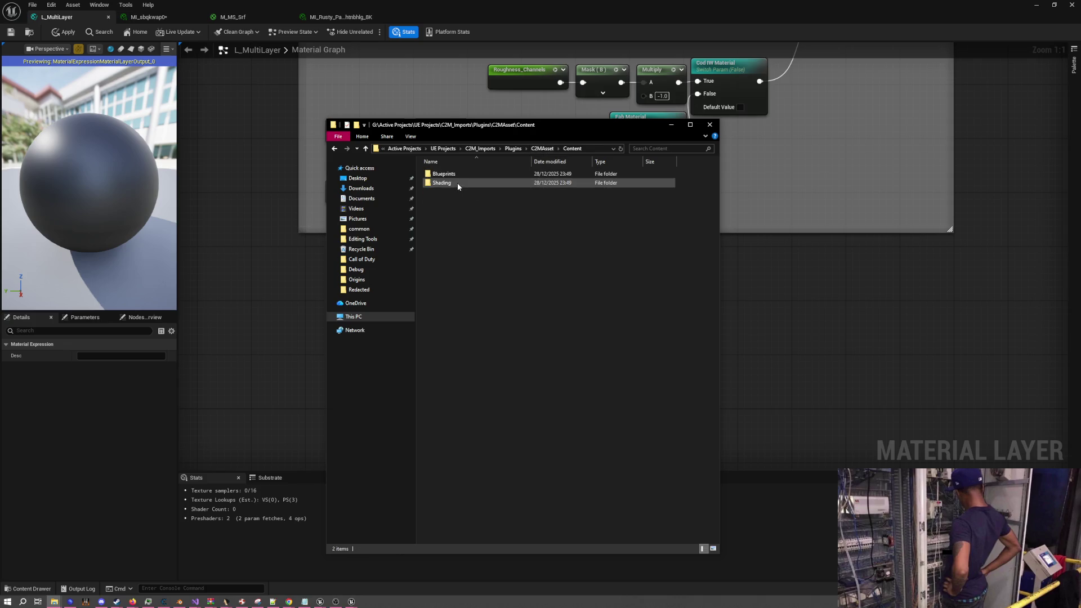
double_click(460, 183)
double_click(461, 175)
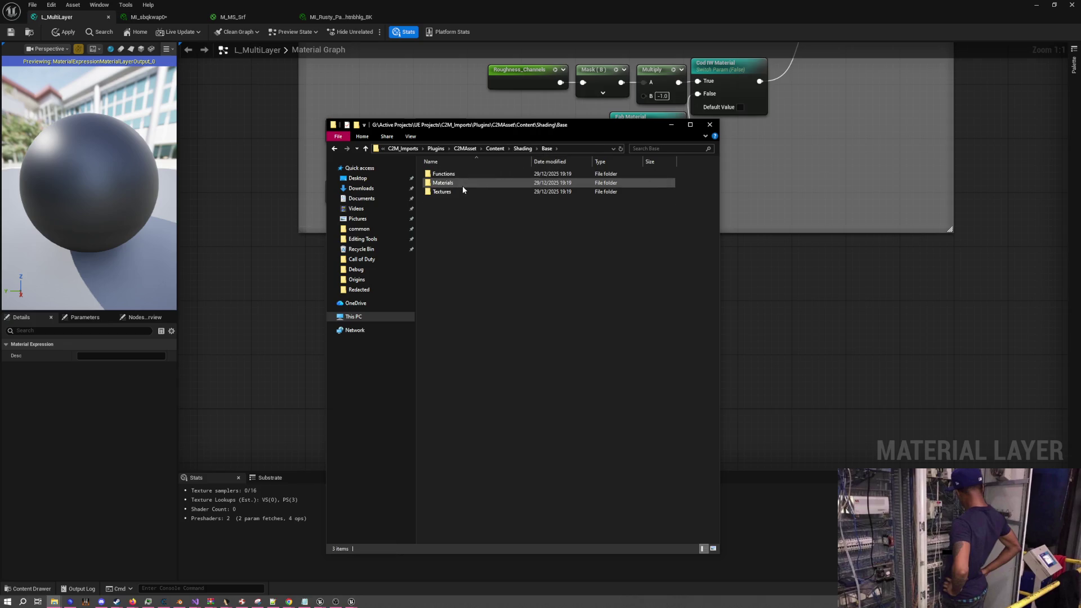
double_click(466, 175)
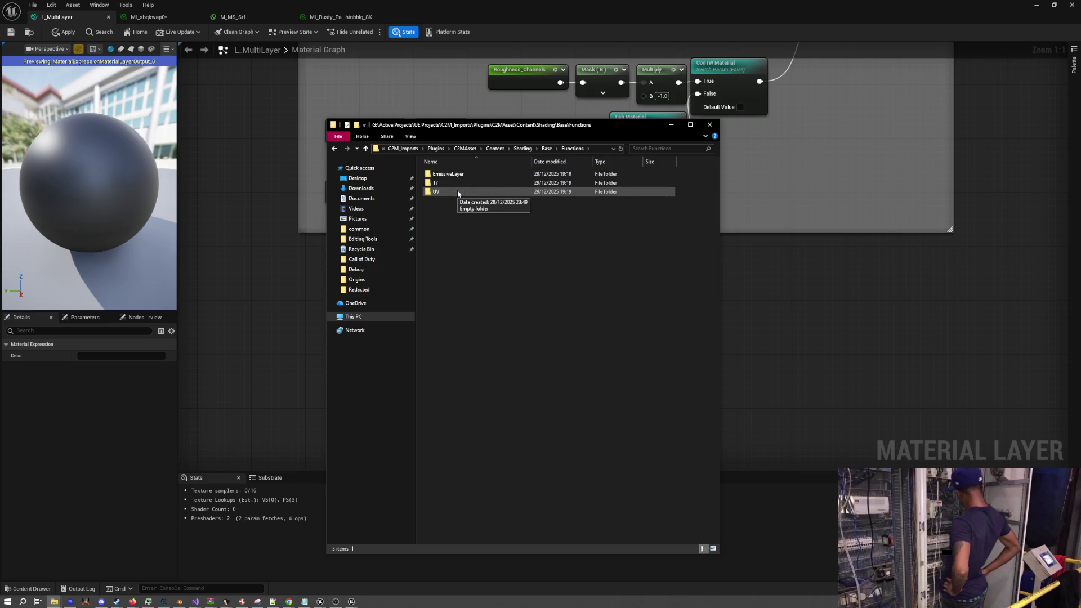
Glance at the graph, then check the T7 and UV subfolders of Functions
key("alt+Tab")
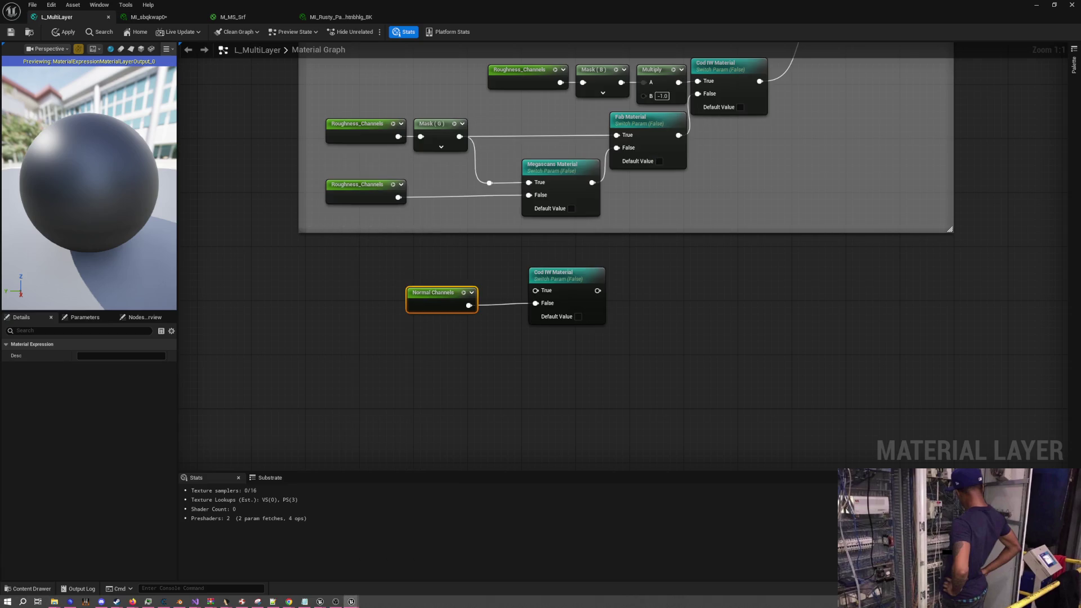
key("alt+Tab")
double_click(456, 183)
key("BackSpace")
key("Down")
key("Return")
key("alt+Up")
key("alt+Up")
key("alt+Up")
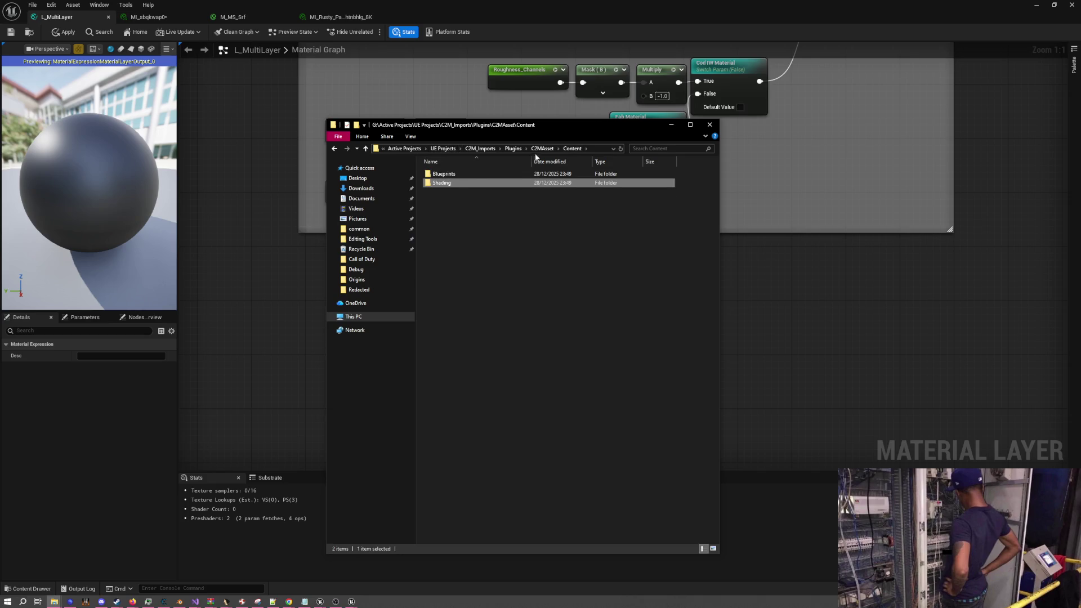
Locate NOGUnpack.uasset in C2M_Imports' Content\C2M\Shading\Base\Functions folder
left_click(481, 149)
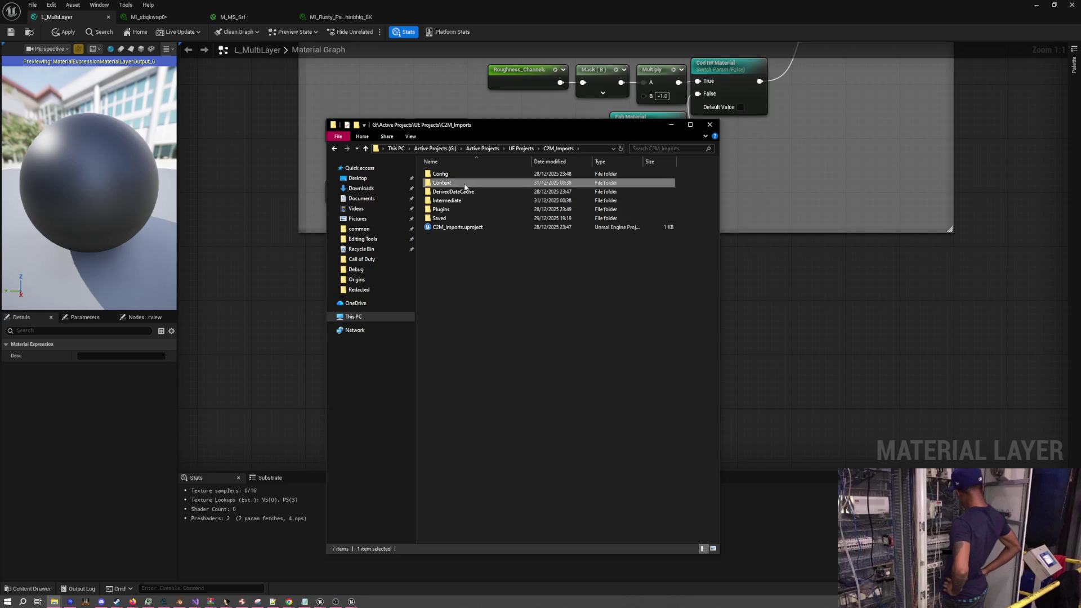
double_click(463, 182)
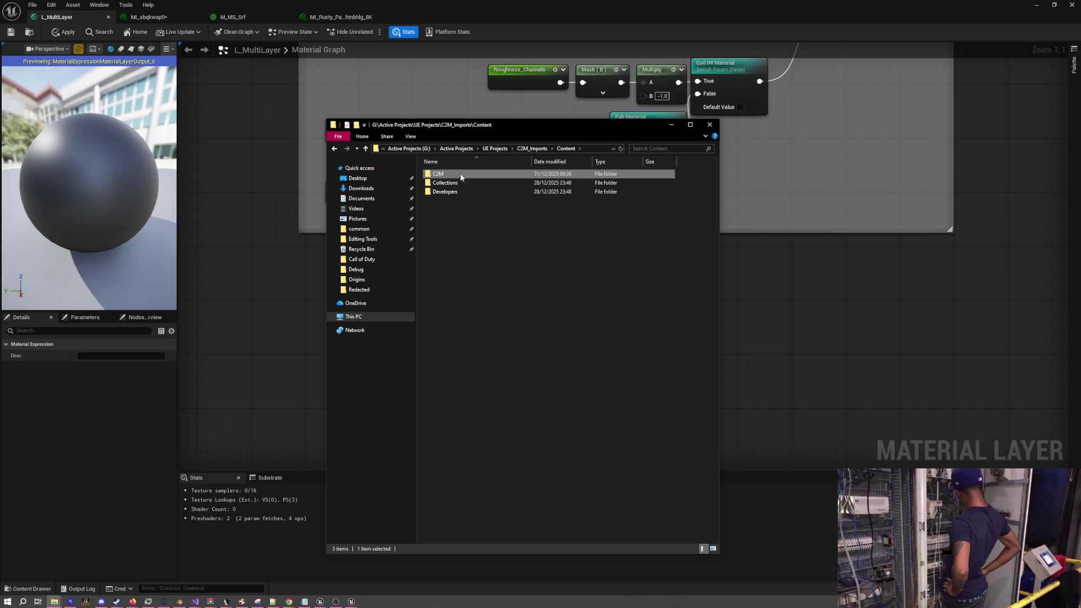
double_click(460, 174)
double_click(455, 209)
double_click(449, 177)
double_click(450, 175)
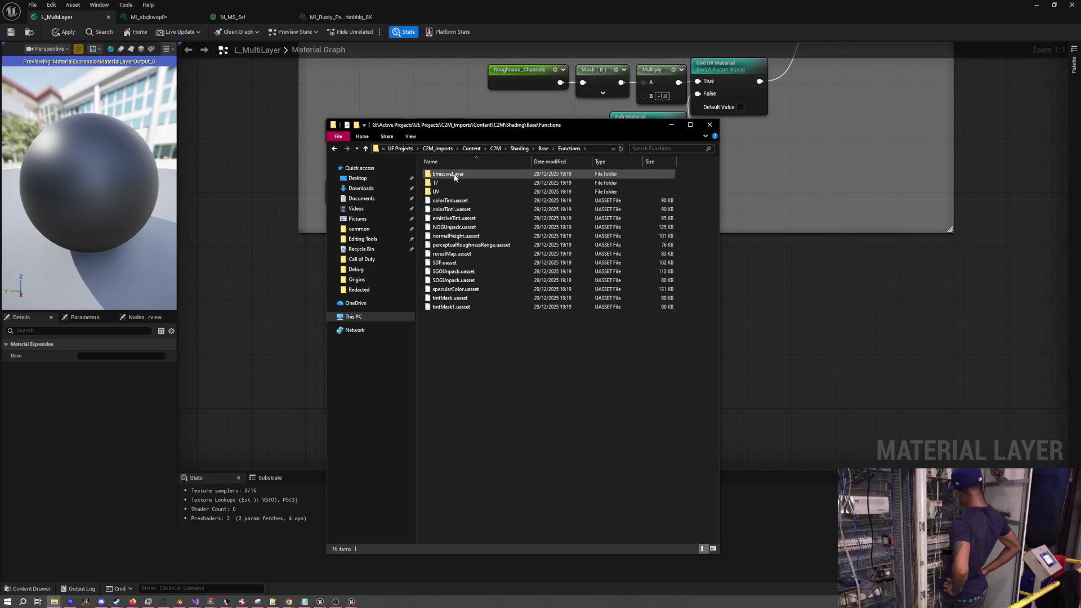
left_click(457, 228)
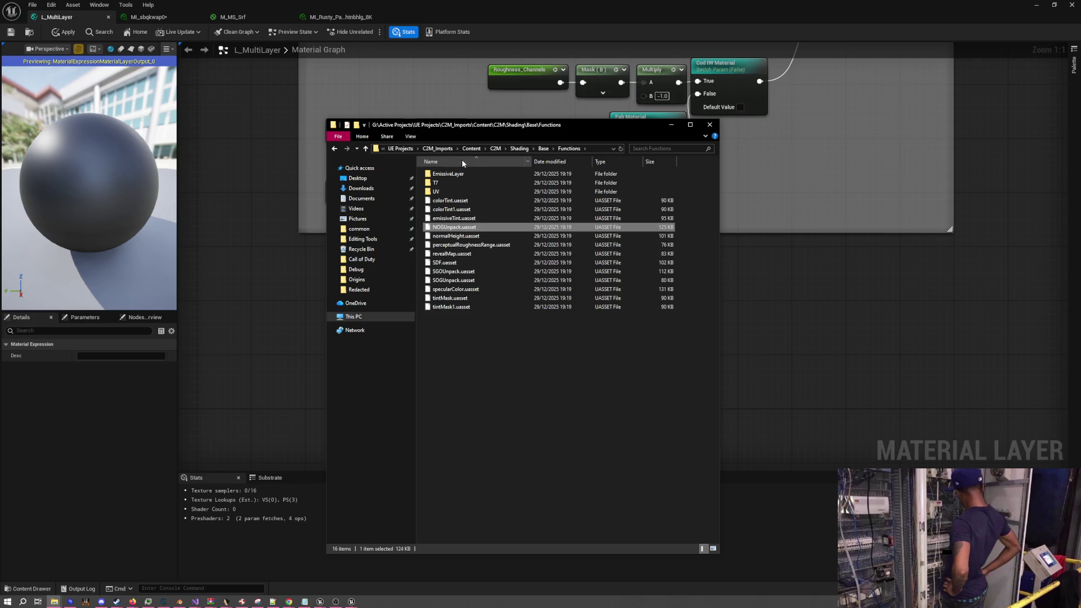
Open the Origins project's Content\Materials\Functions folder, then minimise Explorer and restore down the editor
left_click(405, 151)
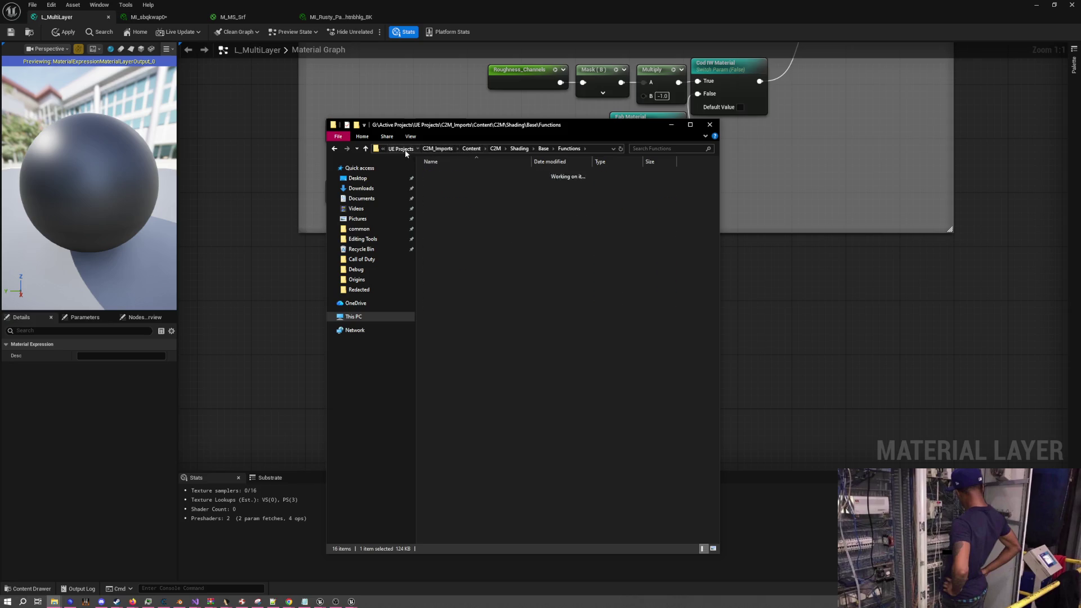
double_click(448, 184)
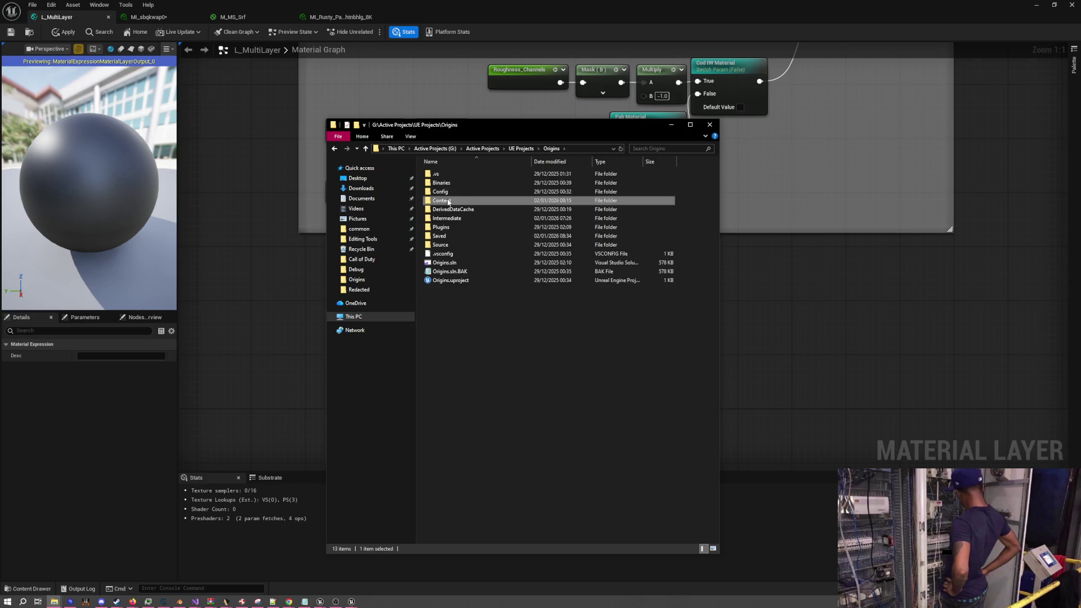
double_click(449, 202)
double_click(451, 208)
double_click(454, 174)
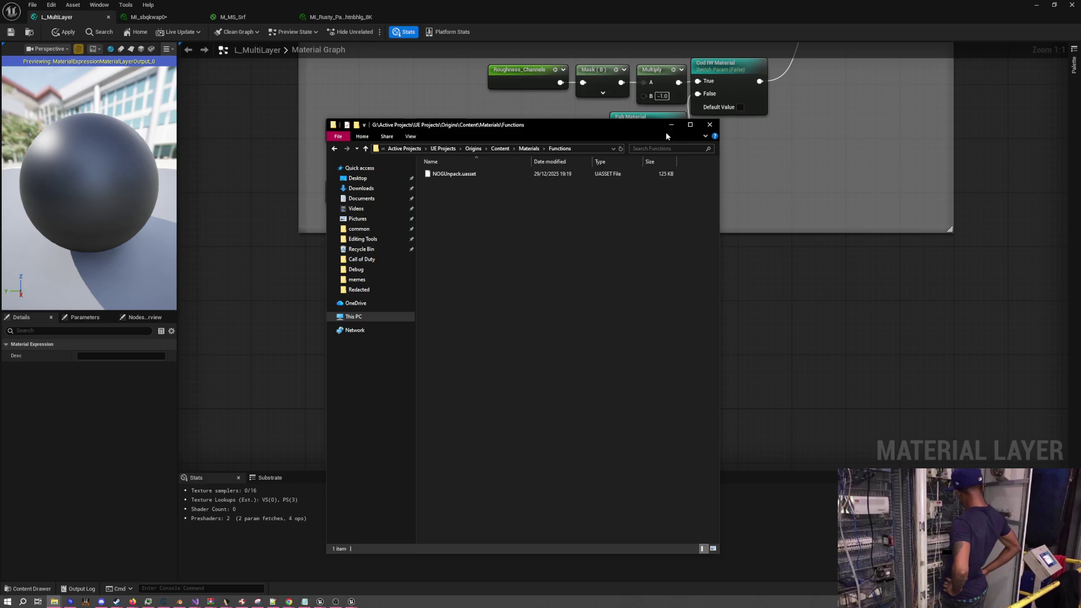
left_click(672, 124)
mouse_move(492, 4)
left_mouse_down()
mouse_move(660, 66)
mouse_move(347, 24)
mouse_move(300, 32)
mouse_move(322, 35)
left_mouse_up()
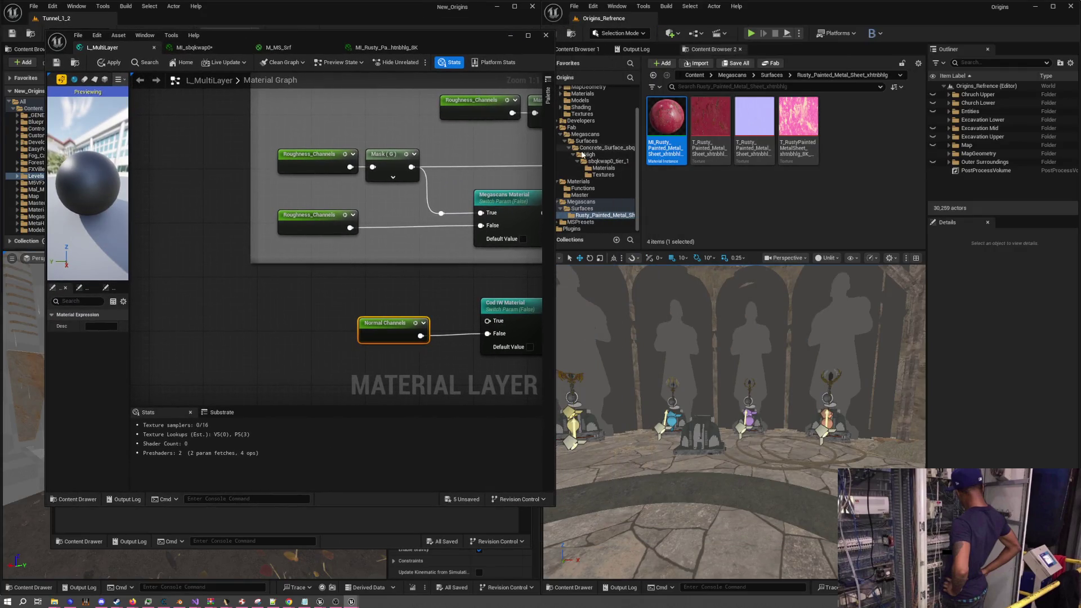
Drag NOGUnpack from Content Browser's Materials > Functions into the L_MultiLayer graph
left_click(694, 75)
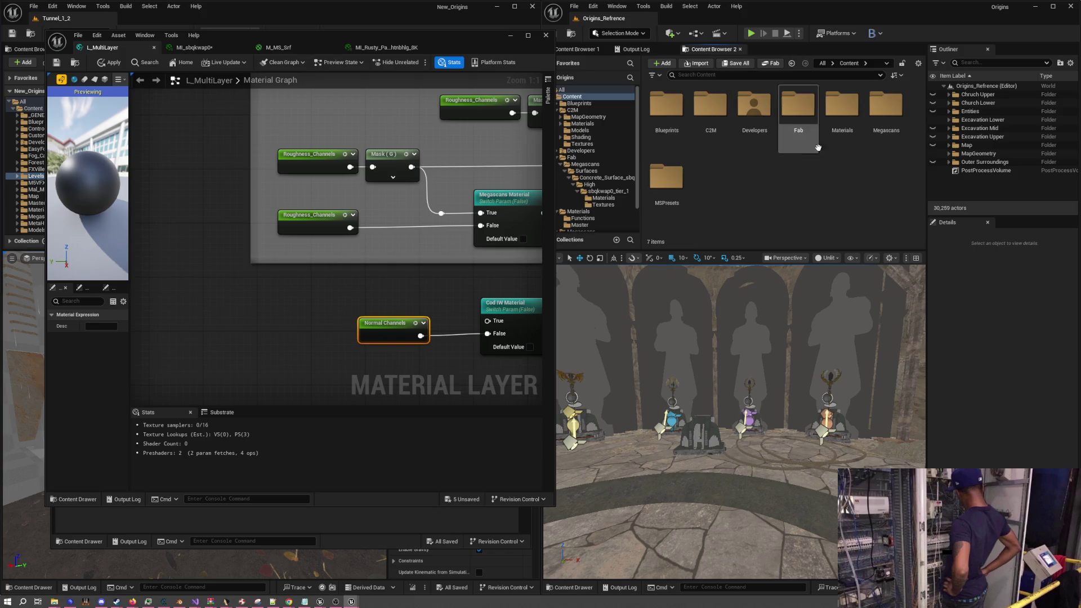
double_click(842, 107)
double_click(666, 112)
mouse_move(666, 118)
left_mouse_down()
mouse_move(372, 316)
mouse_move(367, 304)
mouse_move(290, 284)
left_mouse_up()
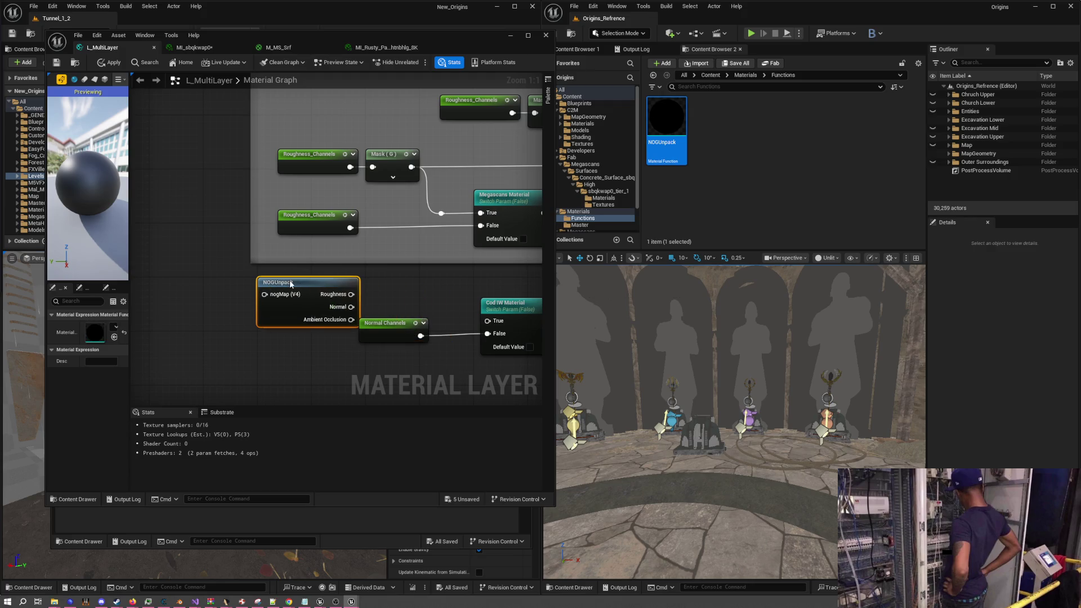
Maximise the editor, nudge Normal Channels, and open the NOGUnpack function graph
mouse_move(440, 50)
left_mouse_down()
mouse_move(806, 150)
mouse_move(732, 2)
left_mouse_up()
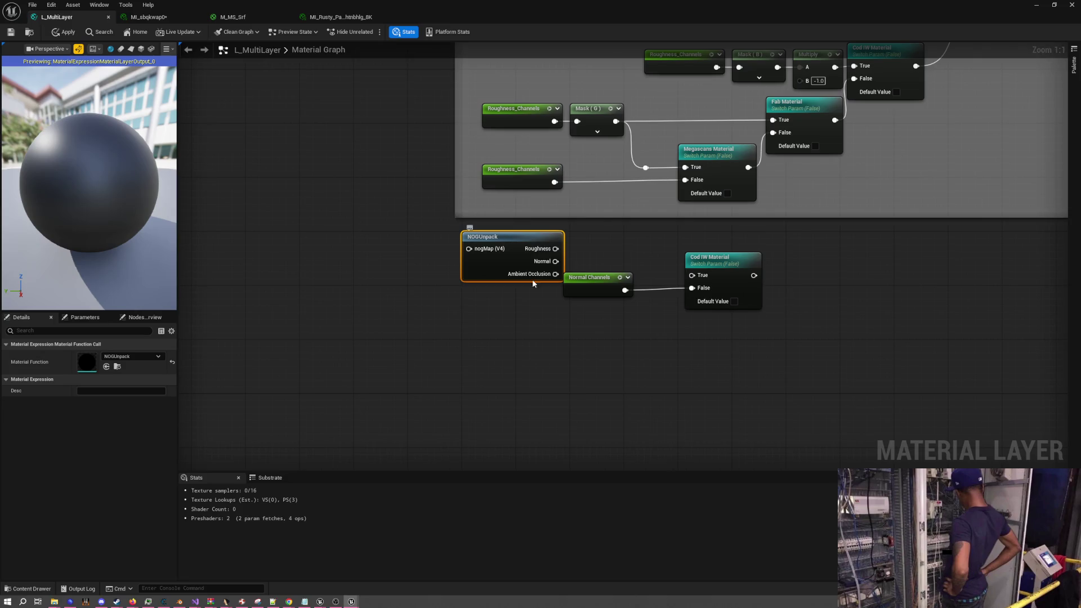
left_click_drag(580, 282, 614, 295)
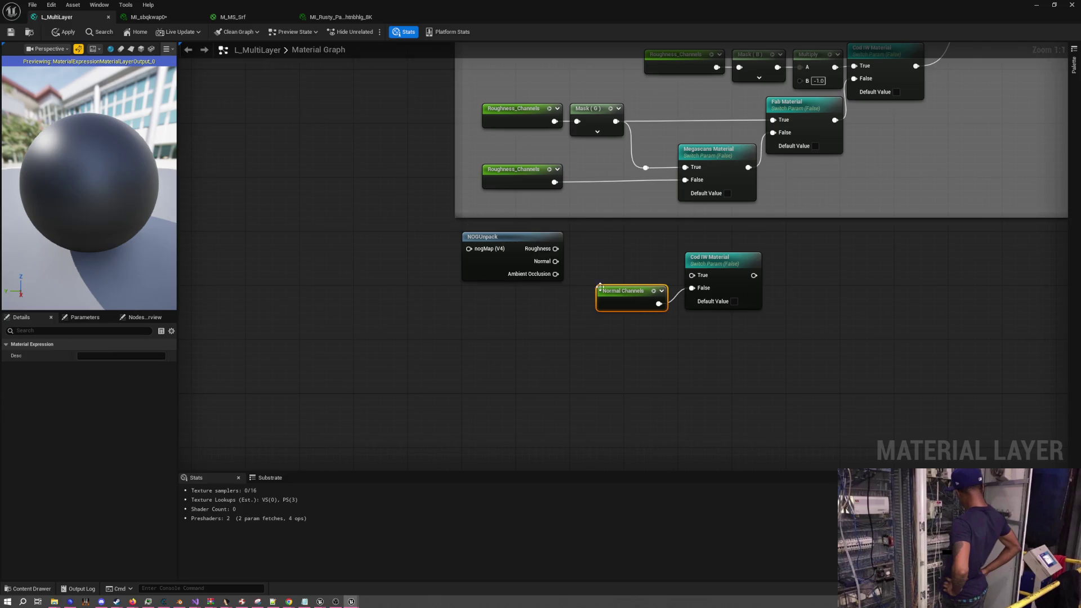
left_click(515, 237)
double_click(515, 237)
scroll(530, 278, "down", 2)
scroll(522, 278, "up", 3)
Inspect the NOGUnpack function's nodes, then close its tab
left_click_drag(714, 241, 417, 251)
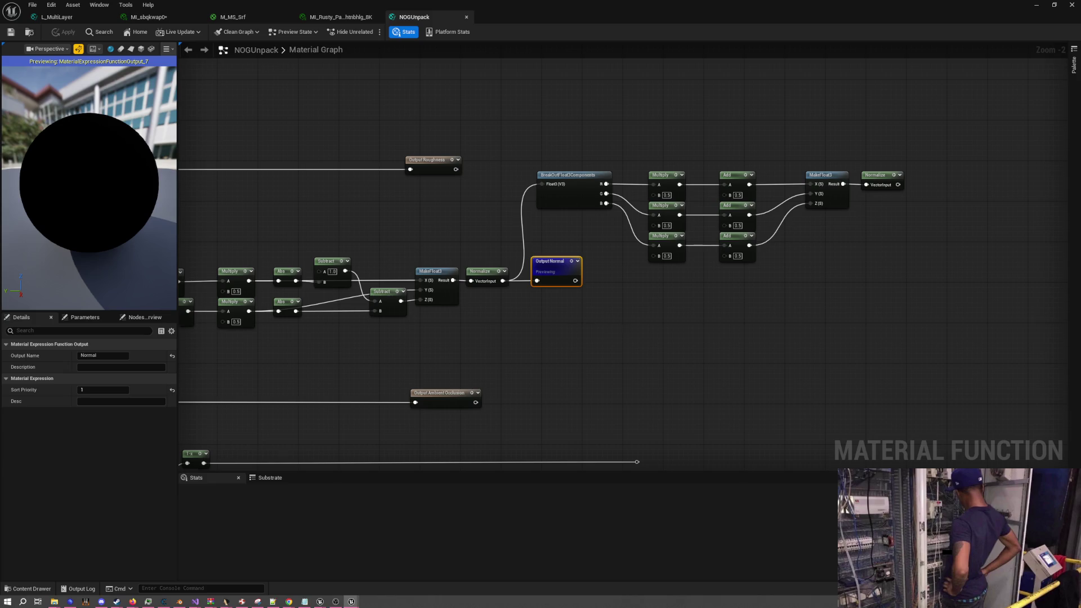
scroll(627, 300, "down", 4)
scroll(676, 304, "up", 2)
left_click_drag(693, 310, 746, 312)
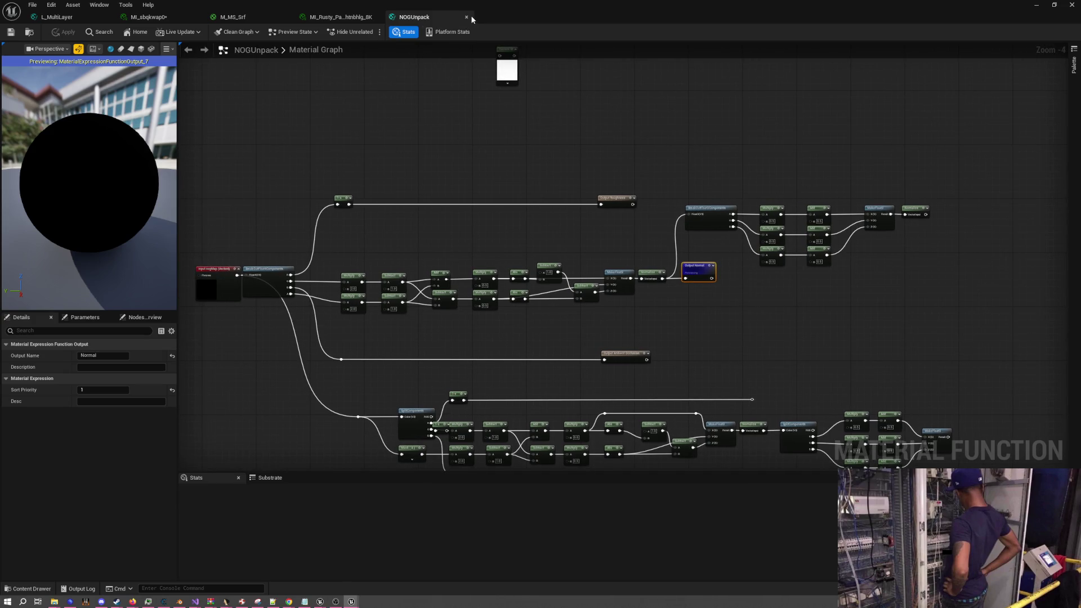
left_click(466, 16)
Return to the L_MultiLayer graph and frame the top node groups
left_click(242, 17)
left_click(169, 16)
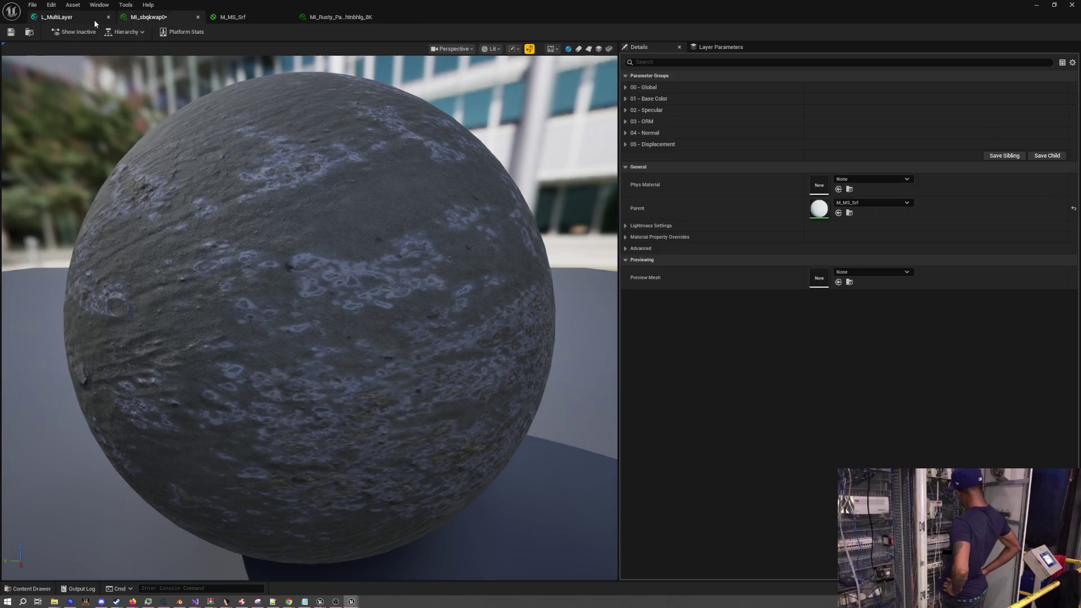
left_click(94, 22)
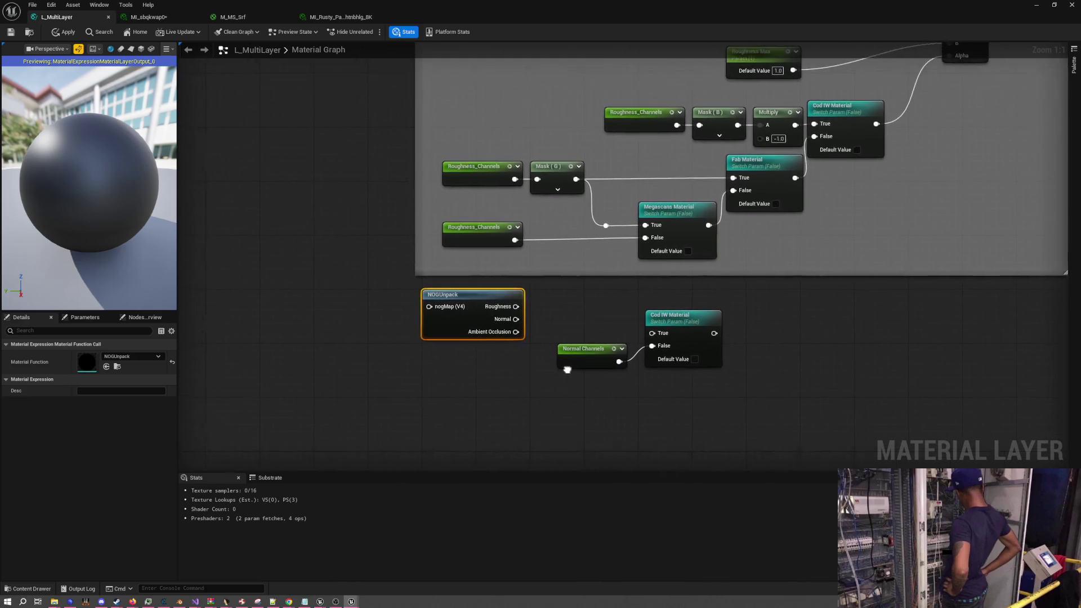
scroll(567, 370, "down", 6)
left_click_drag(602, 243, 615, 406)
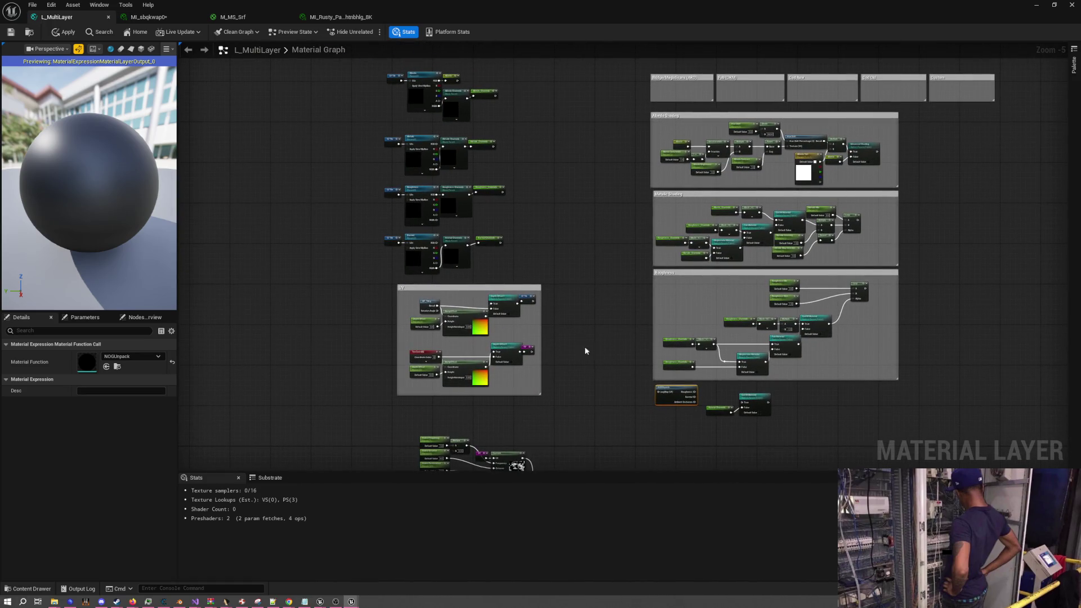
scroll(476, 263, "up", 6)
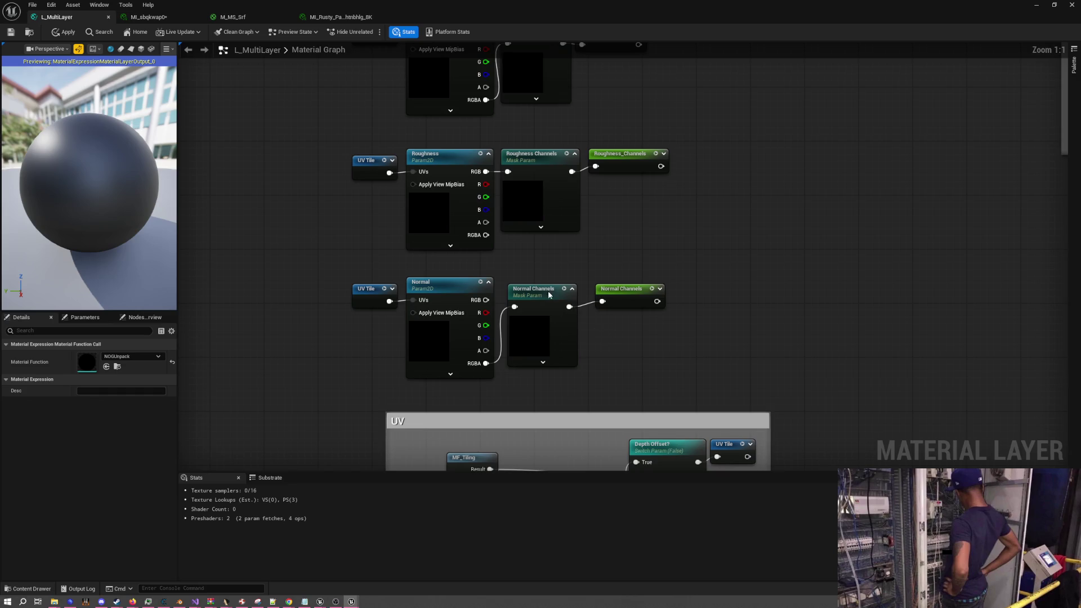
Enable Default A on the Metallic Channels mask parameter
left_click(549, 296)
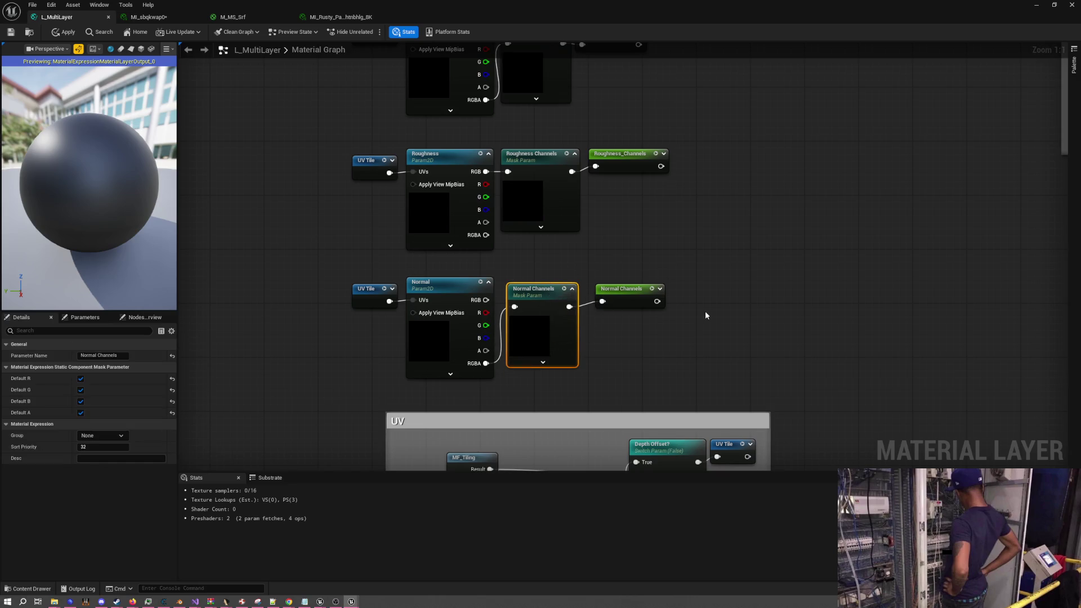
scroll(478, 251, "down", 5)
mouse_move(623, 353)
left_mouse_down()
mouse_move(535, 259)
mouse_move(572, 374)
left_mouse_up()
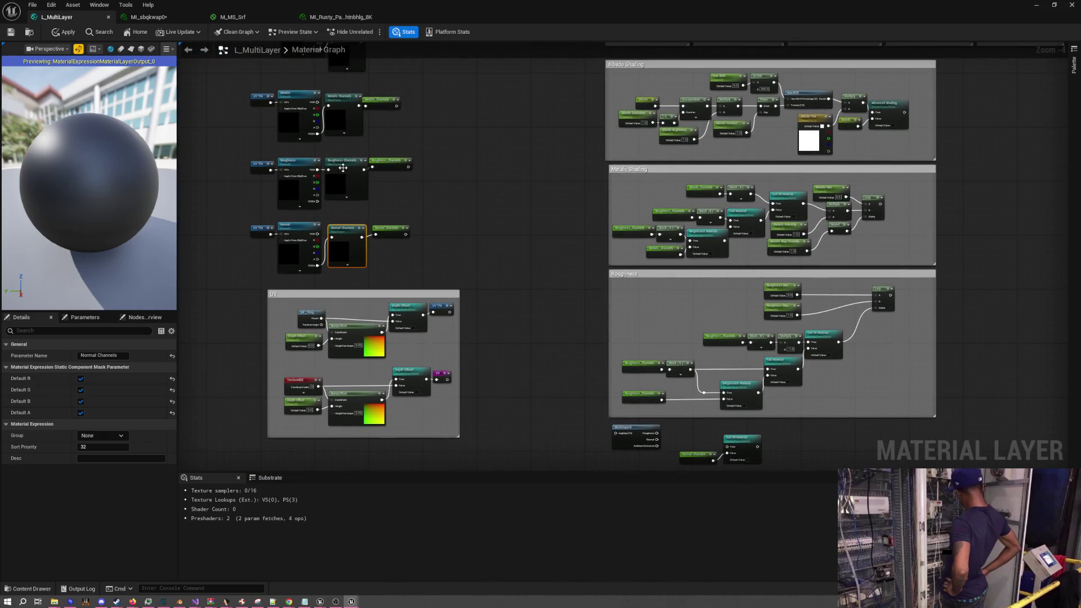
left_click_drag(343, 167, 390, 284)
left_click(392, 217)
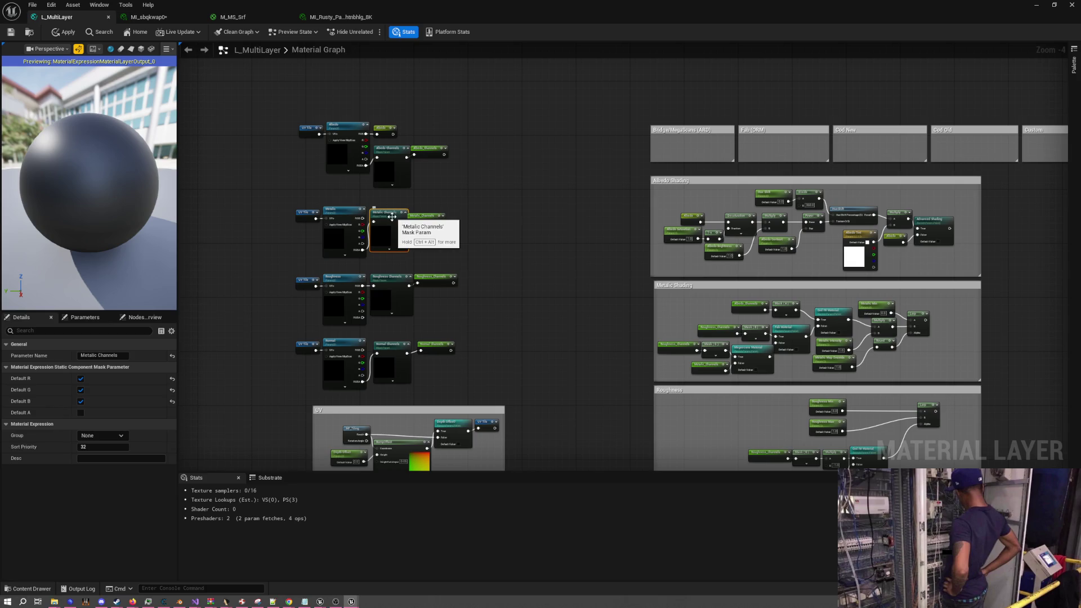
left_click(81, 412)
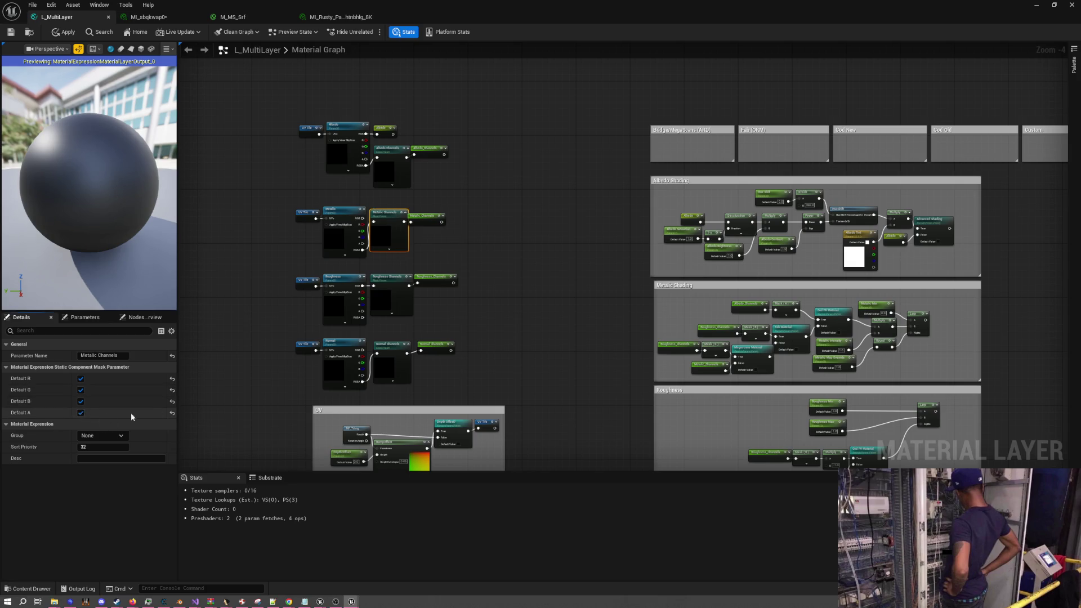
left_click(431, 238)
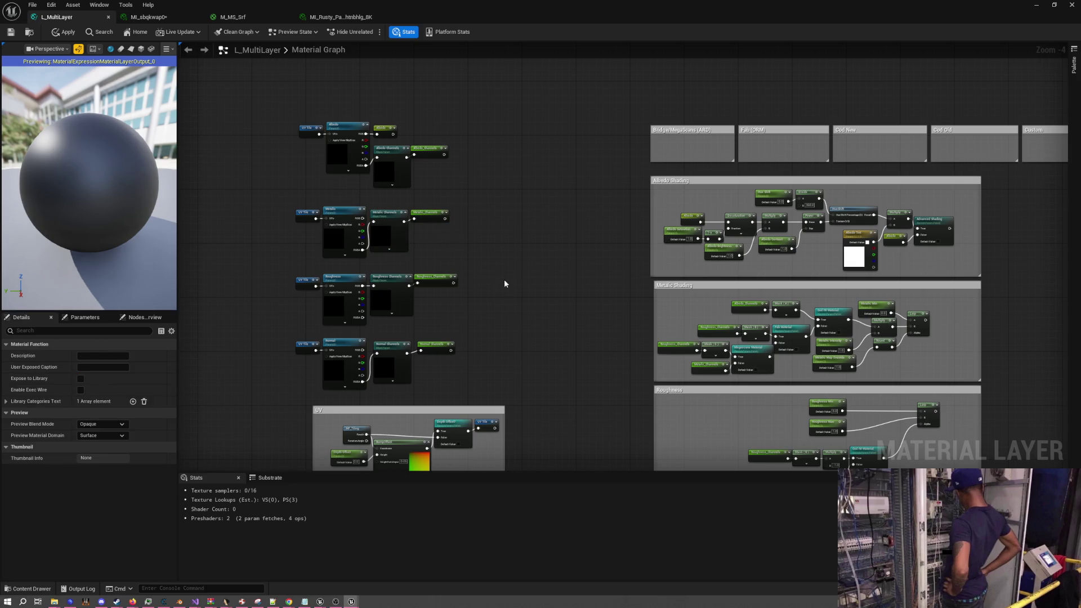
Enable Default G, B and A on Albedo Channels and save the material
left_click(387, 153)
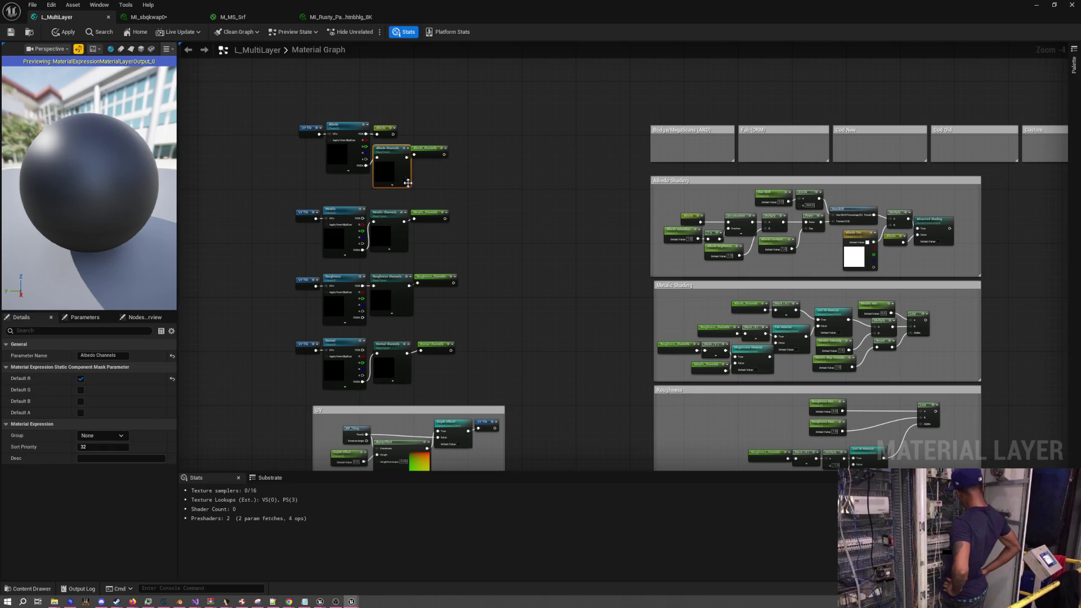
scroll(408, 183, "up", 4)
left_click(81, 390)
left_click(81, 401)
left_click(80, 413)
key("ctrl+s")
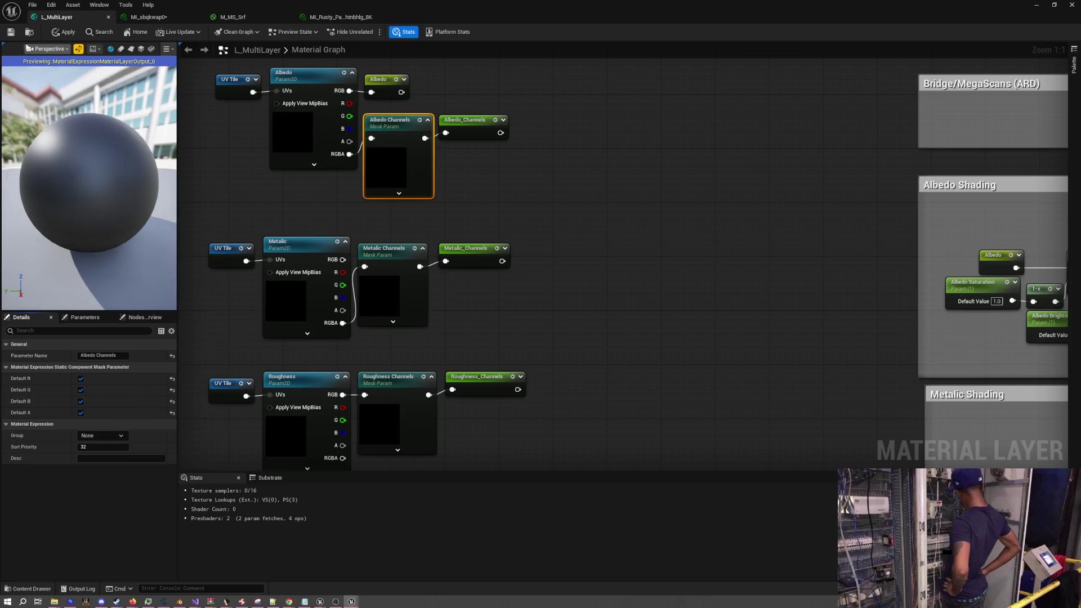
scroll(387, 165, "down", 5)
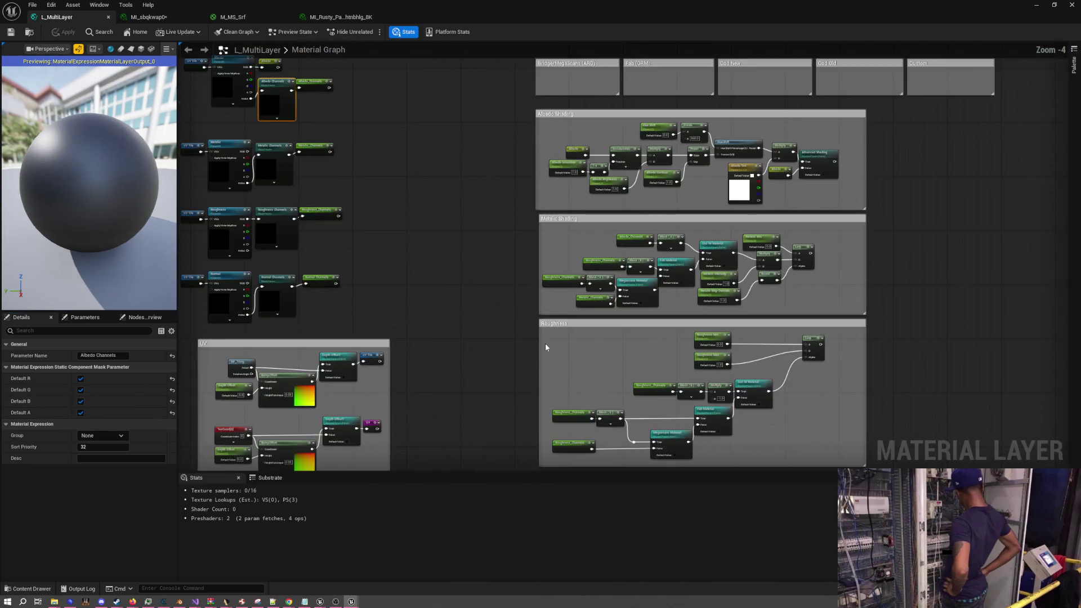
scroll(545, 343, "up", 6)
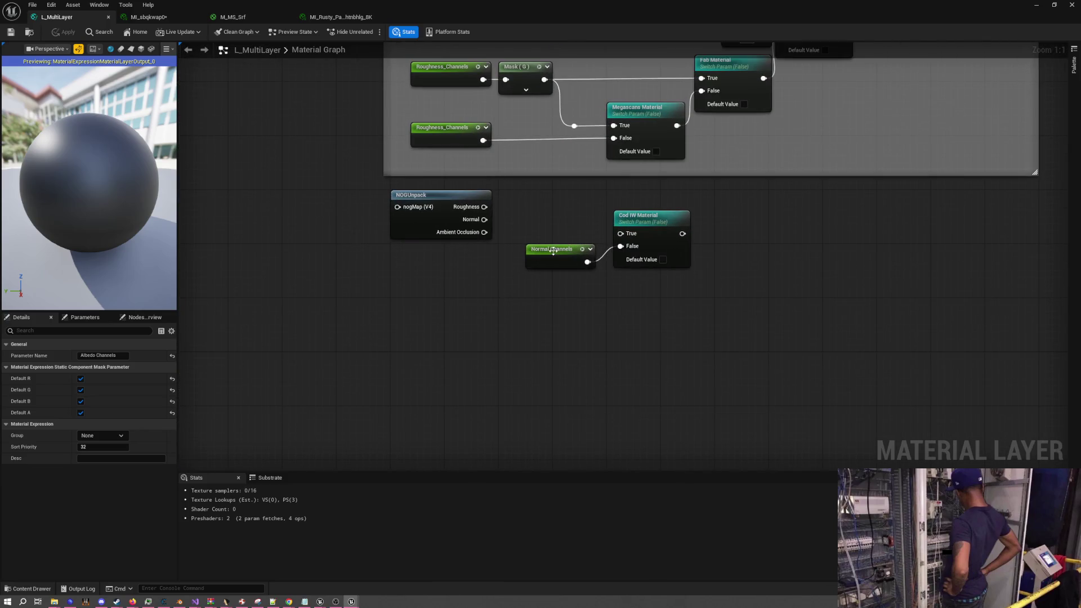
Duplicate Normal Channels and place the copy beside NOGUnpack's NogMap input
left_click_drag(553, 252, 471, 285)
key("ctrl+d")
mouse_move(405, 264)
left_mouse_down()
mouse_move(333, 233)
mouse_move(398, 207)
mouse_move(495, 210)
left_mouse_up()
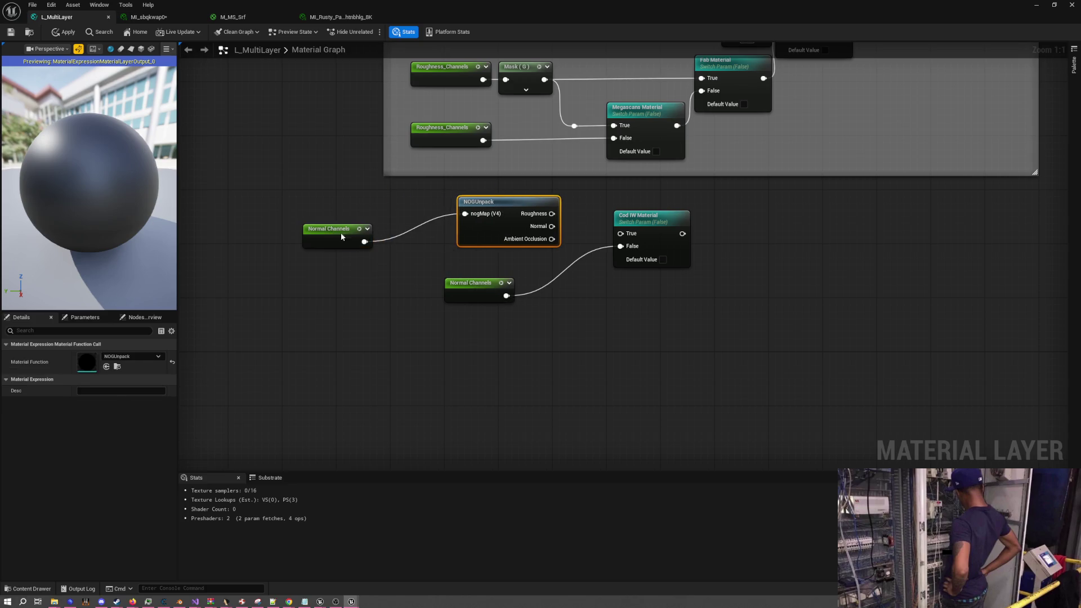
left_click_drag(341, 237, 411, 212)
Connect NOGUnpack's Normal output to the Cod IW Material switch's True input
left_click_drag(487, 205, 558, 214)
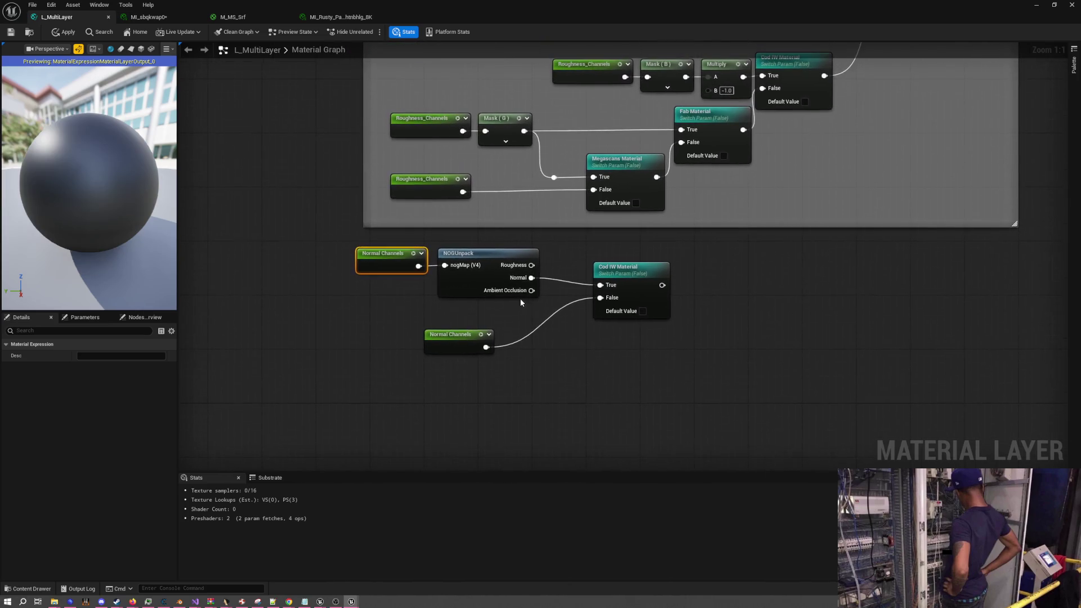
scroll(519, 298, "down", 2)
scroll(481, 380, "up", 1)
mouse_move(481, 380)
left_mouse_down()
mouse_move(518, 318)
mouse_move(594, 277)
mouse_move(550, 271)
mouse_move(540, 290)
left_mouse_up()
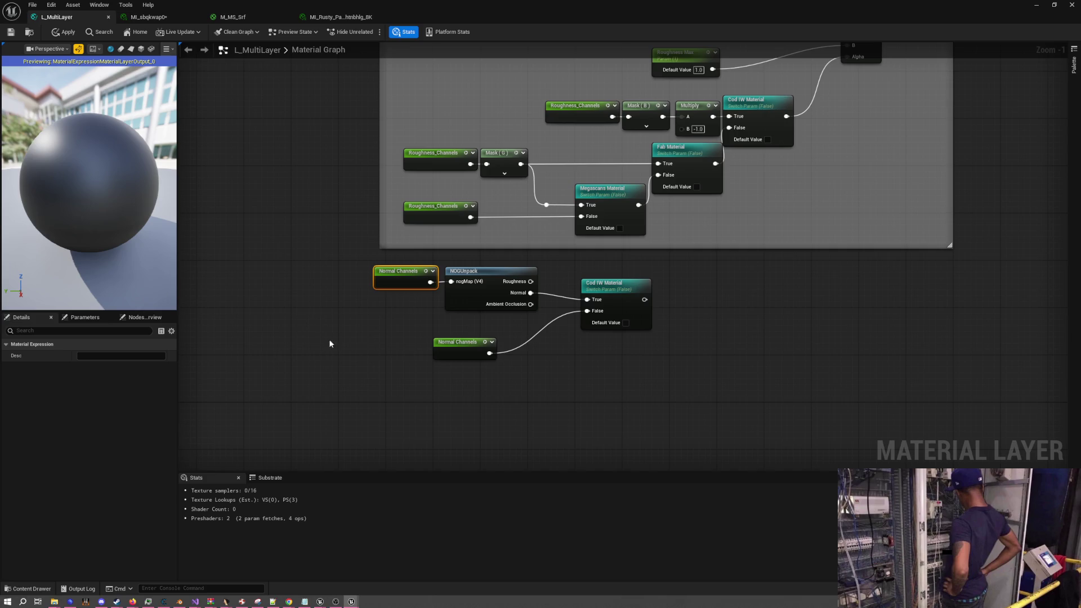
left_click_drag(495, 323, 607, 387)
scroll(429, 309, "down", 5)
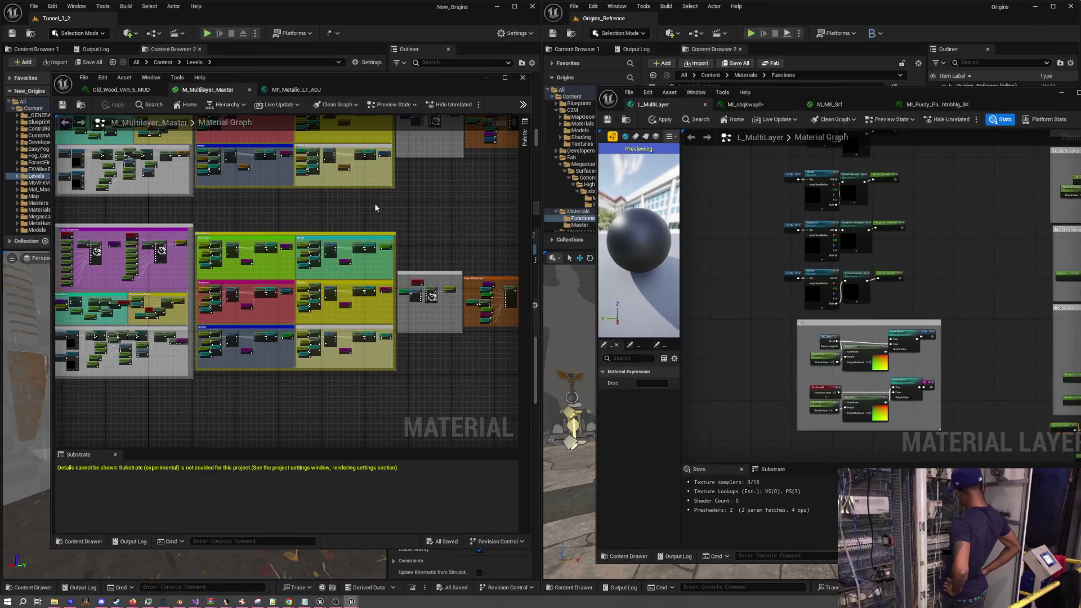
Pan M_Multilayer_Master's graph to the MF_Roughness and MF_Normal nodes and select MF_Roughness_L3
scroll(376, 207, "up", 7)
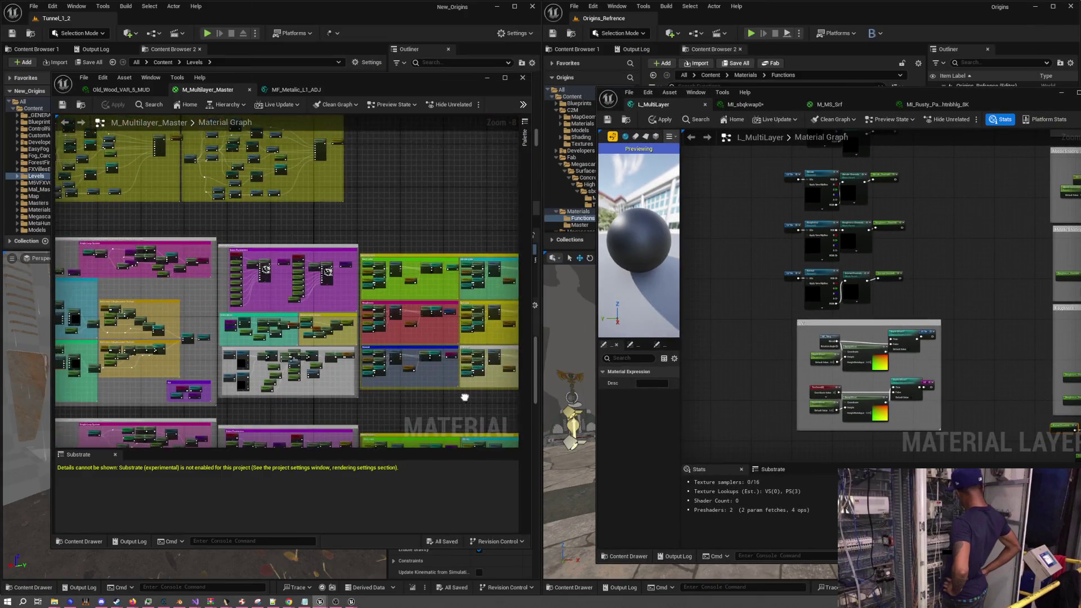
mouse_move(375, 330)
left_mouse_down()
mouse_move(316, 386)
mouse_move(252, 378)
mouse_move(331, 394)
left_mouse_up()
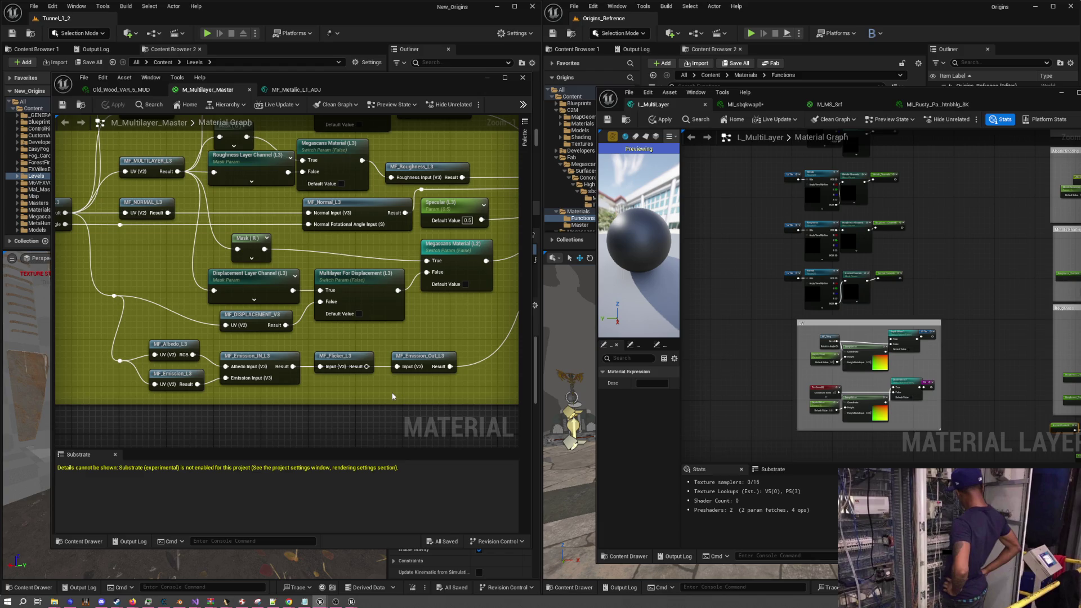
mouse_move(335, 331)
left_mouse_down()
mouse_move(262, 346)
mouse_move(262, 355)
mouse_move(326, 376)
mouse_move(408, 376)
mouse_move(326, 359)
mouse_move(275, 333)
left_mouse_up()
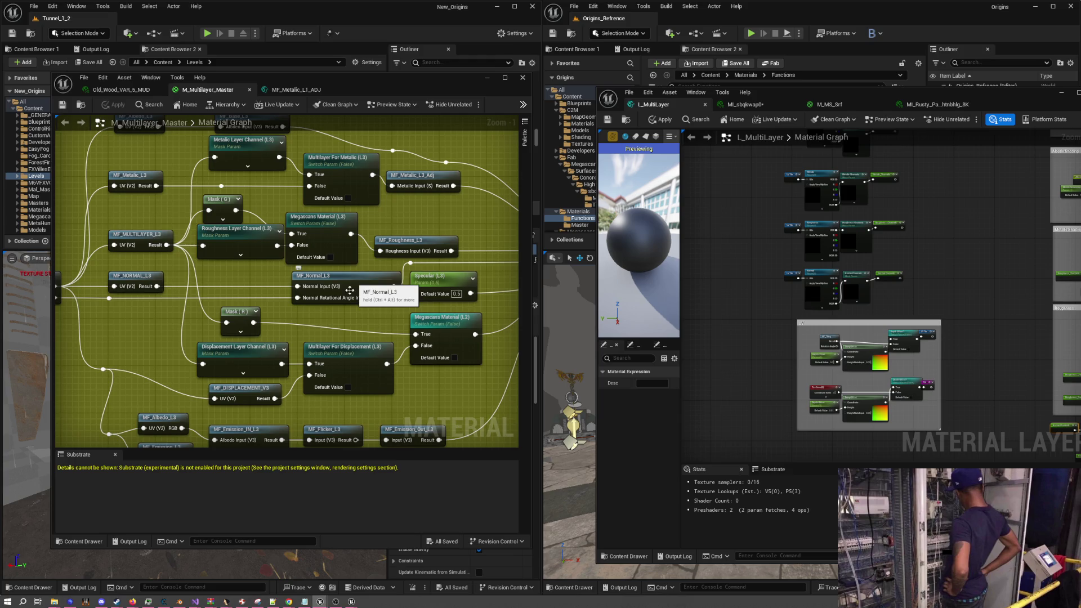
left_click(404, 240)
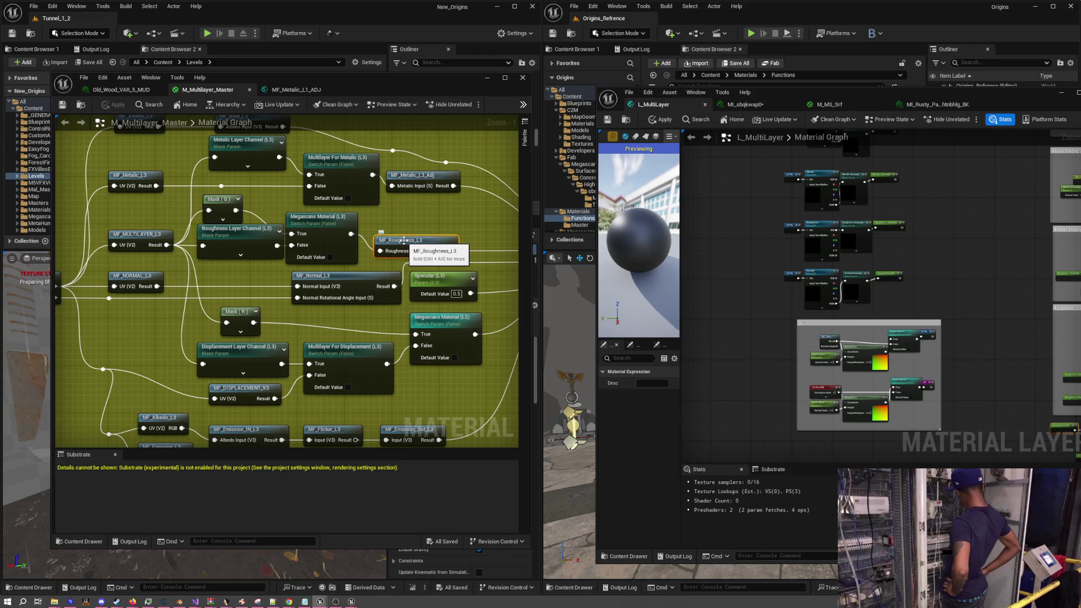
Open and close the MF_Roughness_L3 function, then bring MF_Normal_L3 into view
double_click(404, 241)
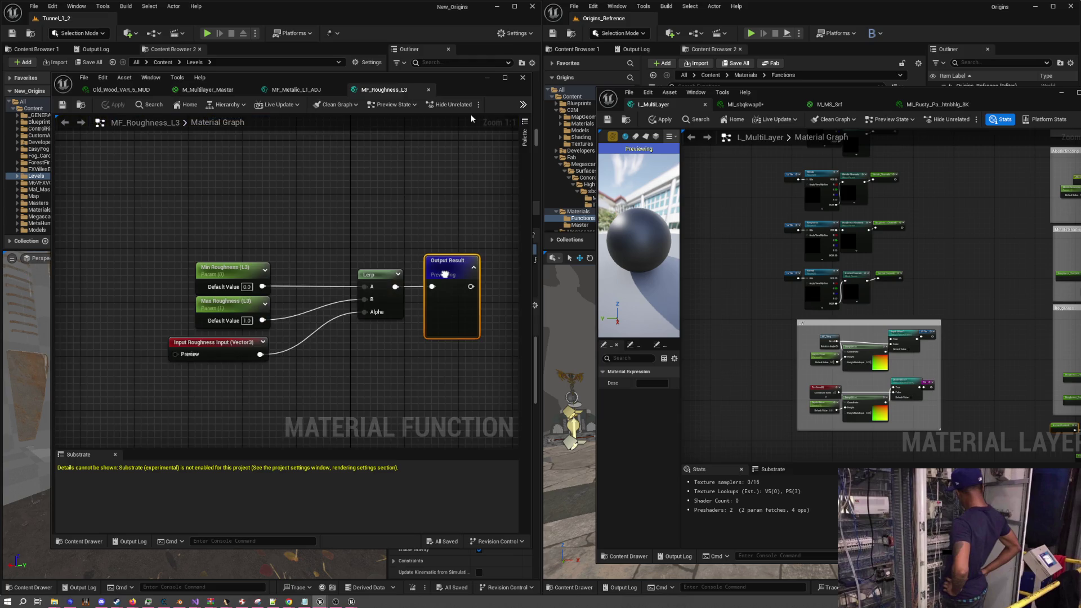
left_click(428, 90)
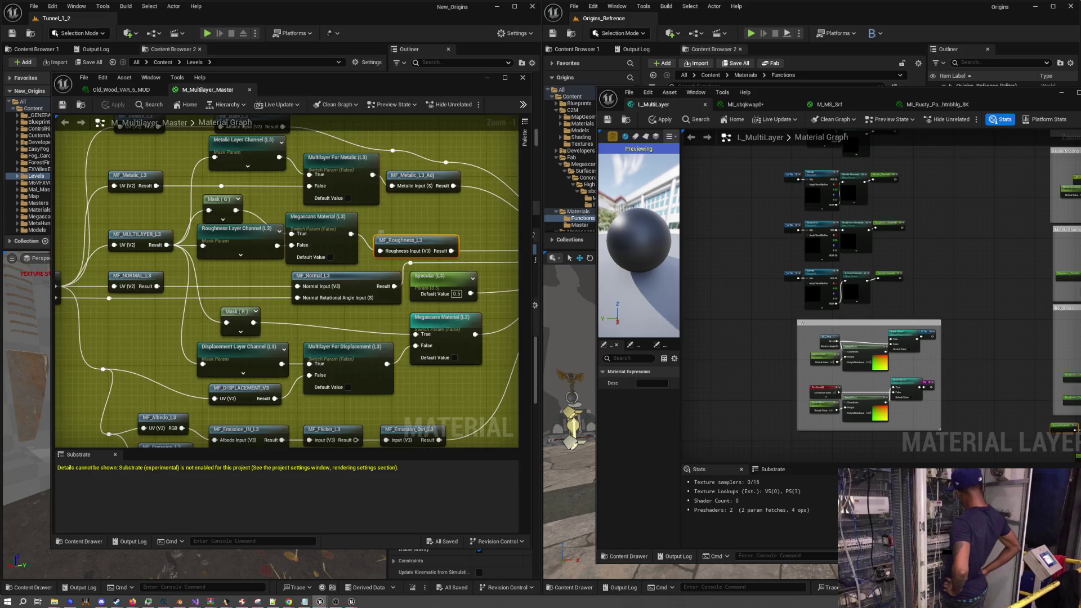
mouse_move(259, 227)
left_mouse_down()
mouse_move(352, 233)
mouse_move(320, 225)
left_mouse_up()
Open MF_Normal_L3's graph zoomed out, and pan the layer graph to its normal switch nodes
double_click(313, 204)
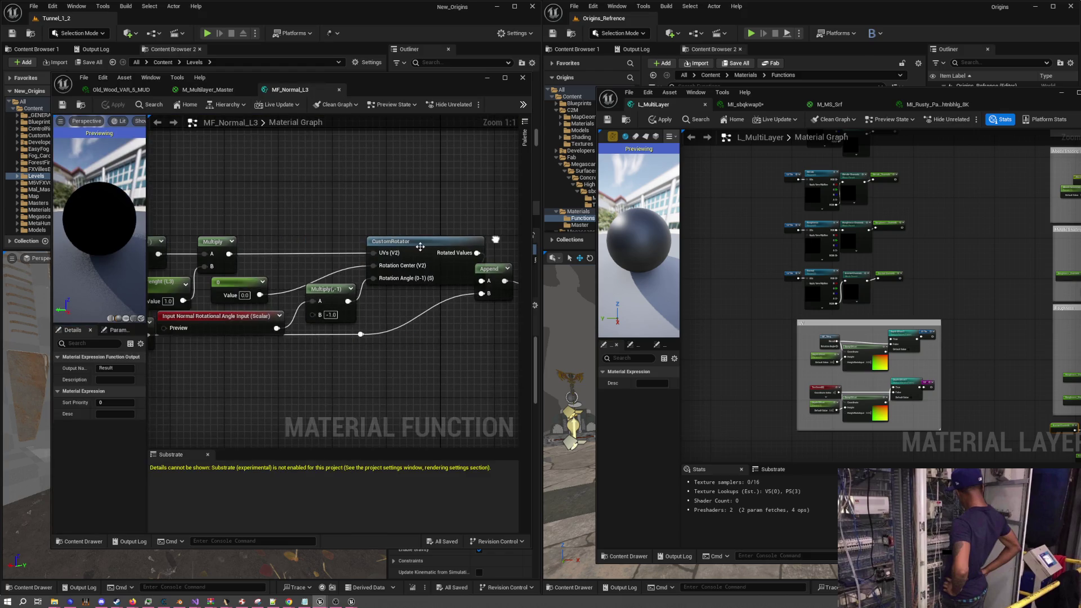
scroll(421, 247, "down", 3)
left_click_drag(148, 253, 86, 253)
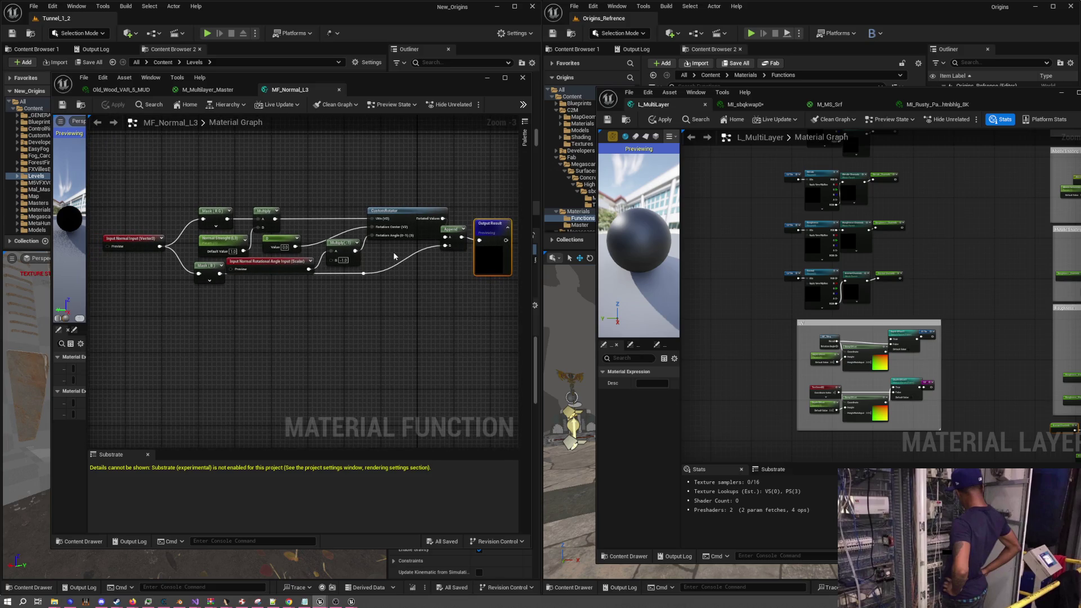
left_click_drag(909, 371, 684, 264)
scroll(766, 338, "up", 4)
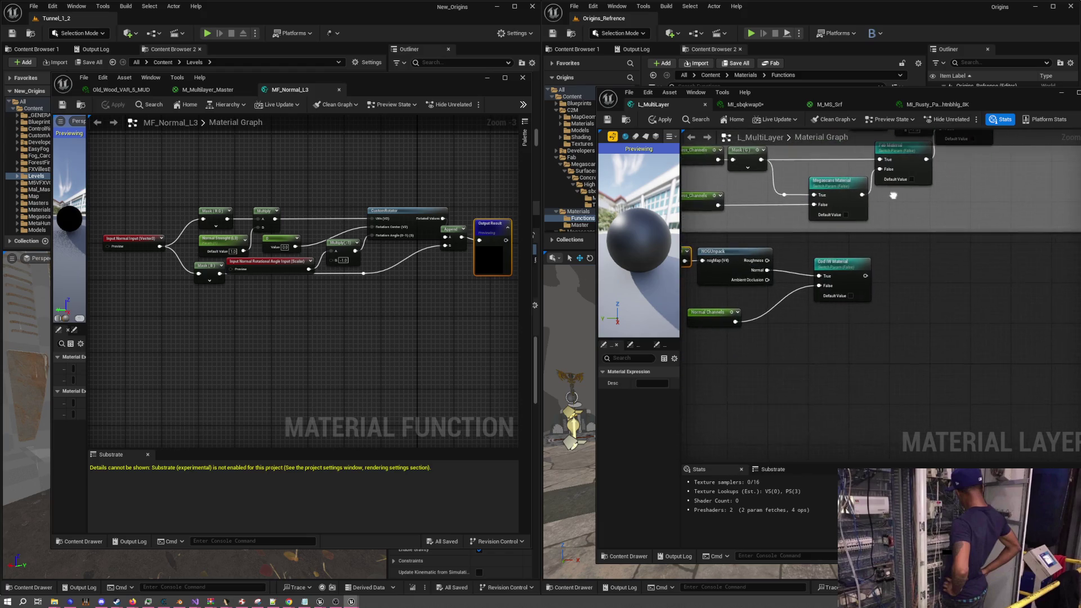
Reposition the Cod IW Material switch and lower Normal Channels node beside NOGUnpack
scroll(788, 259, "up", 2)
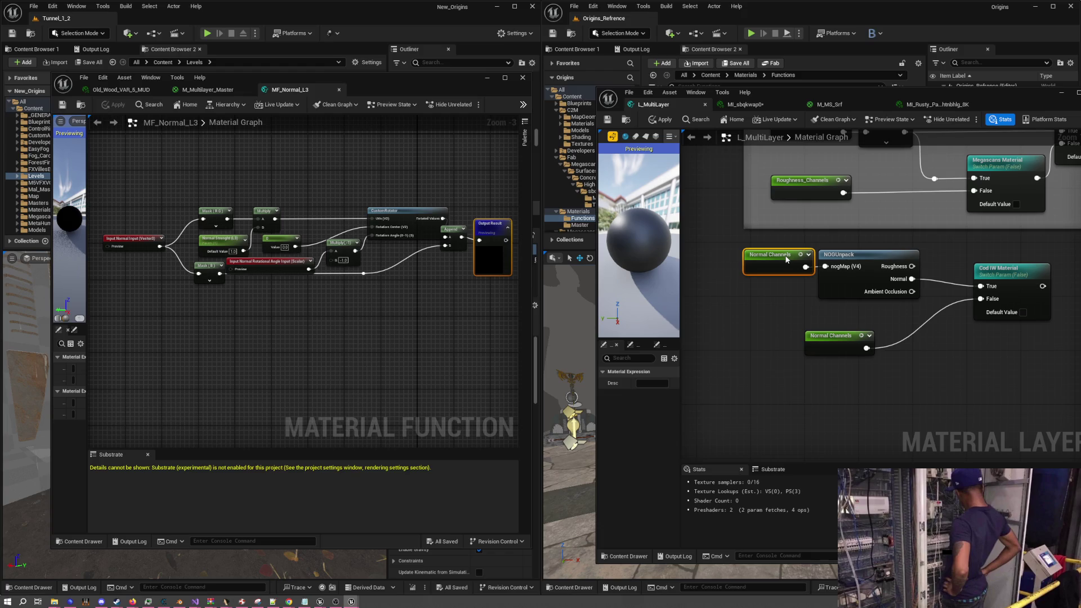
left_click_drag(995, 270, 953, 256)
left_click_drag(837, 338, 882, 311)
left_click(895, 354)
mouse_move(894, 354)
left_mouse_down()
mouse_move(805, 340)
mouse_move(1011, 335)
left_mouse_up()
mouse_move(933, 303)
left_mouse_down()
mouse_move(831, 316)
mouse_move(900, 336)
left_mouse_up()
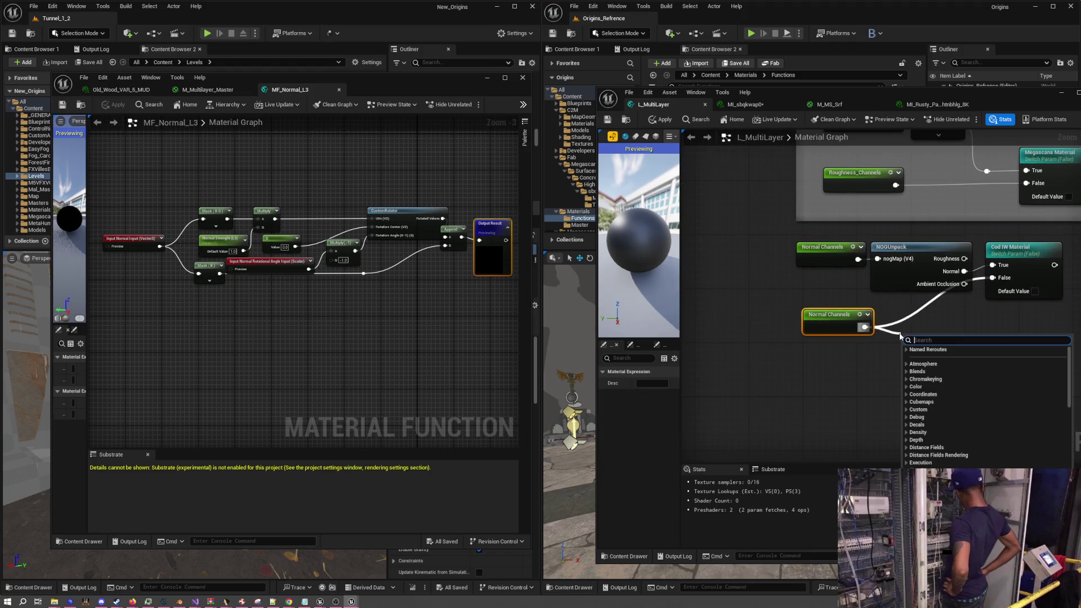
Add an R G B component mask after Normal Channels and wire it into Cod IW Material's False input
type("mask")
key("Return")
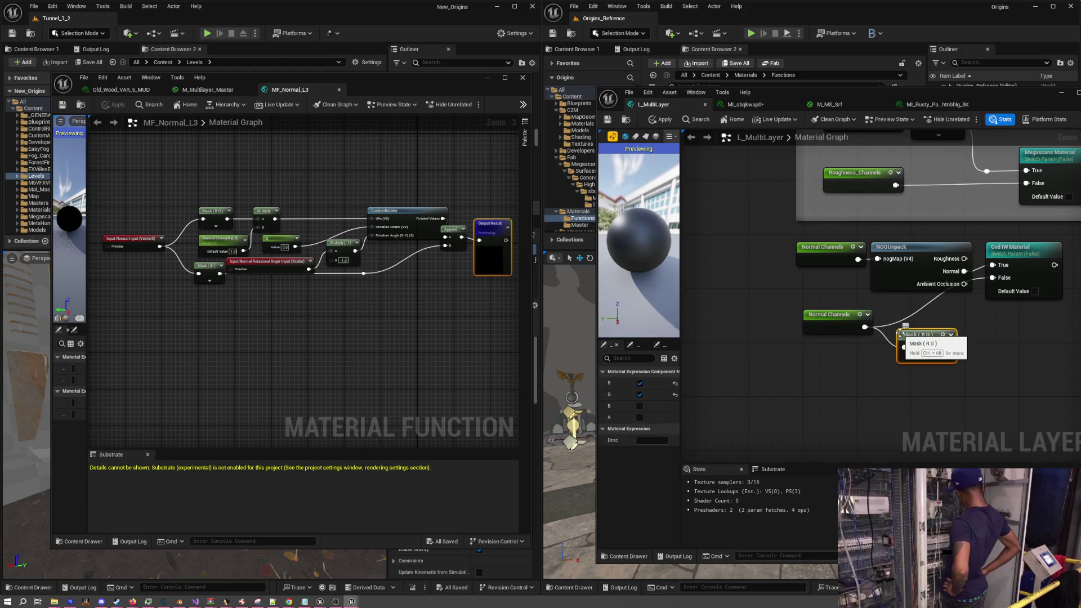
left_click(640, 406)
mouse_move(953, 347)
left_mouse_down()
mouse_move(1000, 282)
mouse_move(944, 314)
left_mouse_up()
left_click_drag(856, 319, 863, 311)
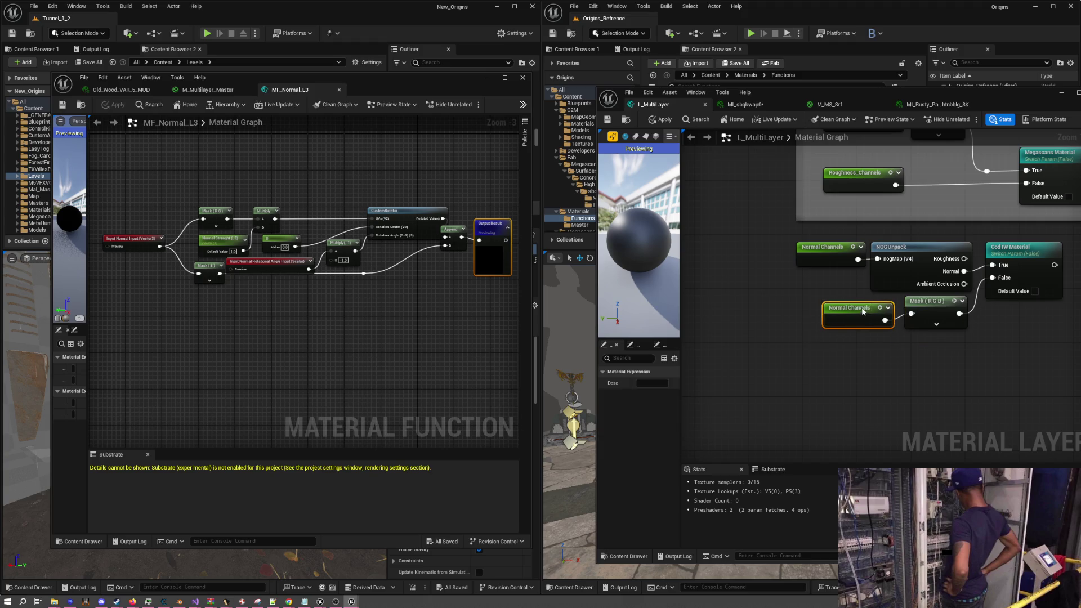
mouse_move(1010, 338)
left_mouse_down()
mouse_move(896, 344)
mouse_move(859, 368)
mouse_move(878, 372)
mouse_move(895, 366)
mouse_move(870, 360)
mouse_move(892, 351)
mouse_move(808, 344)
left_mouse_up()
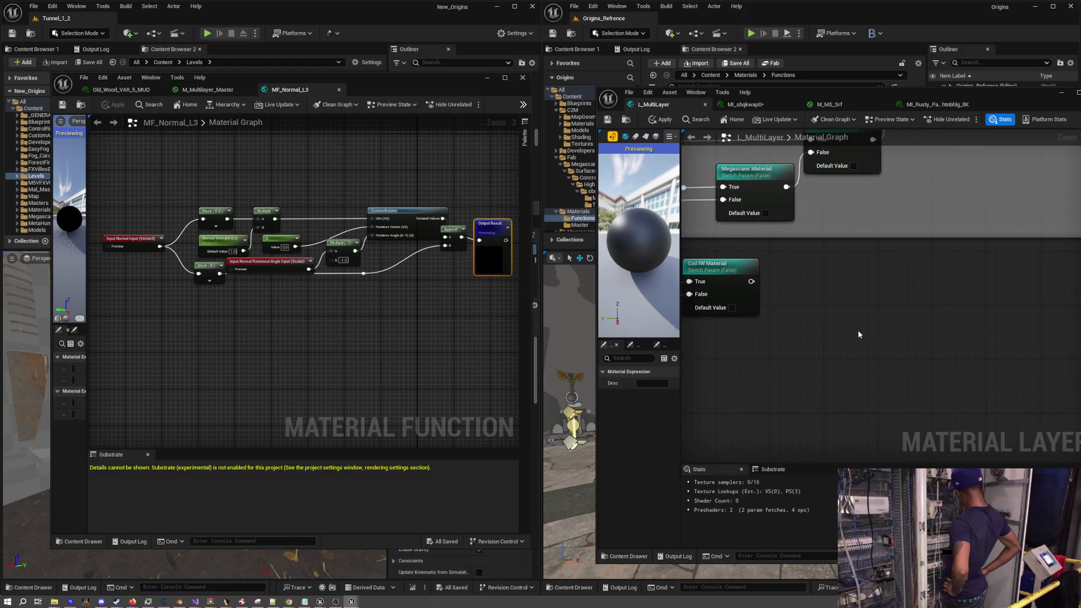
Add a CustomRotator node to the layer graph
right_click(870, 305)
type("custom r")
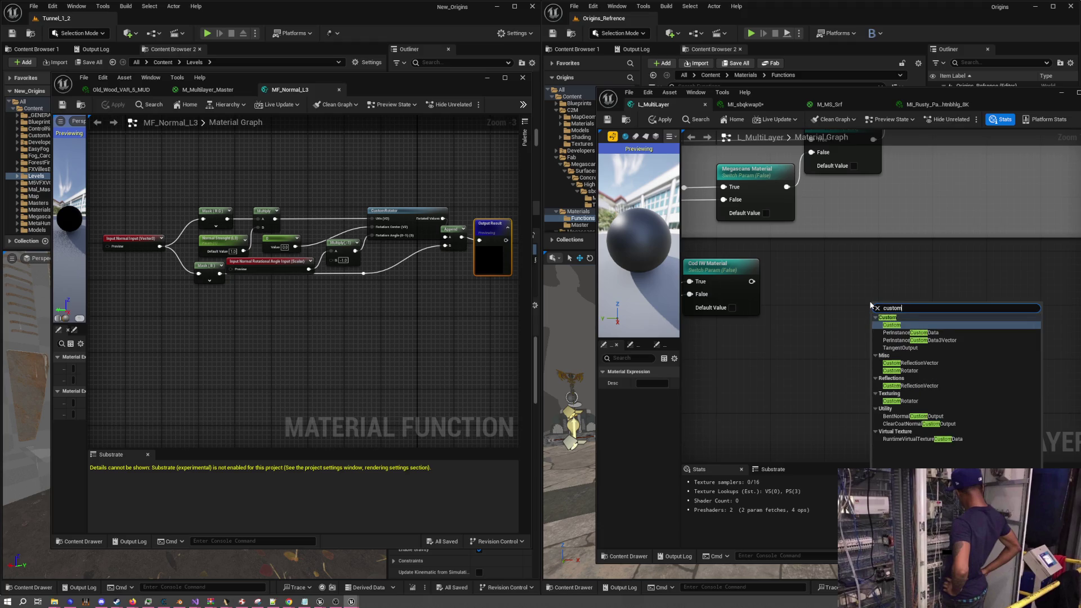
key("Down")
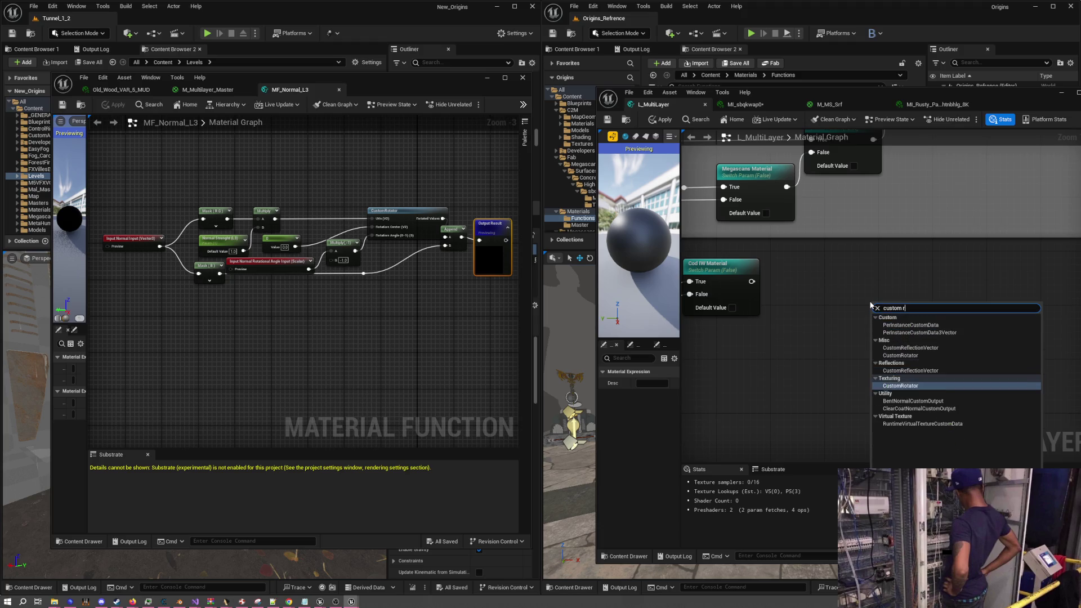
key("Return")
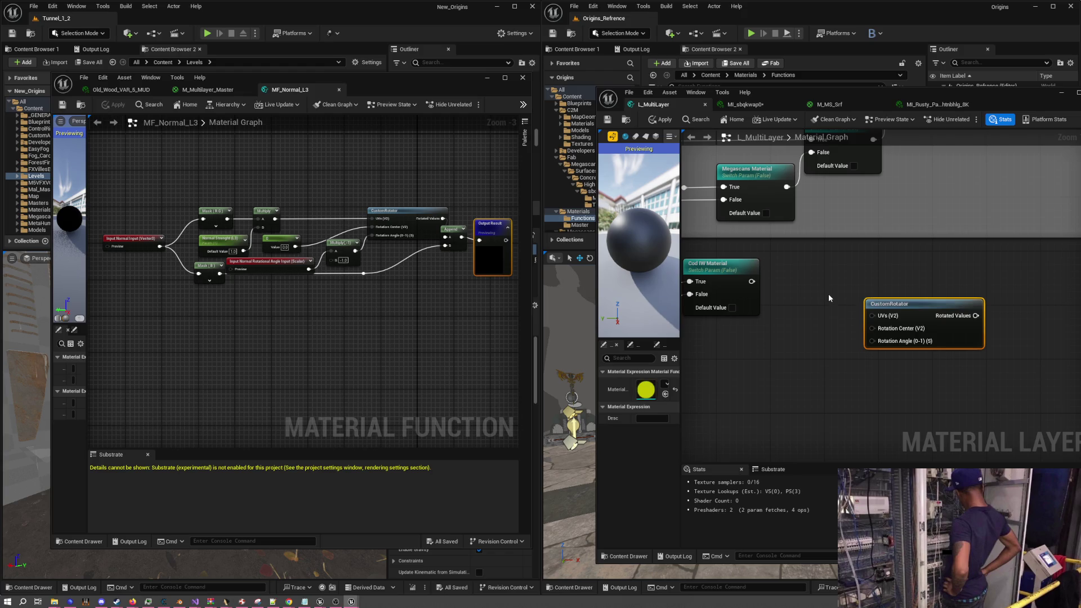
left_click_drag(910, 312, 971, 271)
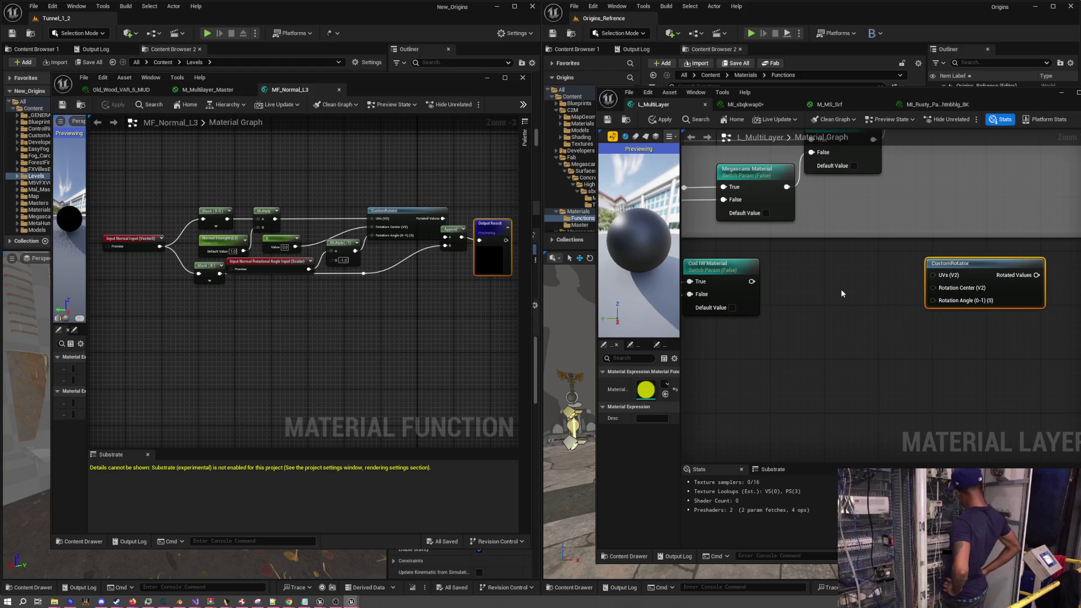
Add a scalar parameter 'Normal Strength' with default value 1.0
left_click(810, 300)
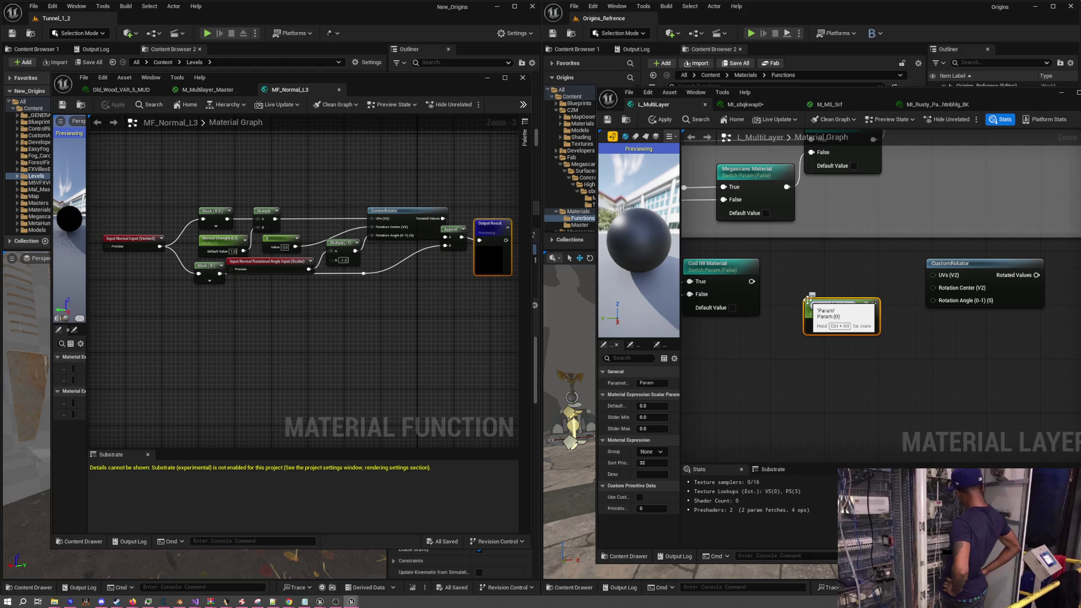
key("Return")
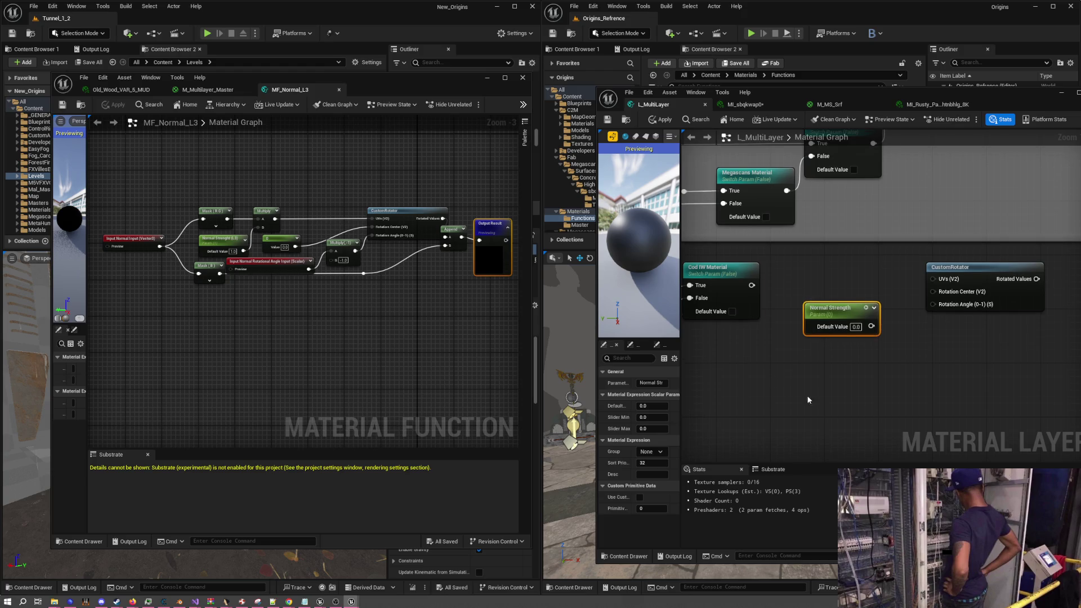
left_click(855, 326)
type("1")
key("Return")
left_click(845, 349)
mouse_move(826, 312)
left_mouse_down()
mouse_move(804, 342)
mouse_move(812, 365)
left_mouse_up()
Duplicate the mask as a Mask (R G) fed by Cod IW Material's True output
left_click(783, 319)
key("ctrl+c")
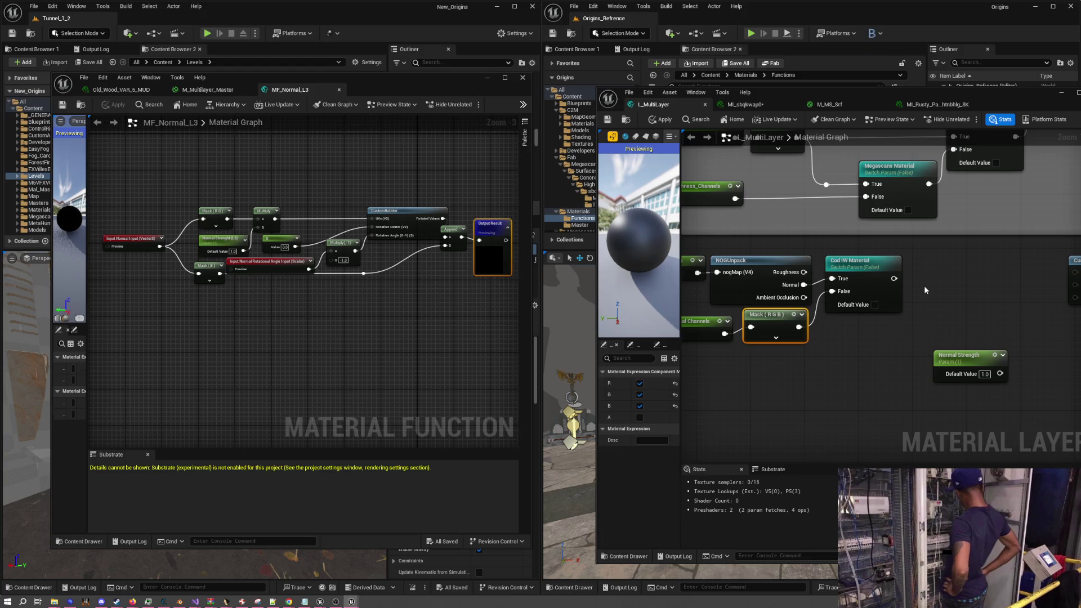
key("ctrl+v")
left_click(639, 405)
mouse_move(894, 278)
left_mouse_down()
mouse_move(948, 301)
mouse_move(924, 263)
left_mouse_up()
mouse_move(974, 324)
left_mouse_down()
mouse_move(872, 318)
mouse_move(839, 287)
left_mouse_up()
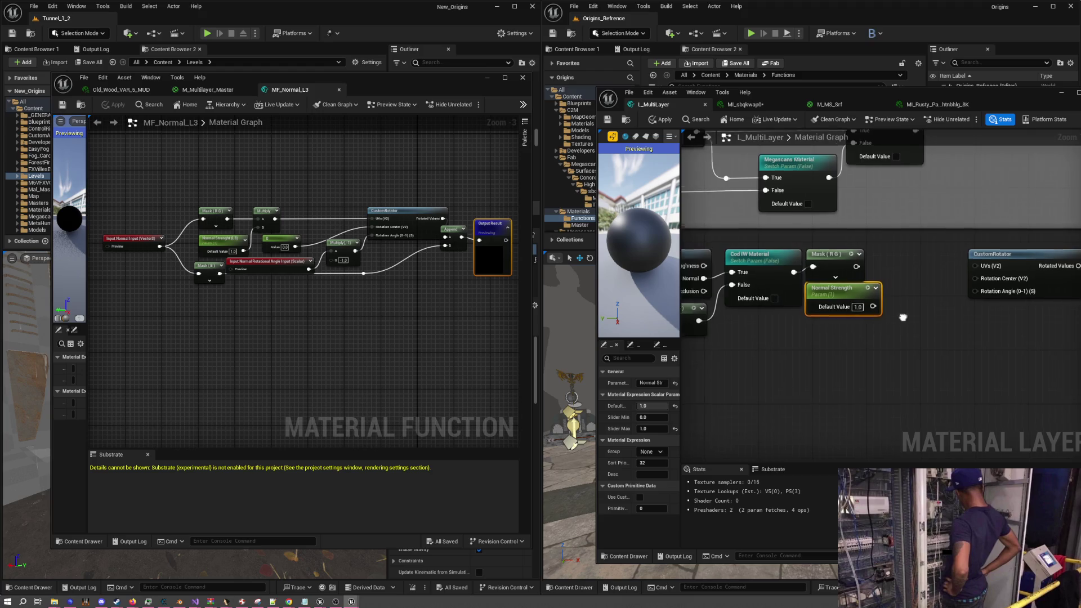
left_click_drag(903, 318, 865, 316)
left_click_drag(800, 255, 812, 252)
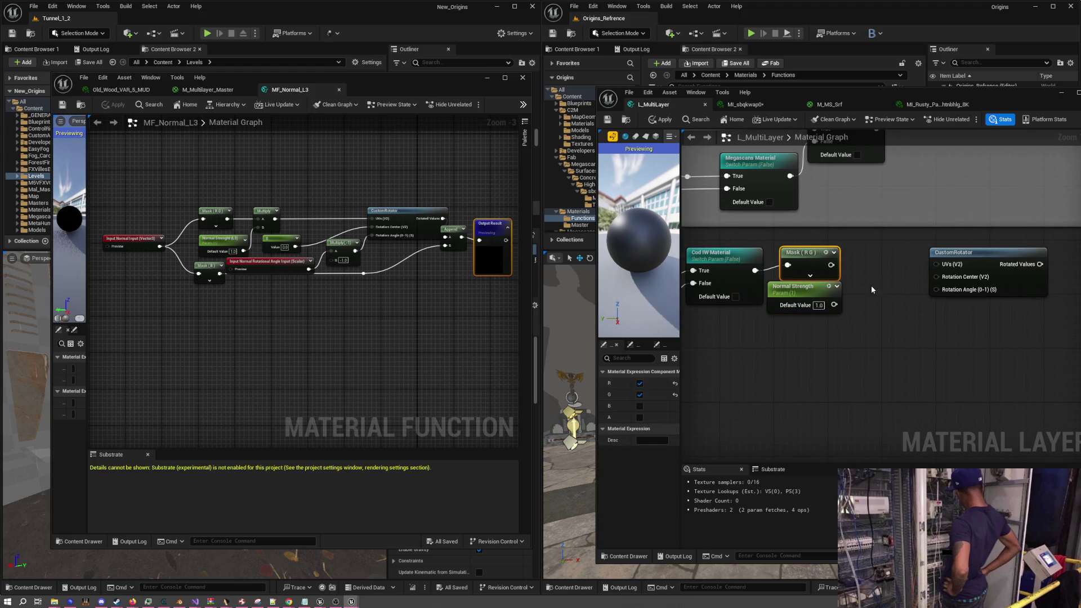
left_click(872, 289)
Multiply Mask (R G) by Normal Strength into CustomRotator's UVs, with Constant 0 as Rotation Center
left_click(864, 294)
left_click_drag(867, 293, 867, 263)
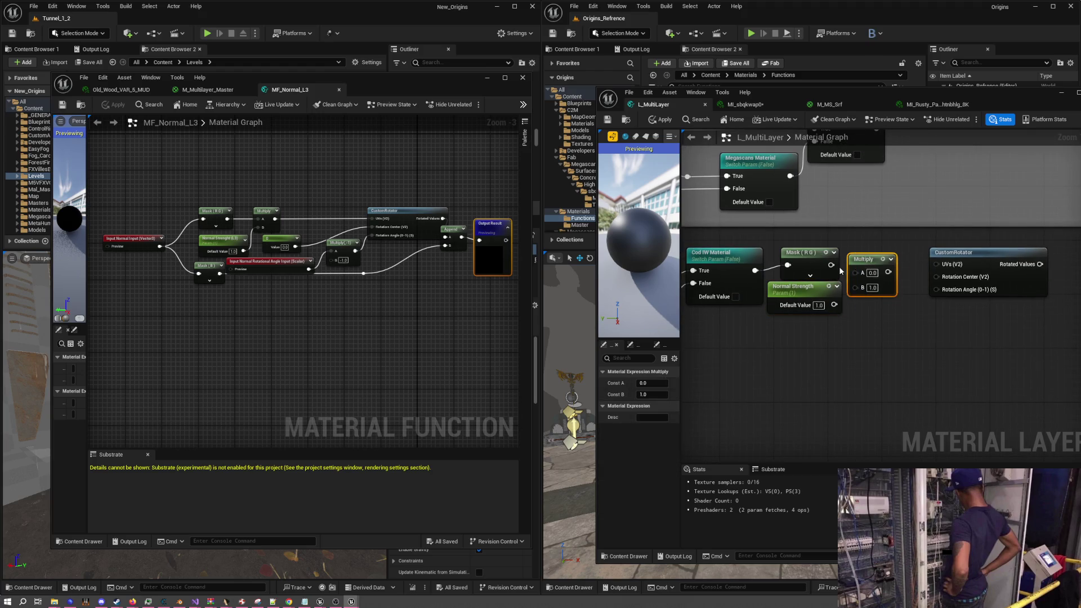
mouse_move(833, 304)
left_mouse_down()
mouse_move(913, 267)
mouse_move(944, 272)
left_mouse_up()
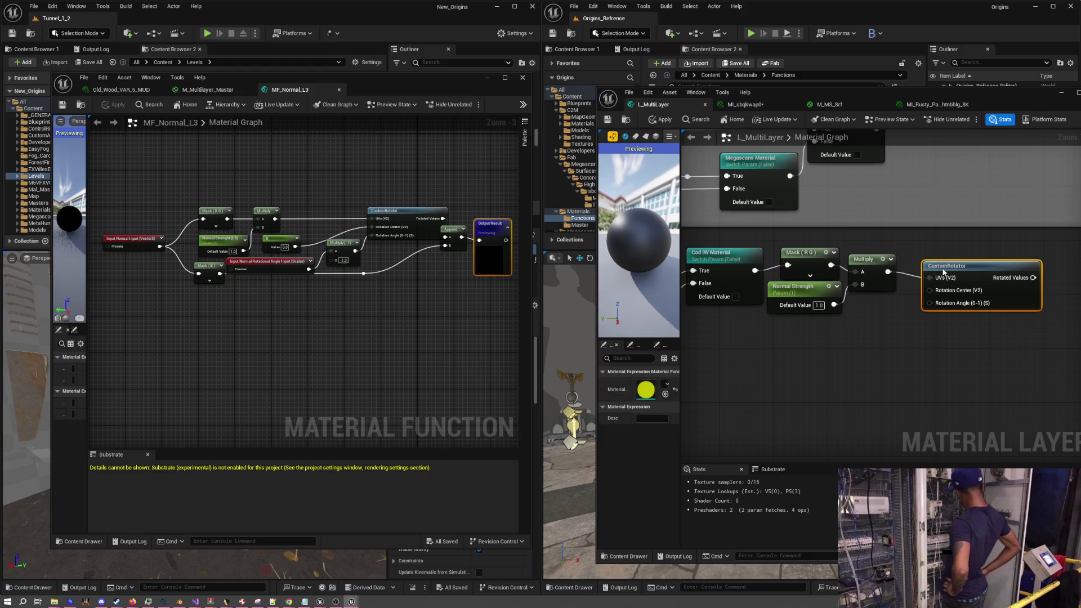
left_click(829, 345)
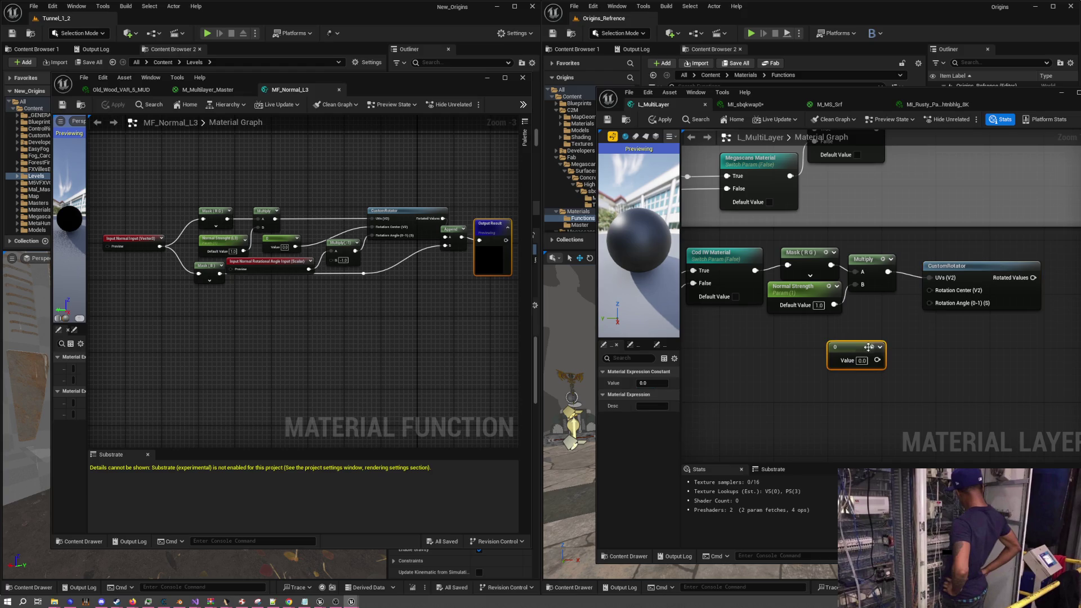
mouse_move(877, 361)
left_mouse_down()
mouse_move(924, 374)
mouse_move(929, 291)
left_mouse_up()
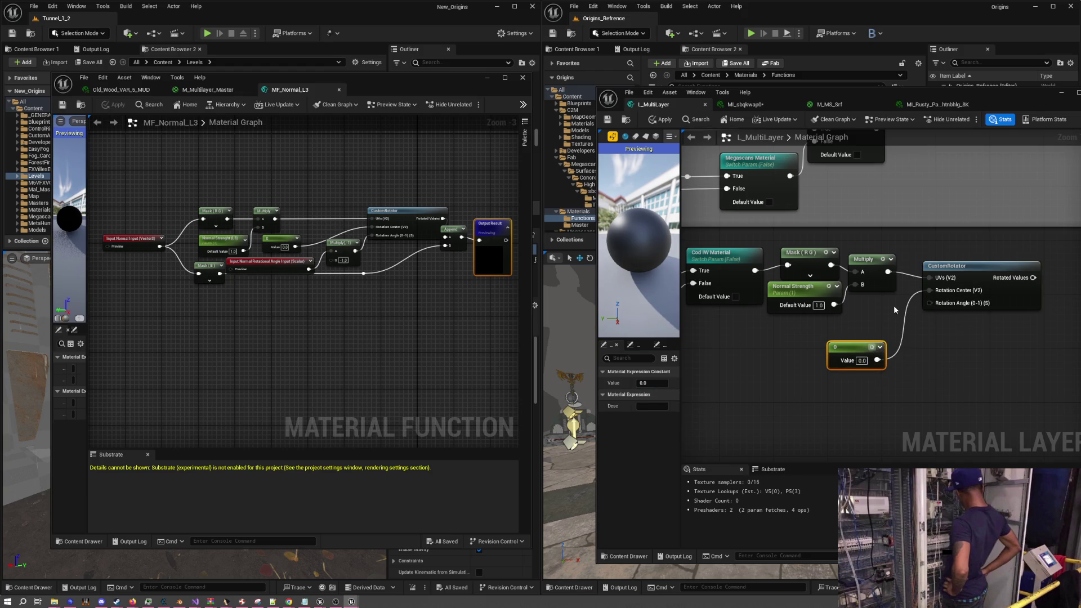
left_click_drag(859, 348, 879, 304)
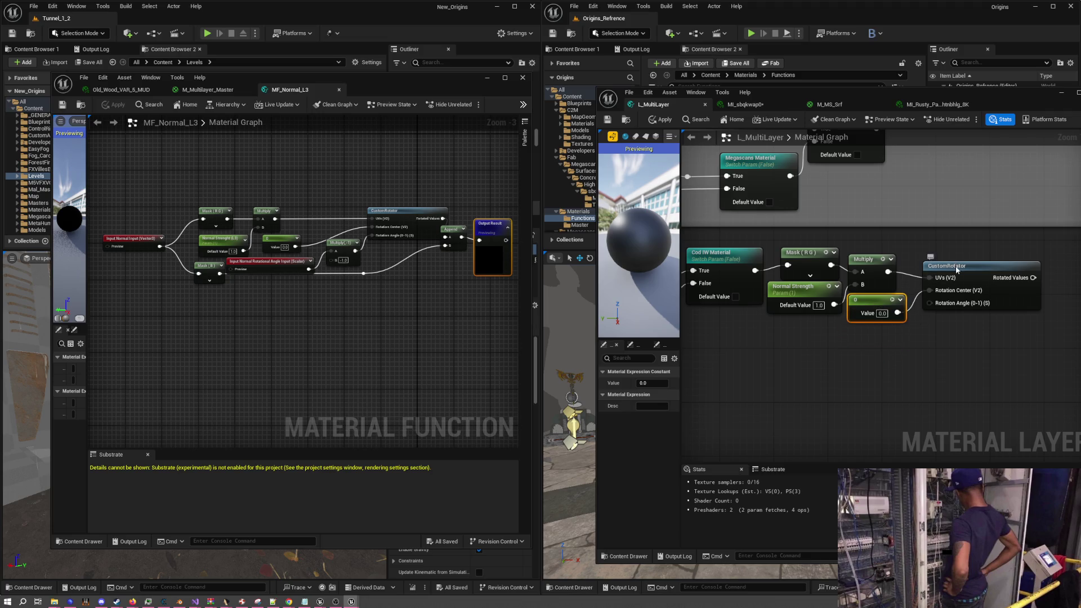
left_click_drag(957, 269, 958, 289)
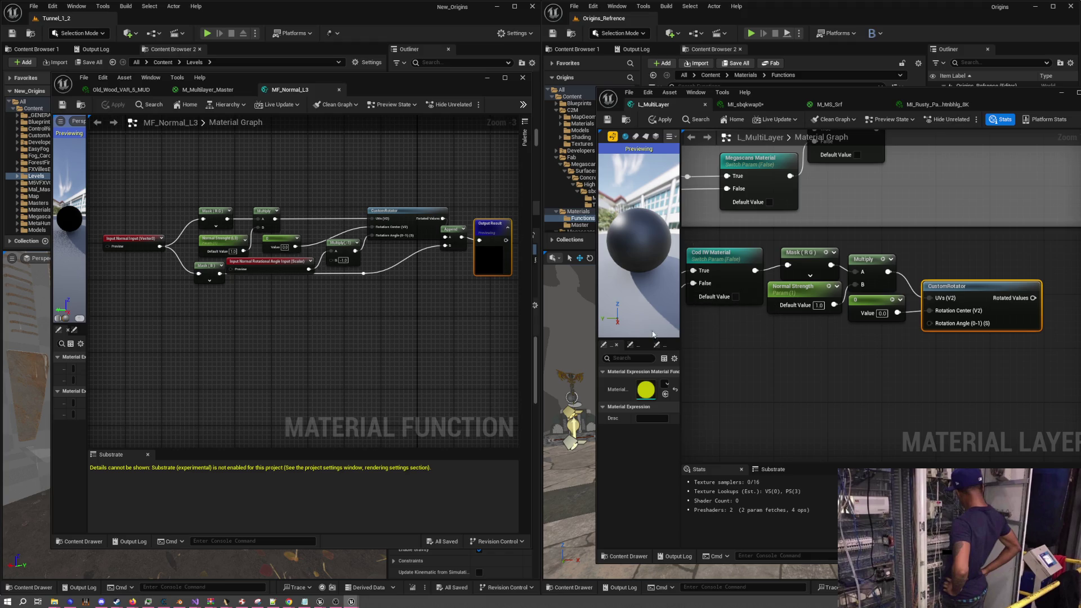
Move the reference Mask (B) node down and clear space right of CustomRotator
left_click_drag(209, 266, 208, 280)
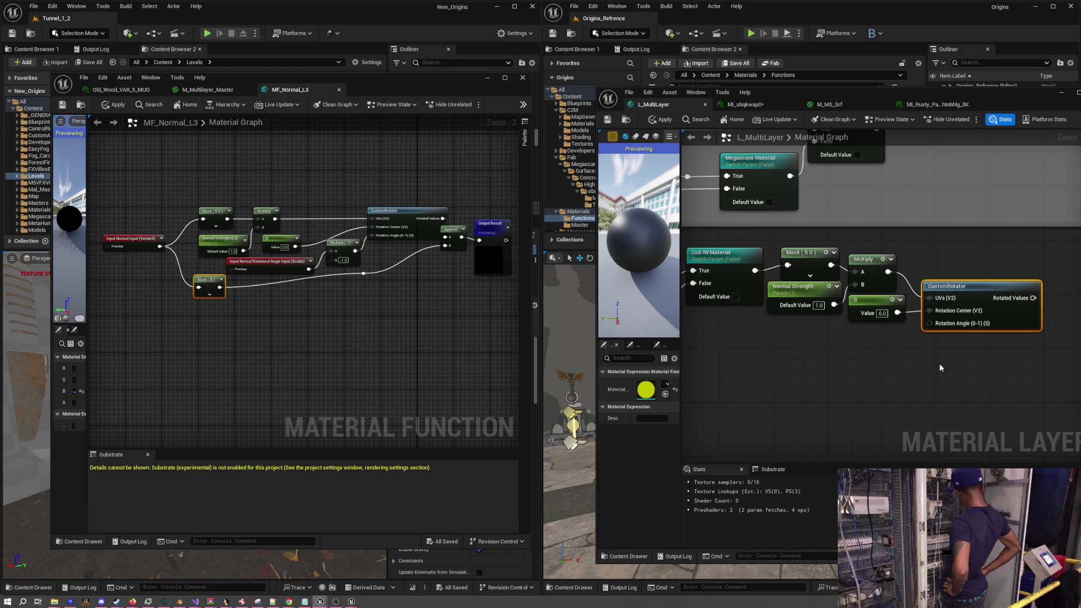
left_click_drag(1070, 327, 878, 312)
scroll(883, 314, "down", 1)
right_click(883, 314)
Add an Append node joined by a Mask (B) of Cod IW Material's True output
type("append")
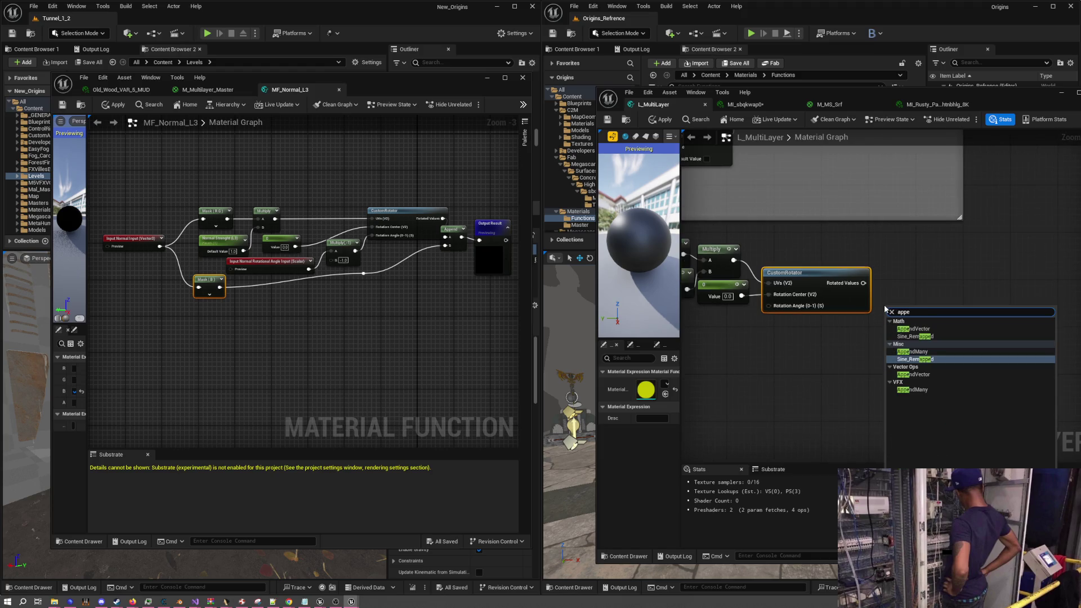
key("Return")
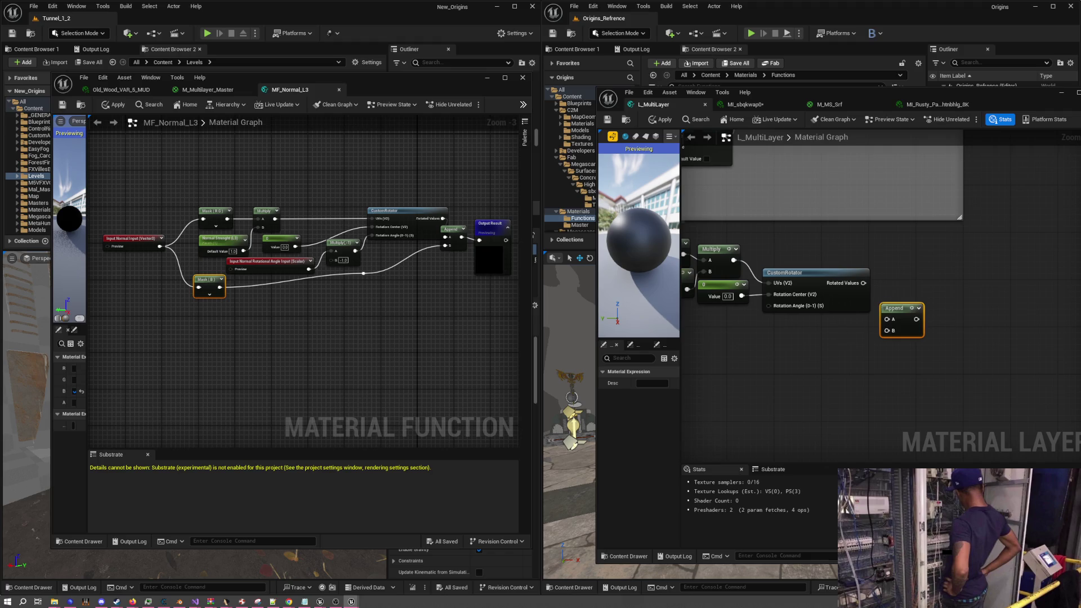
key("ctrl+v")
mouse_move(838, 332)
left_mouse_down()
mouse_move(779, 277)
mouse_move(776, 254)
left_mouse_up()
left_click(639, 406)
left_click(640, 394)
left_click(639, 384)
mouse_move(761, 319)
left_mouse_down()
mouse_move(933, 314)
mouse_move(965, 268)
mouse_move(953, 277)
left_mouse_up()
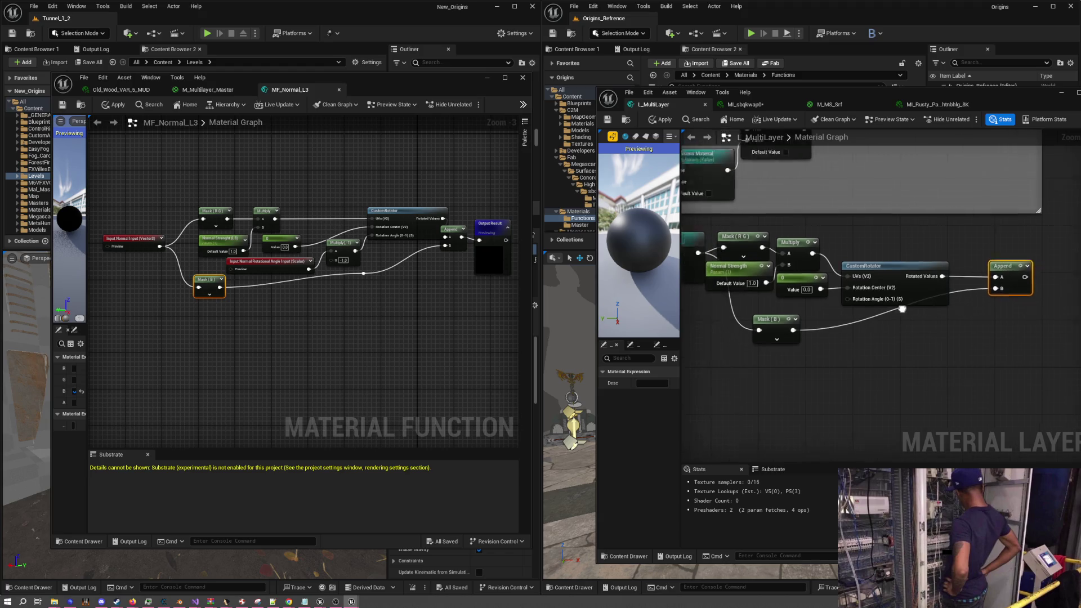
Add a reroute point on the Mask (B)→Append wire and drag it down-right
left_click_drag(849, 316, 806, 363)
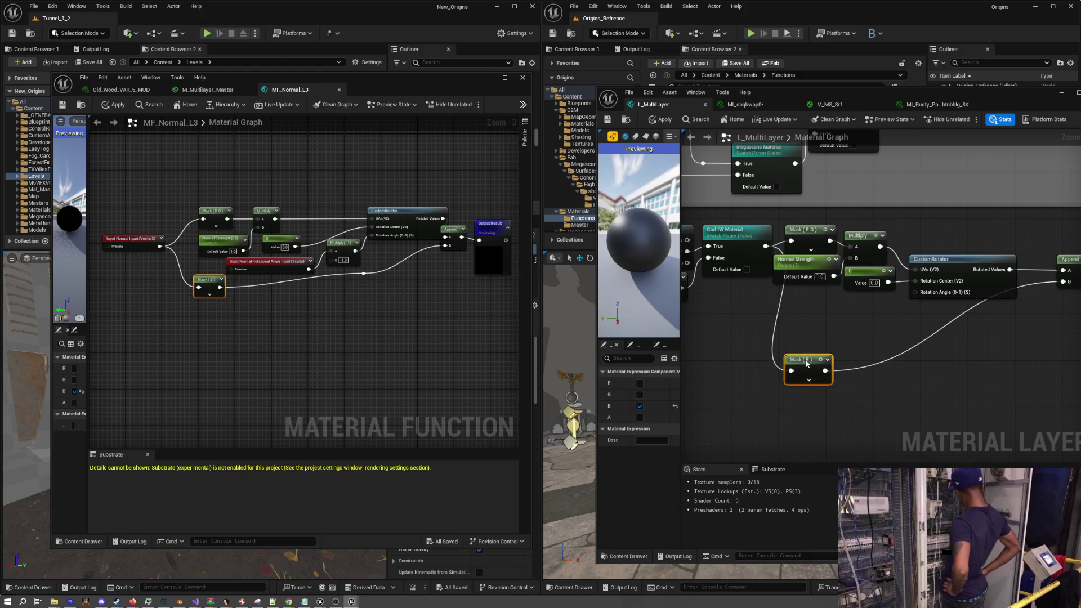
double_click(816, 313)
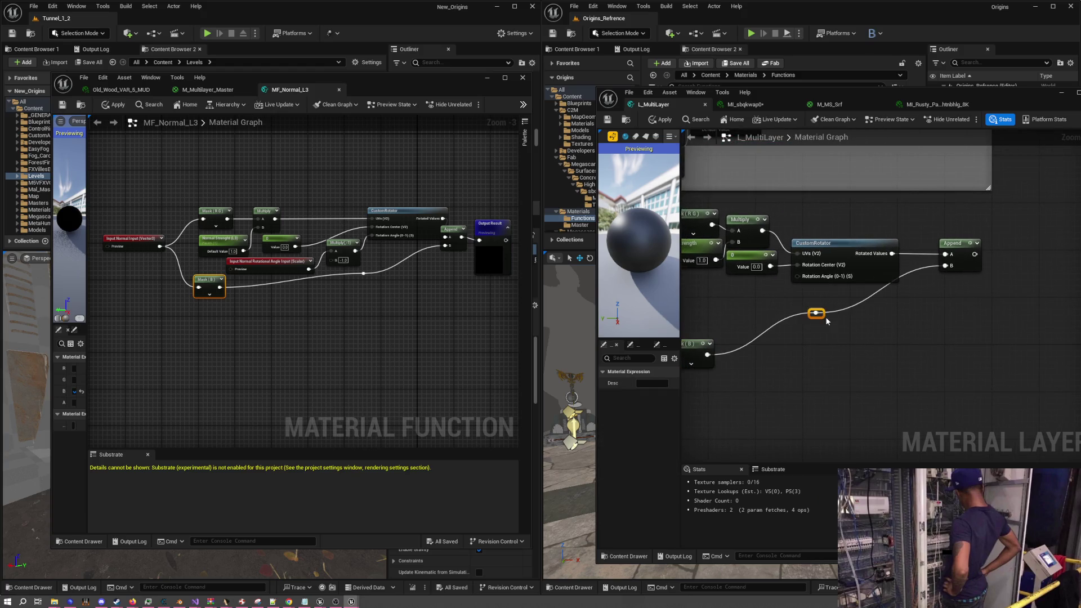
mouse_move(823, 319)
left_mouse_down()
mouse_move(857, 358)
mouse_move(905, 359)
left_mouse_up()
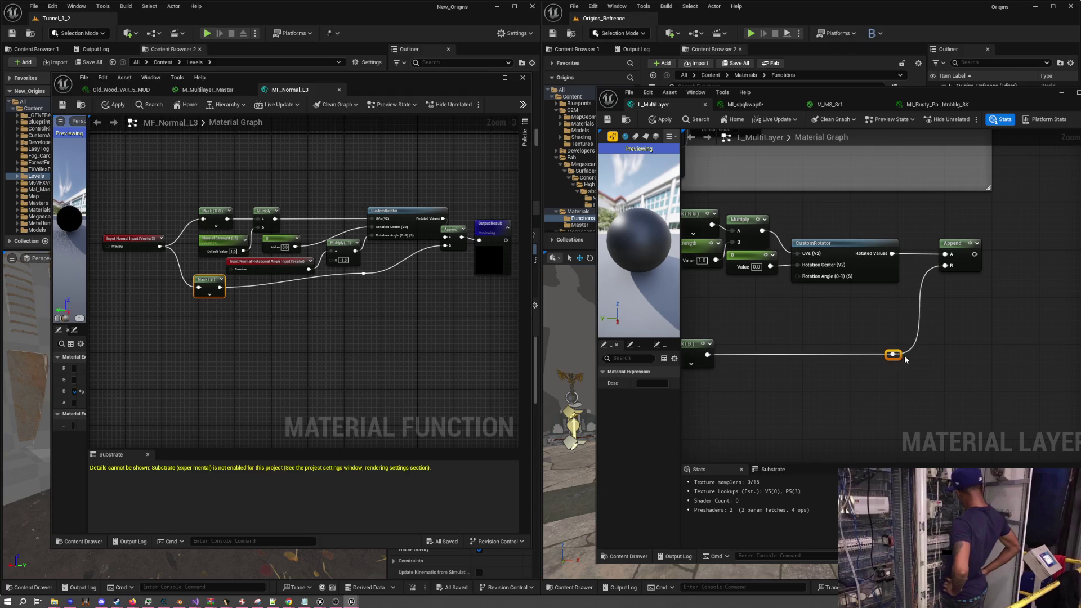
left_click_drag(778, 325, 935, 337)
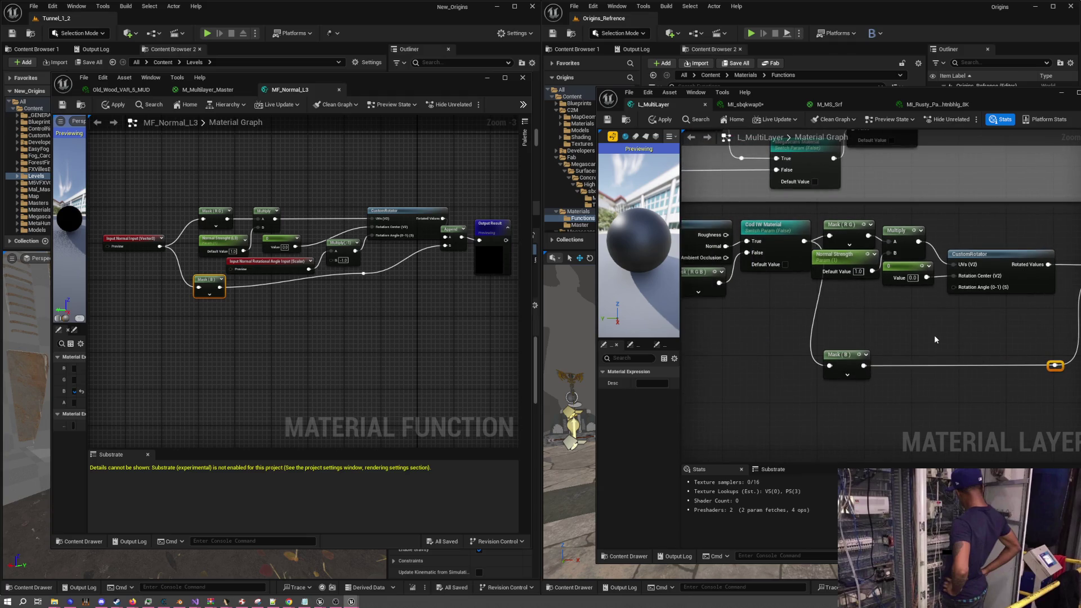
left_click(930, 319)
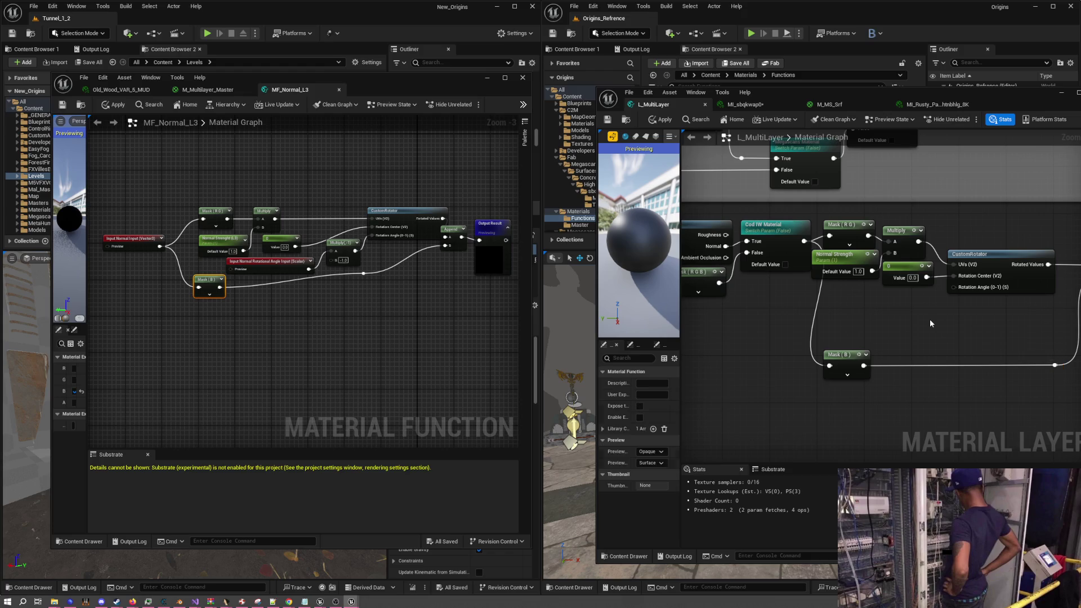
Set the new Multiply node's B value to -1.0
left_click(930, 318)
left_click(947, 344)
type("-1")
key("Return")
scroll(968, 329, "down", 8)
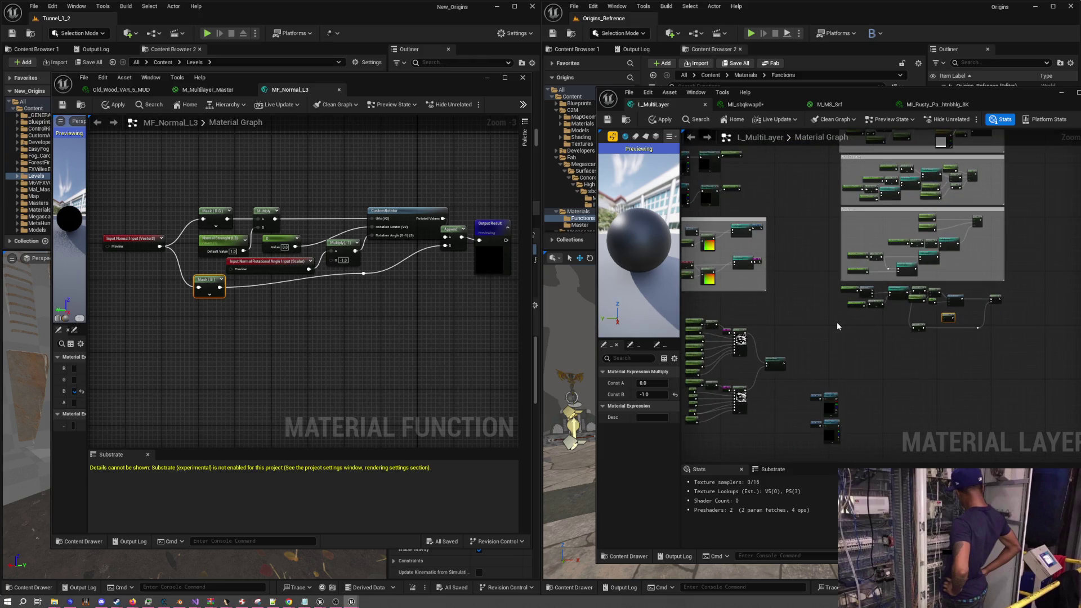
scroll(837, 326, "up", 5)
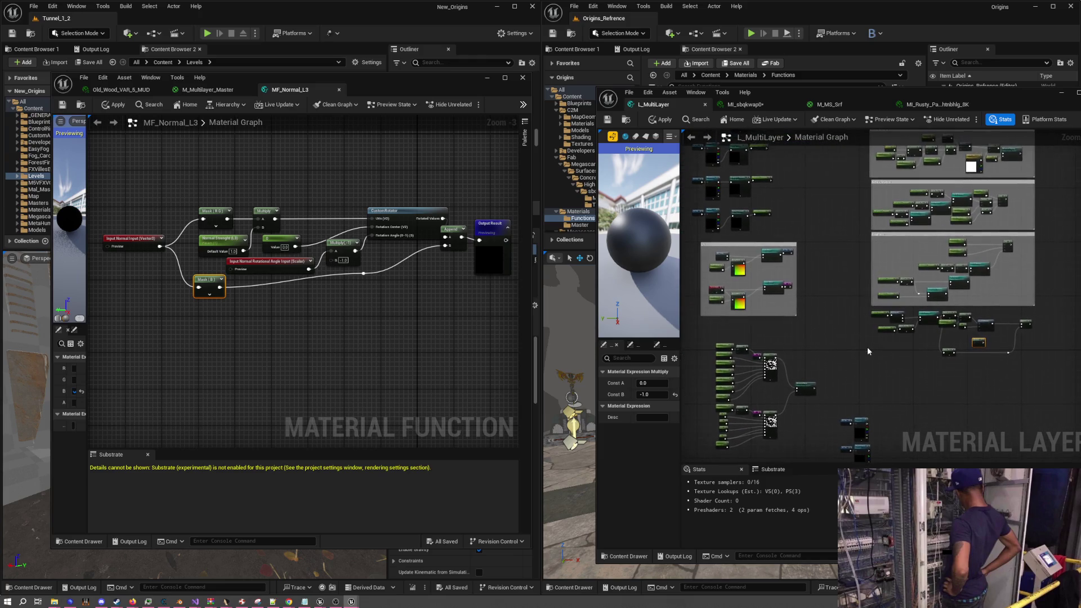
left_click_drag(854, 345, 948, 273)
left_click_drag(989, 404, 1058, 405)
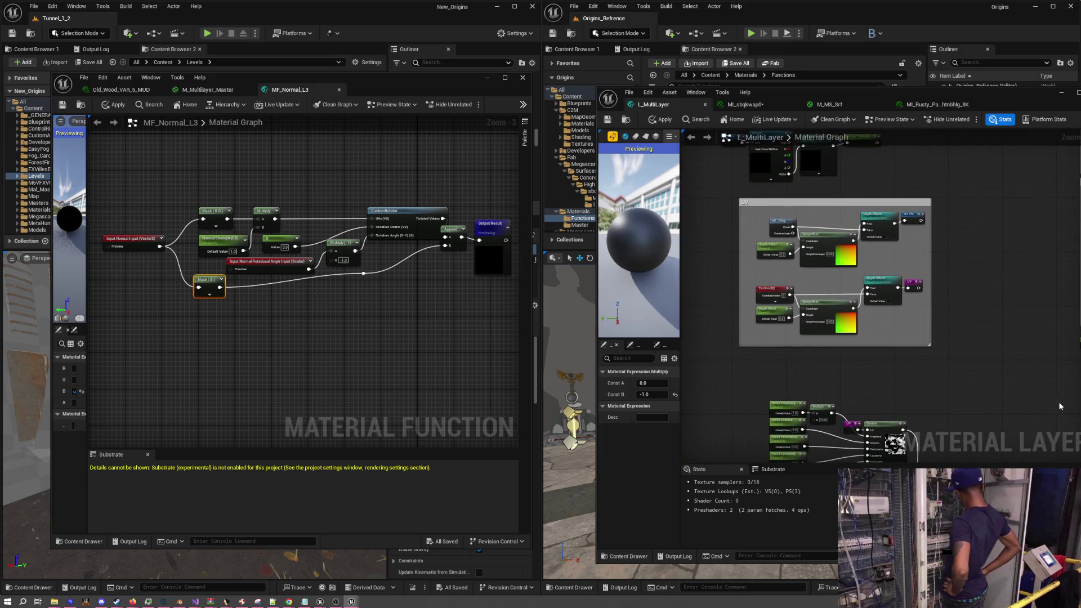
mouse_move(950, 373)
left_mouse_down()
mouse_move(894, 369)
mouse_move(980, 380)
mouse_move(805, 332)
left_mouse_up()
scroll(806, 331, "up", 3)
Add and then delete a UV Tile node, and centre the UV comment group
right_click(787, 319)
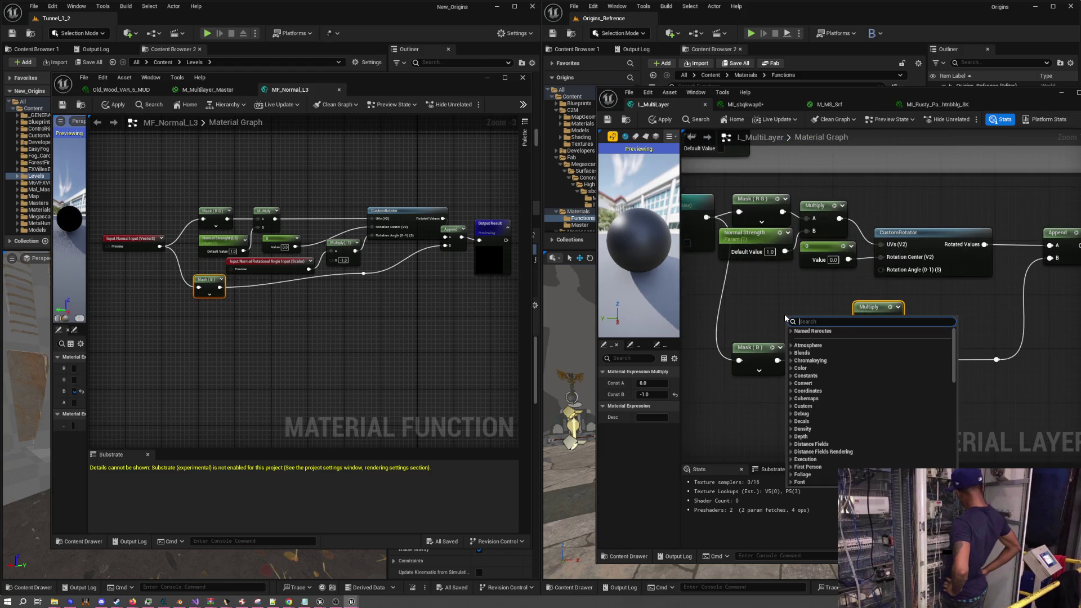
type("uv")
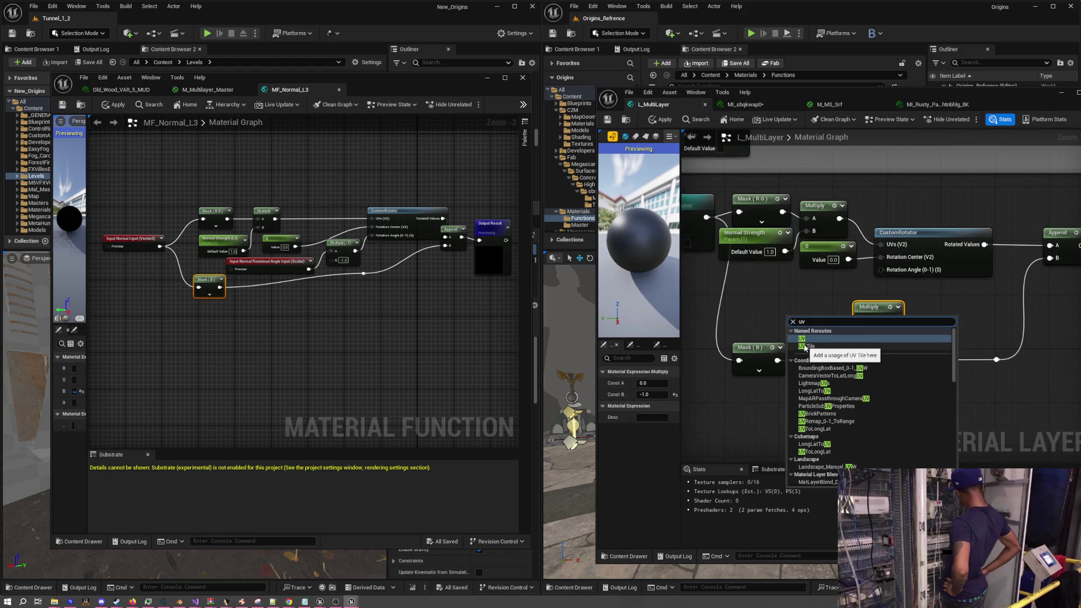
left_click(804, 346)
scroll(801, 341, "down", 5)
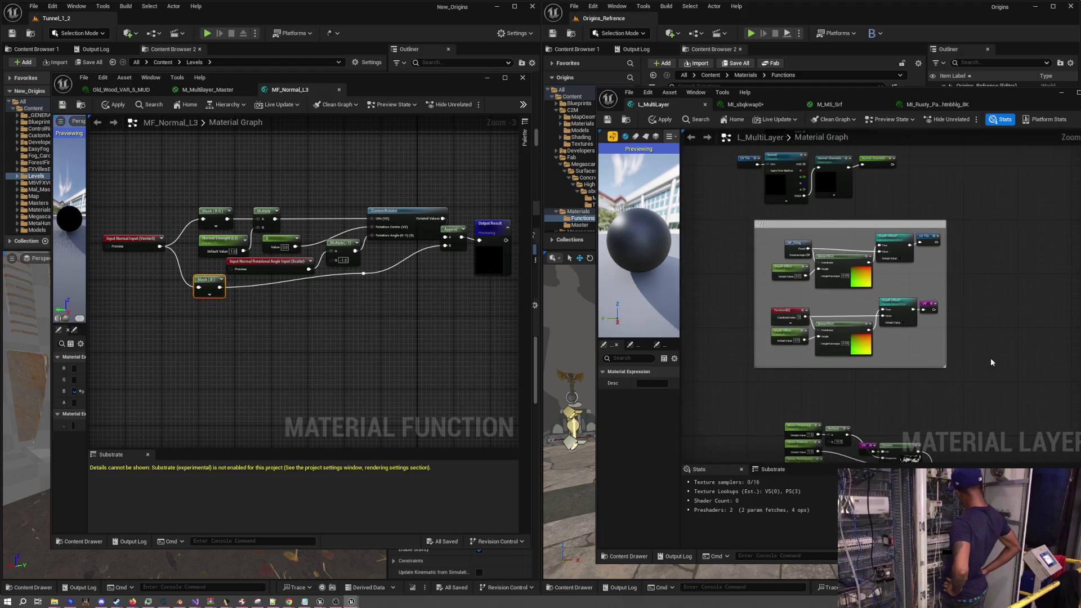
scroll(901, 330, "down", 2)
key("Delete")
key("ctrl+z")
key("Delete")
scroll(964, 326, "up", 6)
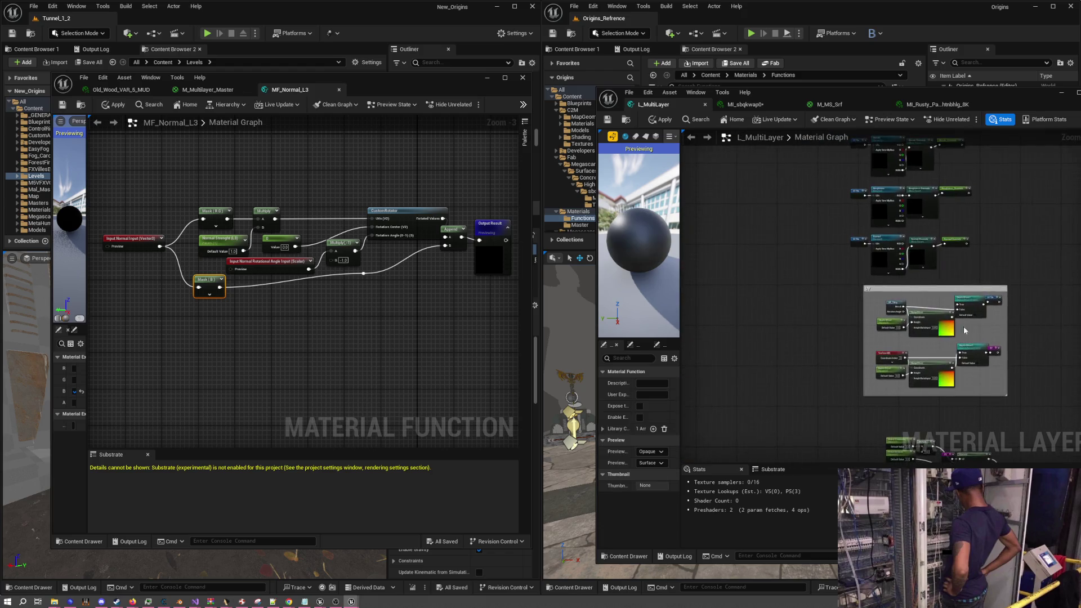
mouse_move(916, 349)
left_mouse_down()
mouse_move(896, 294)
mouse_move(891, 311)
left_mouse_up()
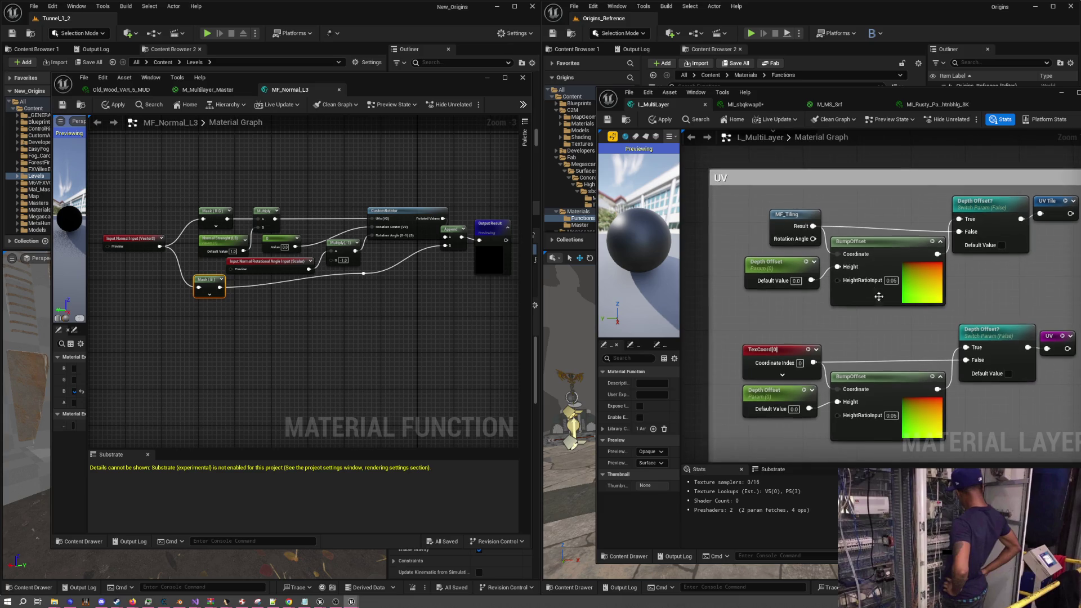
Create a named reroute 'UV Rot' from MF_Tiling's Rotation Angle, placed beside MF_Tiling
left_click_drag(780, 219, 731, 219)
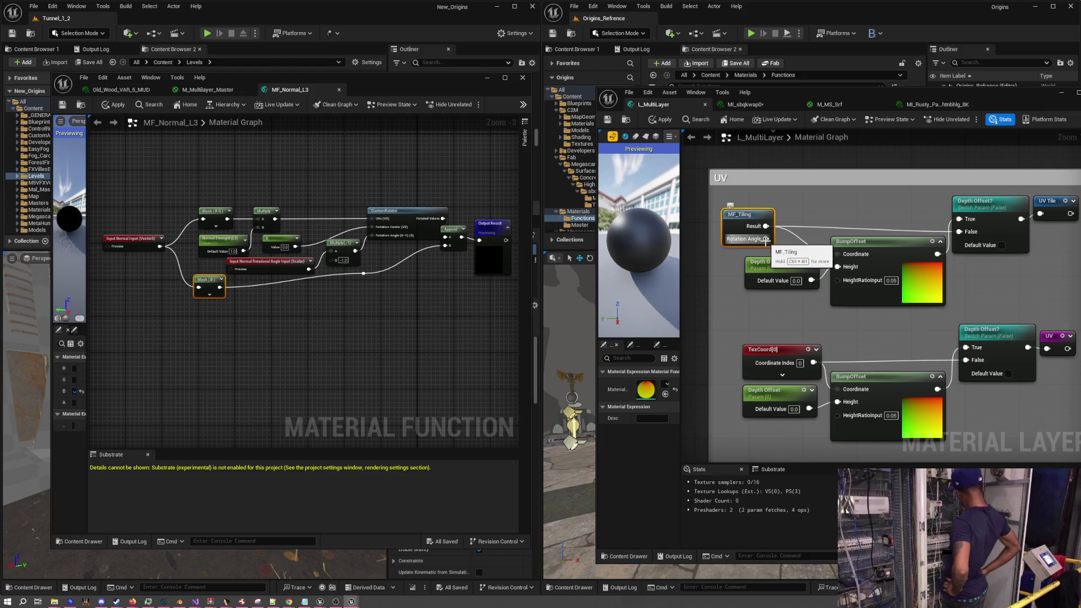
left_click_drag(766, 240, 815, 222)
type("rer")
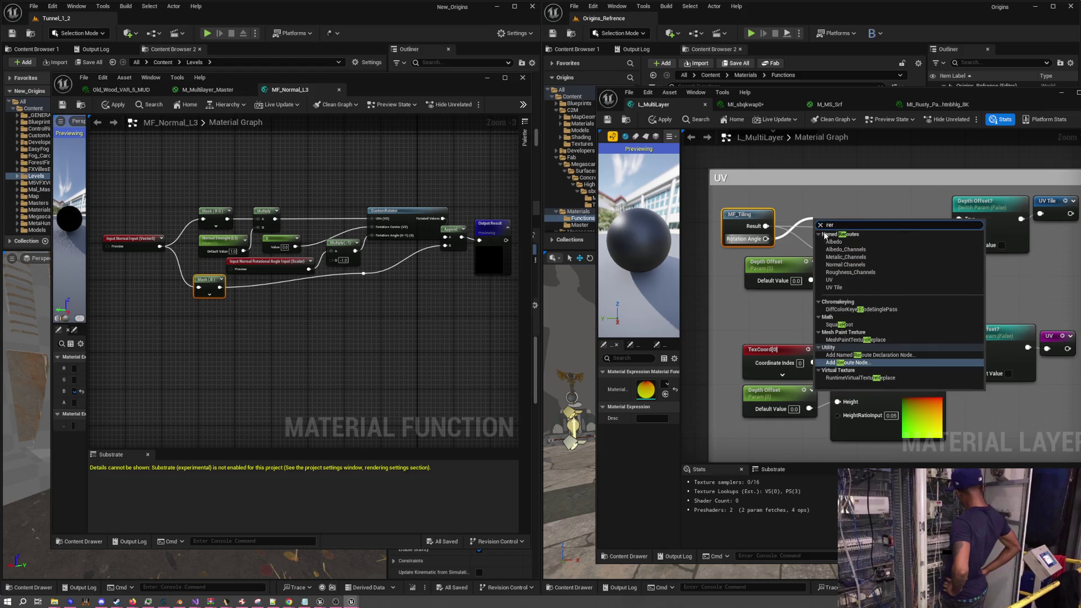
left_click(870, 355)
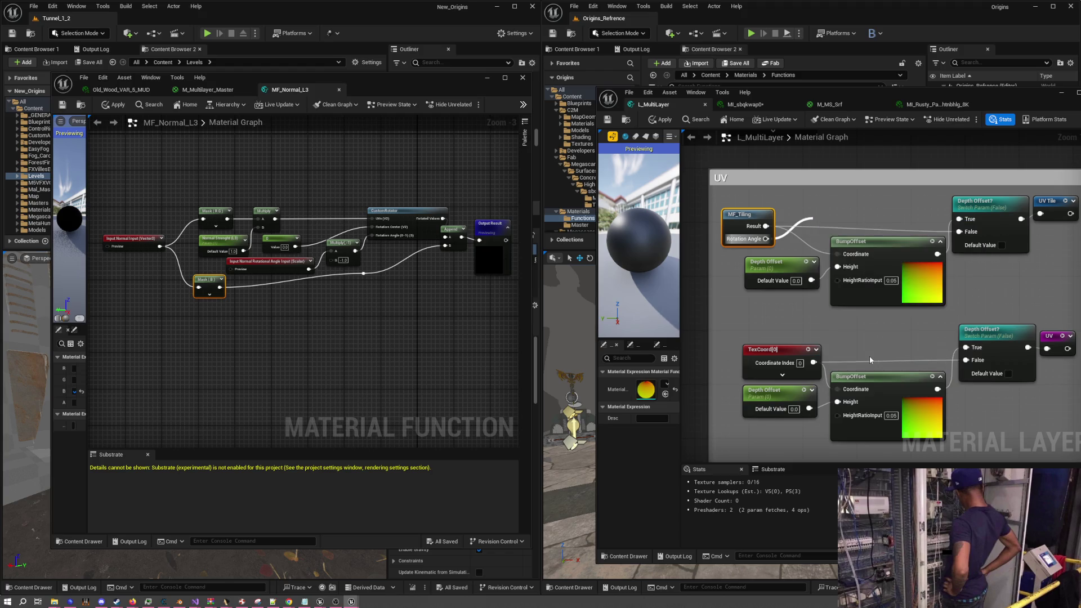
type("UV Rot")
key("Return")
mouse_move(825, 223)
left_mouse_down()
mouse_move(791, 237)
mouse_move(752, 206)
mouse_move(787, 202)
left_mouse_up()
left_click(738, 219)
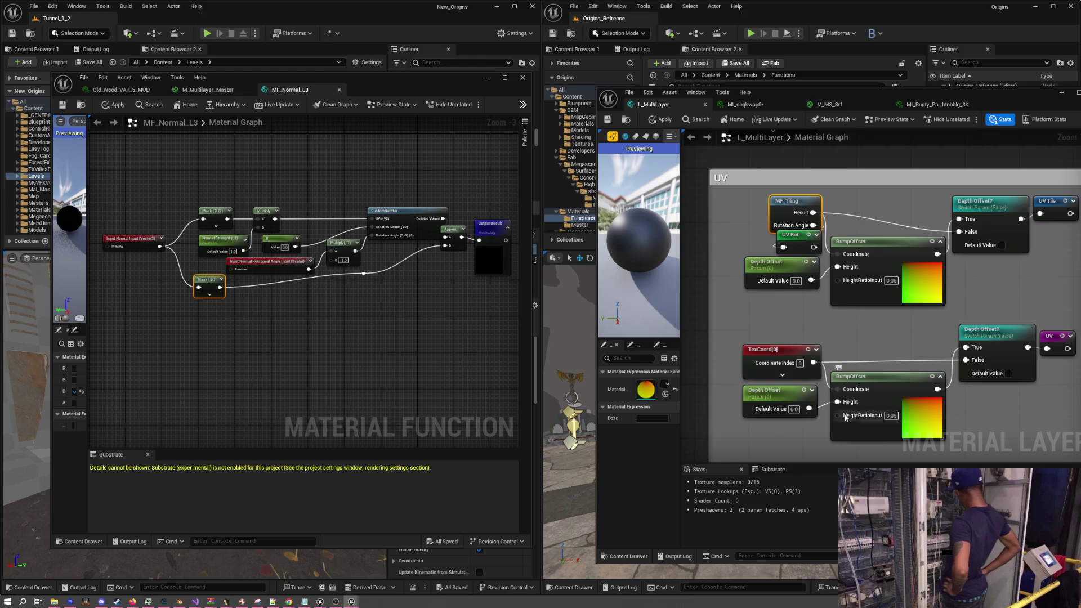
key("Home")
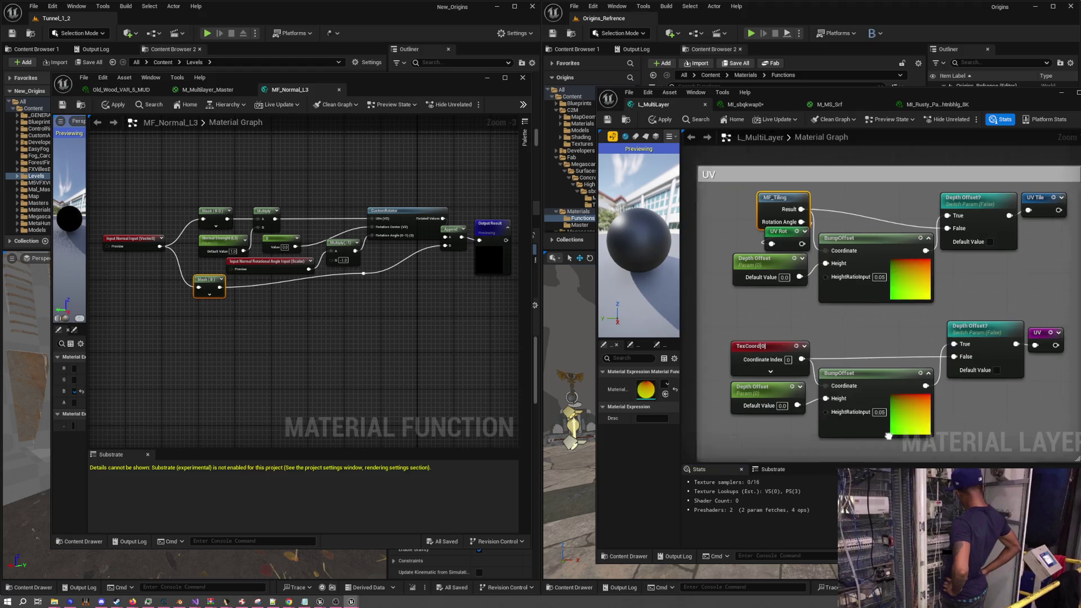
scroll(765, 317, "up", 5)
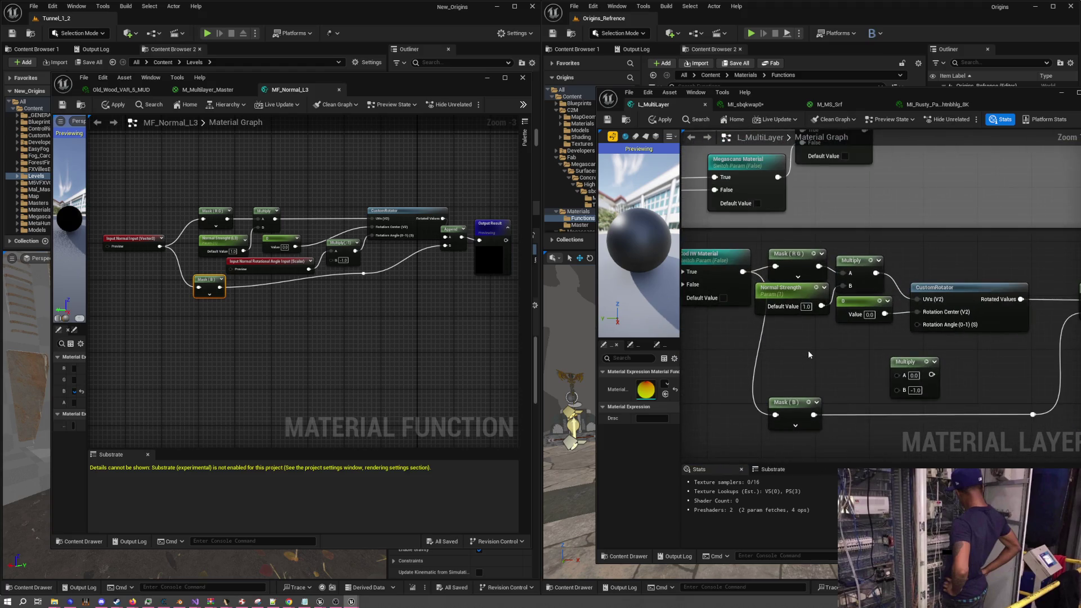
Wire a UV Rot reroute through the -1 Multiply into CustomRotator's Rotation Angle
right_click(809, 350)
left_click(829, 421)
mouse_move(846, 368)
left_mouse_down()
mouse_move(898, 376)
mouse_move(879, 341)
mouse_move(912, 345)
mouse_move(918, 326)
mouse_move(861, 328)
left_mouse_up()
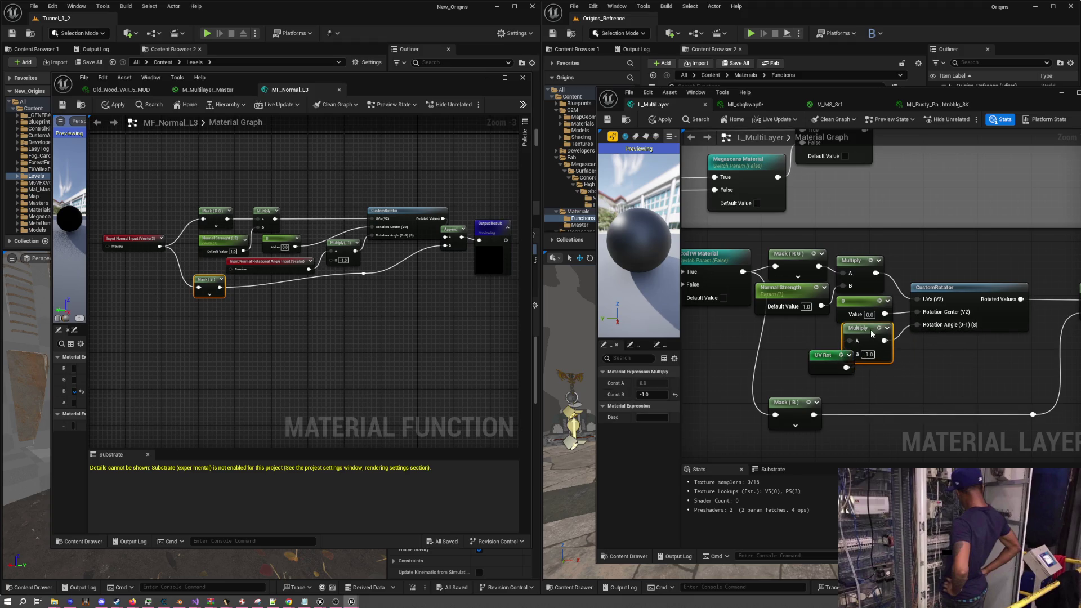
mouse_move(826, 360)
left_mouse_down()
mouse_move(806, 340)
mouse_move(856, 336)
left_mouse_up()
Tidy the Mask (B) node, its wire bend point, and the Append node
scroll(822, 367, "down", 4)
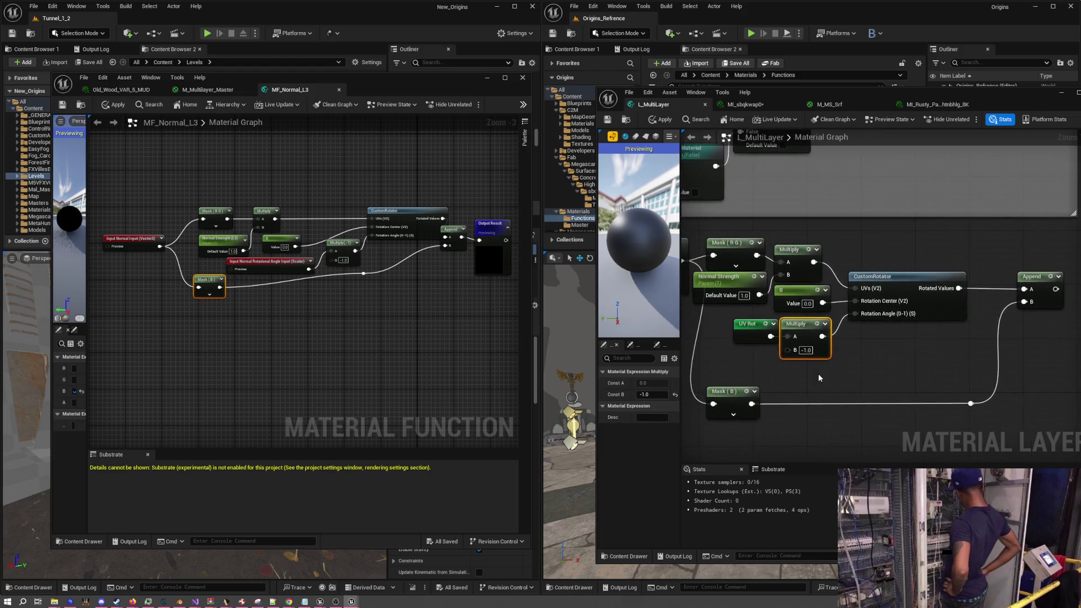
left_click_drag(767, 385, 767, 368)
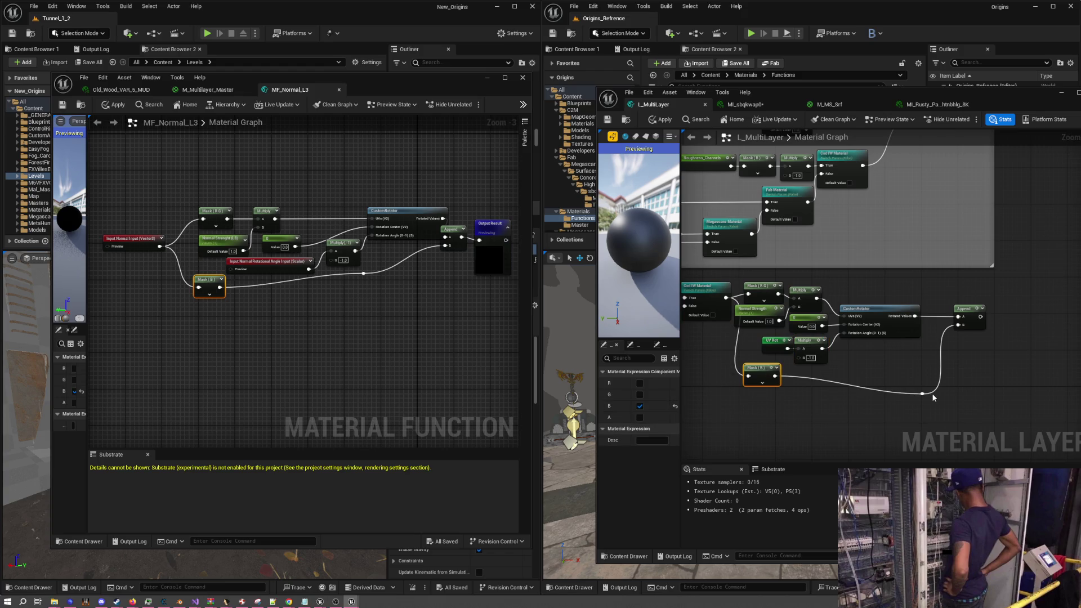
left_click_drag(926, 395, 914, 376)
left_click_drag(970, 314, 941, 319)
left_click(907, 338)
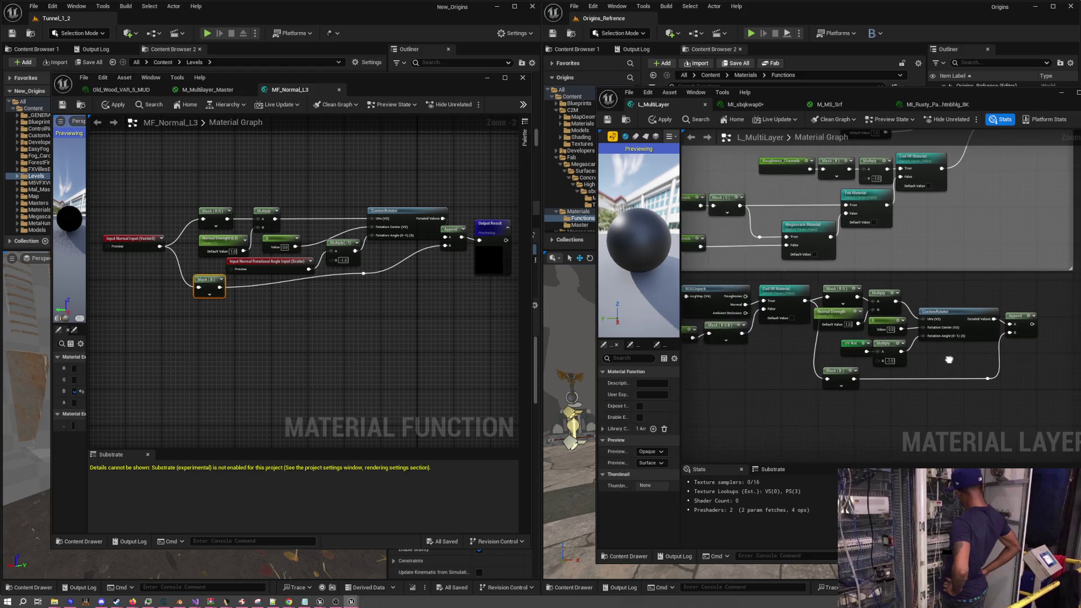
scroll(906, 339, "down", 3)
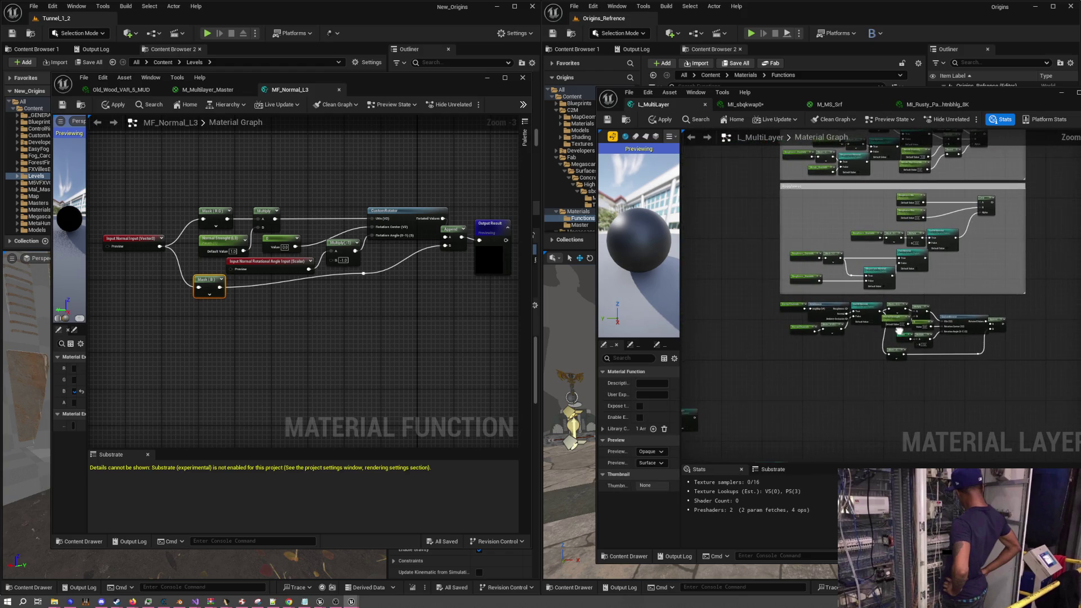
left_click_drag(1029, 387, 797, 306)
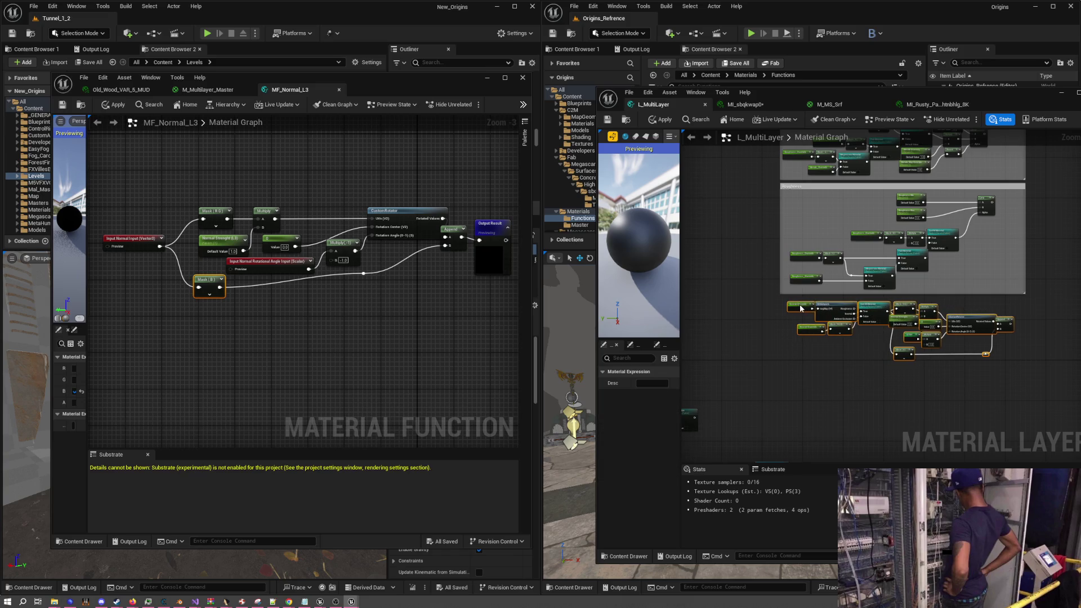
Group the normal rotation chain in a comment titled 'Normal' and widen it to fit
left_click(775, 326)
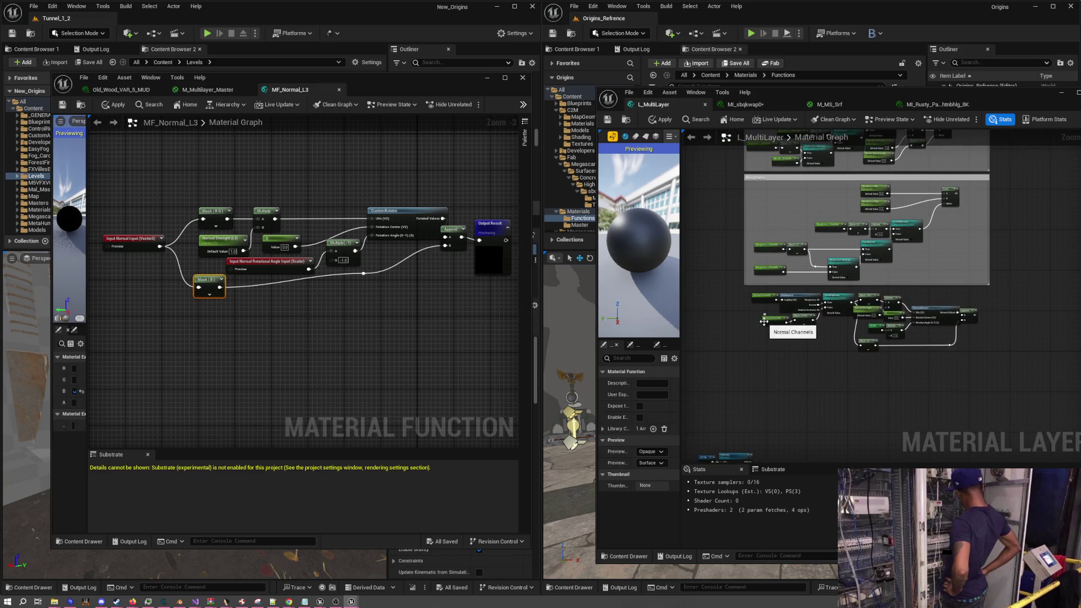
scroll(781, 327, "up", 3)
scroll(782, 327, "down", 2)
mouse_move(735, 276)
left_mouse_down()
mouse_move(763, 295)
mouse_move(1043, 383)
left_mouse_up()
type("cNormal")
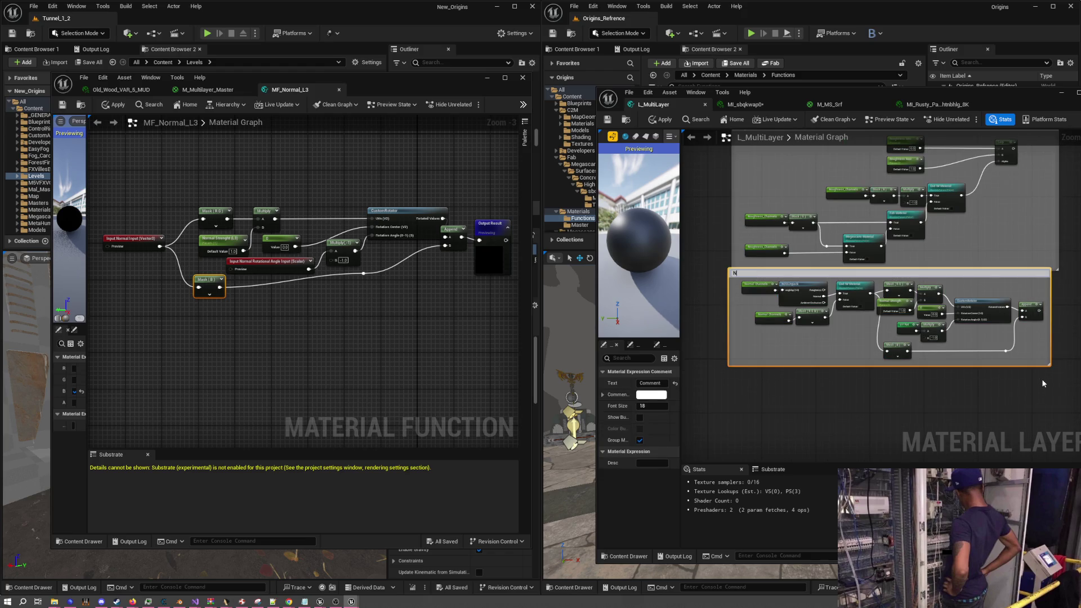
key("Return")
left_click(714, 292)
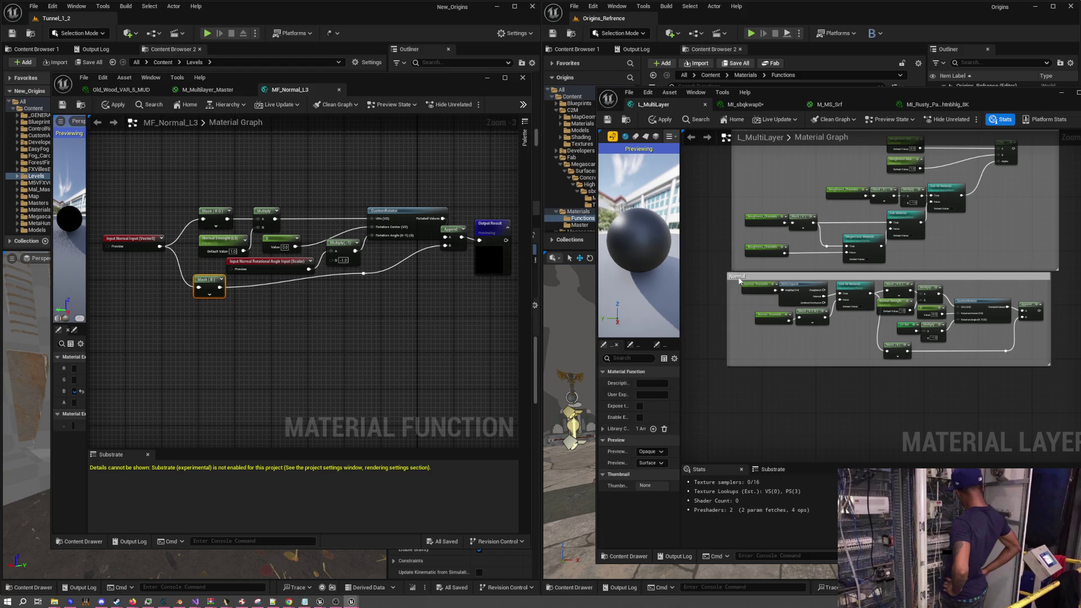
left_click_drag(738, 276, 743, 279)
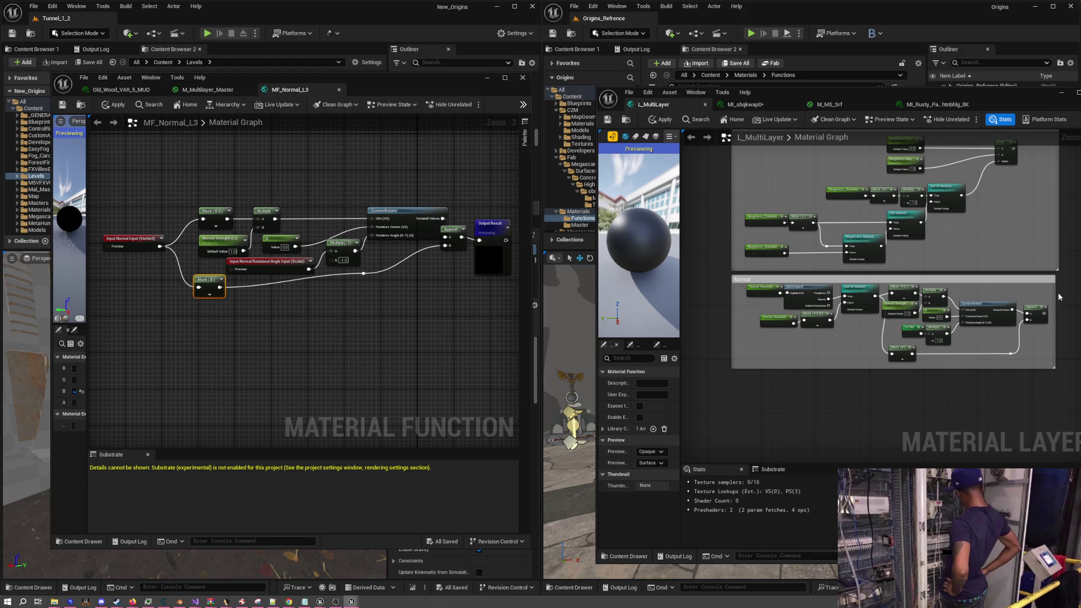
left_click_drag(1056, 293, 1059, 293)
scroll(763, 376, "down", 4)
left_click_drag(763, 376, 760, 301)
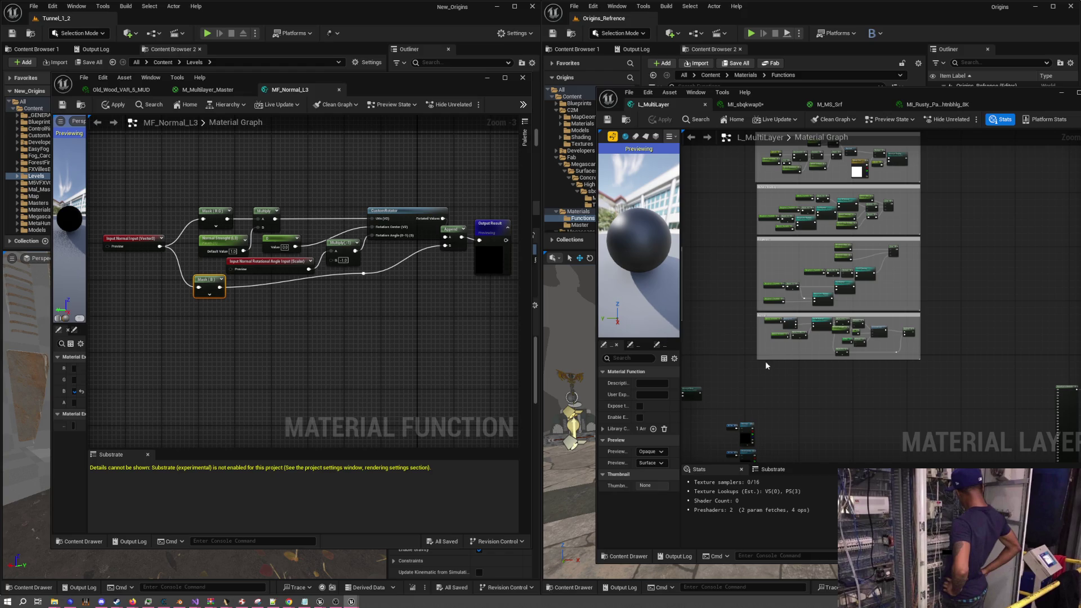
Survey the layer graph and narrow the material layer editor window
left_click_drag(789, 386, 854, 322)
scroll(854, 322, "up", 5)
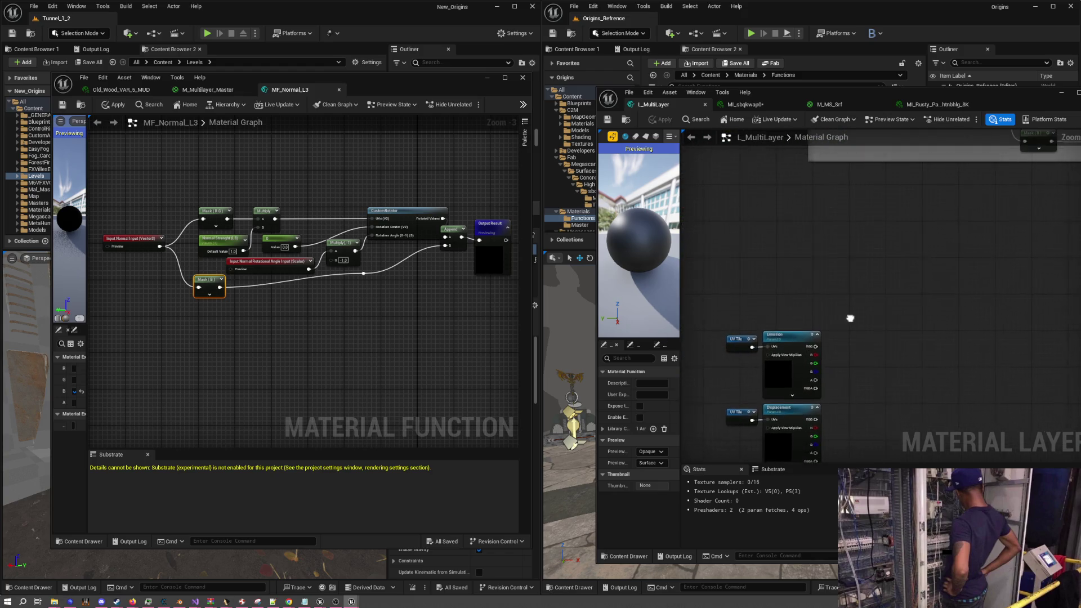
scroll(783, 438, "down", 5)
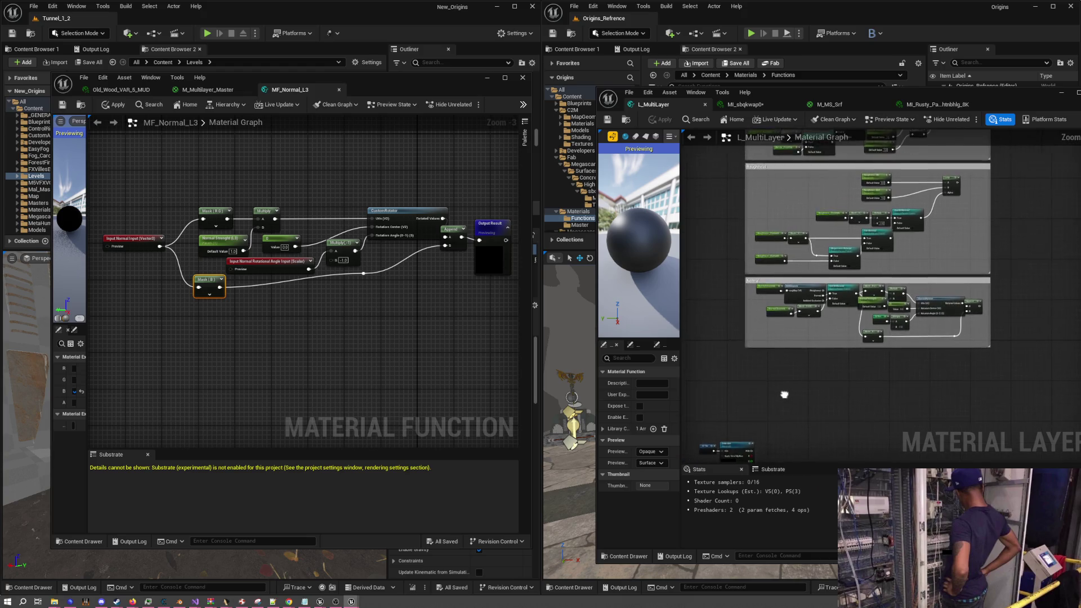
scroll(866, 396, "down", 3)
mouse_move(823, 363)
left_mouse_down()
mouse_move(1005, 411)
mouse_move(859, 328)
left_mouse_up()
scroll(882, 384, "up", 6)
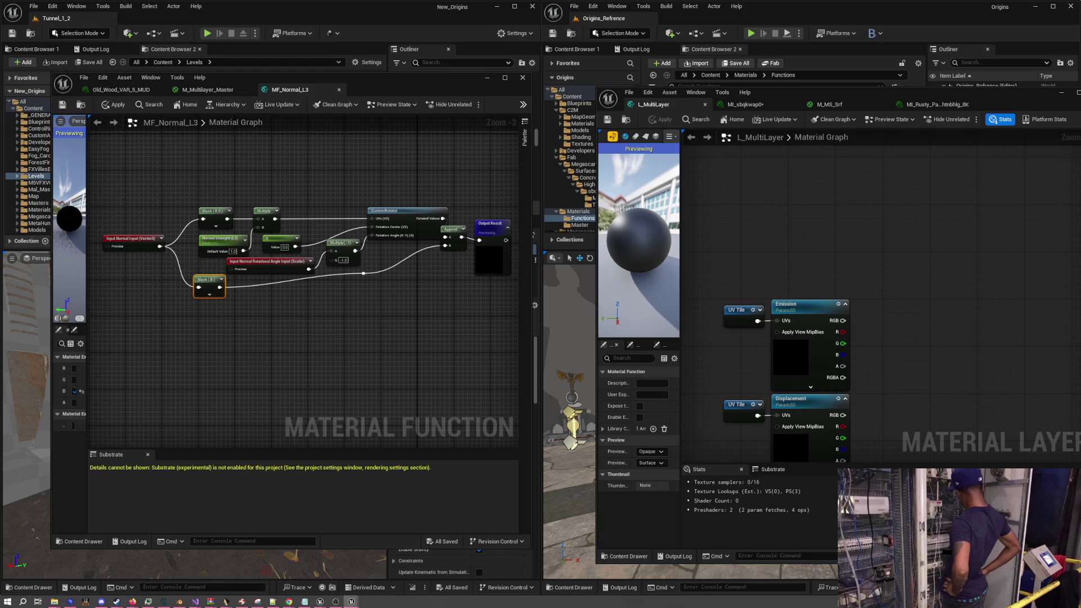
left_click_drag(1080, 303, 1078, 303)
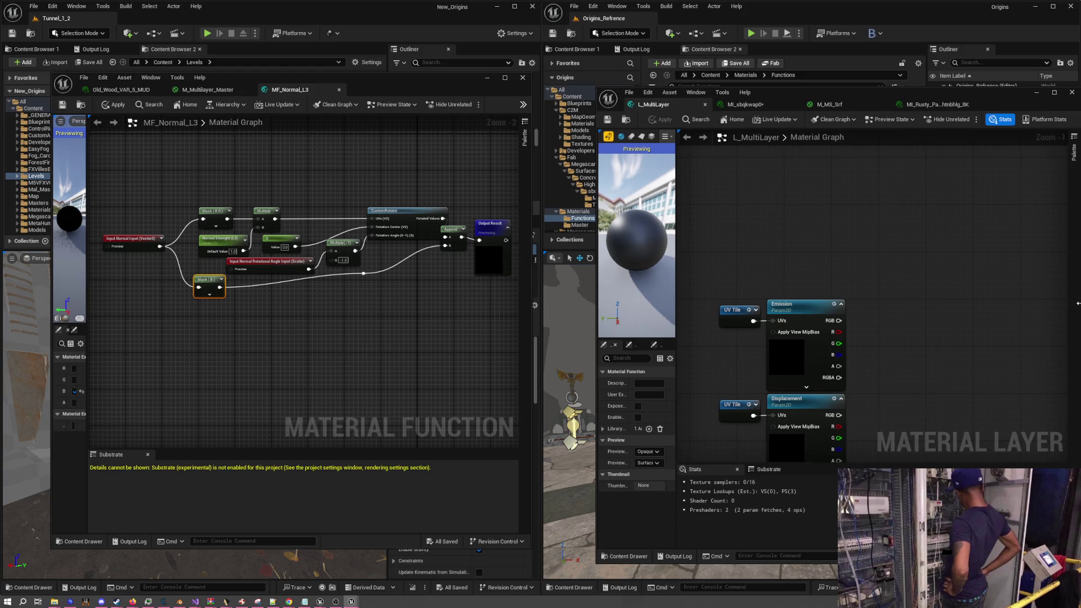
scroll(878, 372, "down", 4)
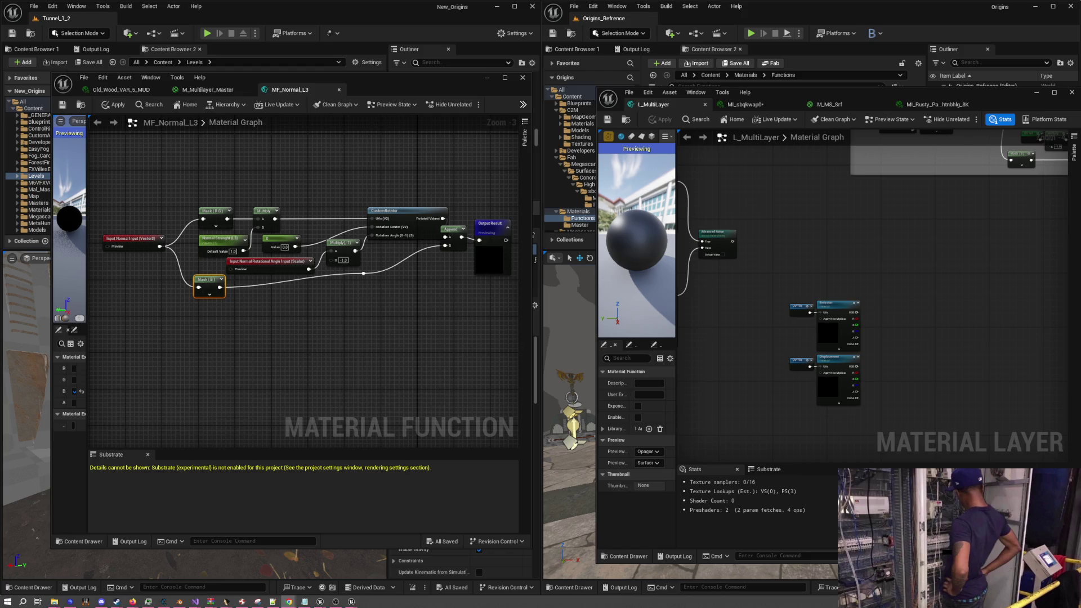
Box-select the noise nodes and move them down and to the left
left_click_drag(776, 327, 971, 341)
scroll(971, 341, "down", 2)
left_click_drag(818, 244, 922, 339)
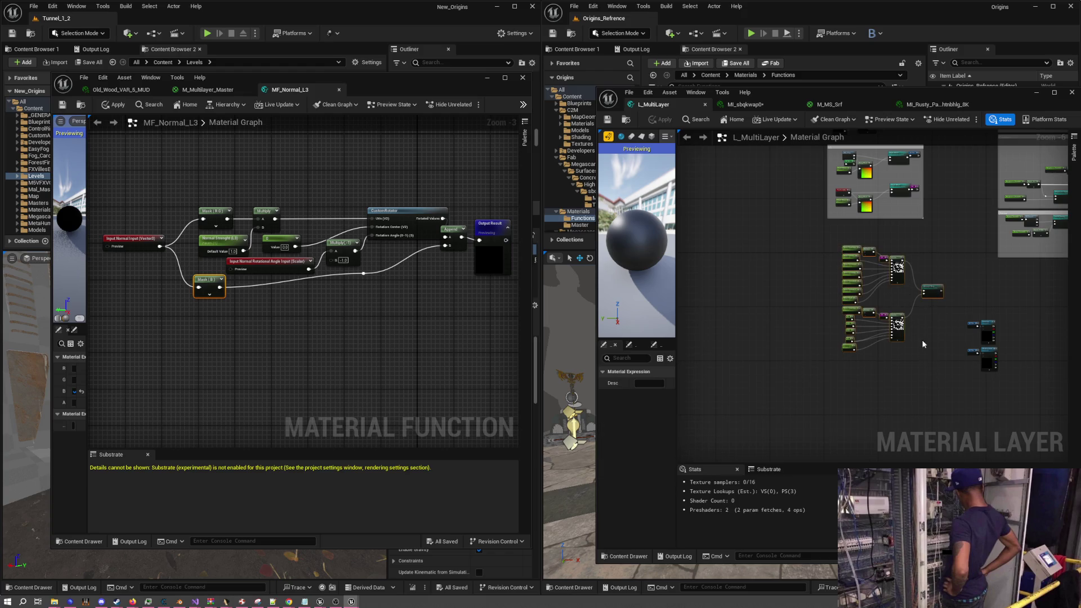
left_click_drag(928, 289, 915, 351)
left_click(913, 321)
scroll(913, 316, "up", 3)
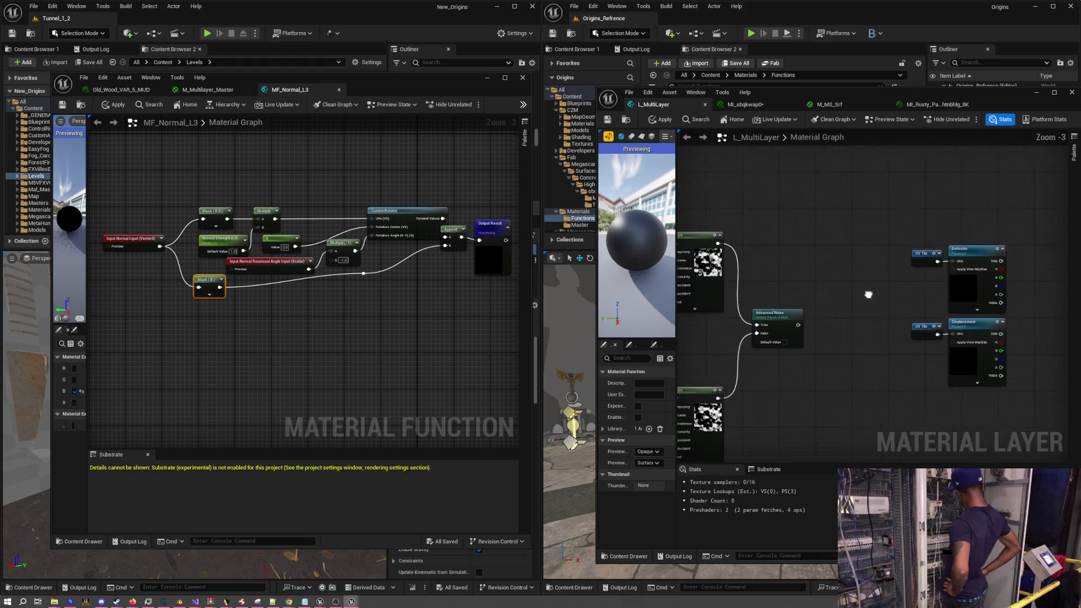
scroll(911, 314, "down", 2)
left_click_drag(908, 312, 888, 351)
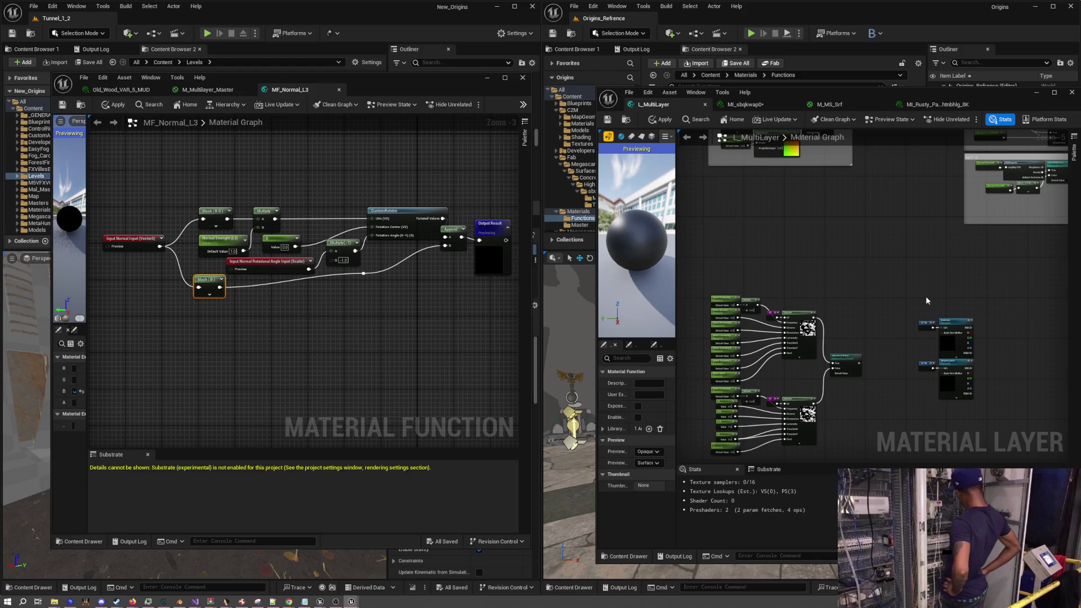
Move the UV Tile and Emission texture nodes up beneath the UV group
scroll(894, 304, "up", 1)
mouse_move(895, 303)
left_mouse_down()
mouse_move(805, 325)
mouse_move(819, 344)
mouse_move(880, 357)
left_mouse_up()
scroll(819, 345, "down", 1)
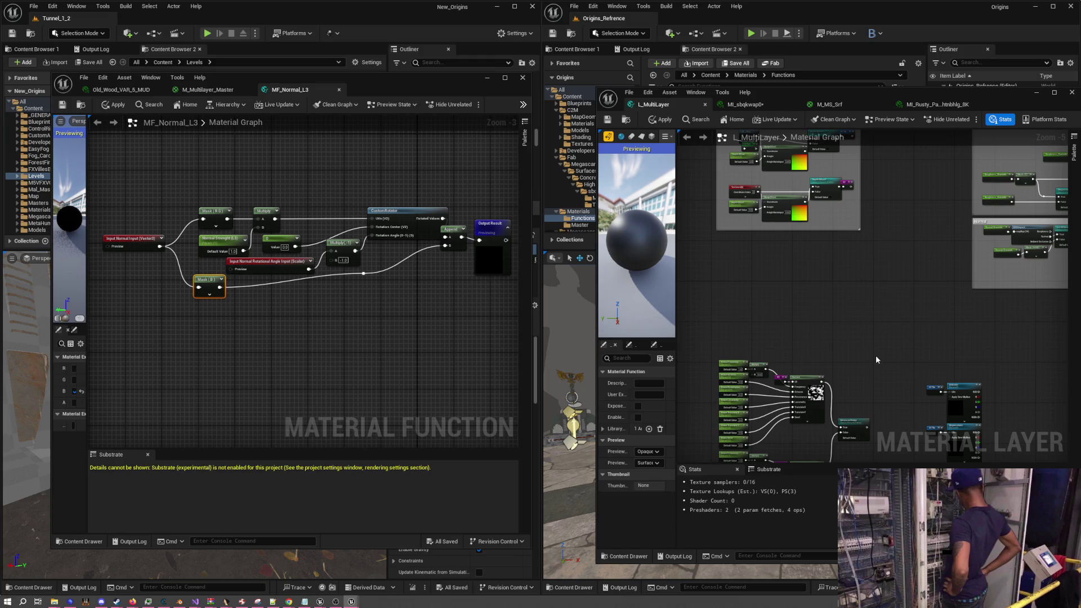
left_click_drag(879, 353, 983, 423)
left_click_drag(957, 388, 754, 245)
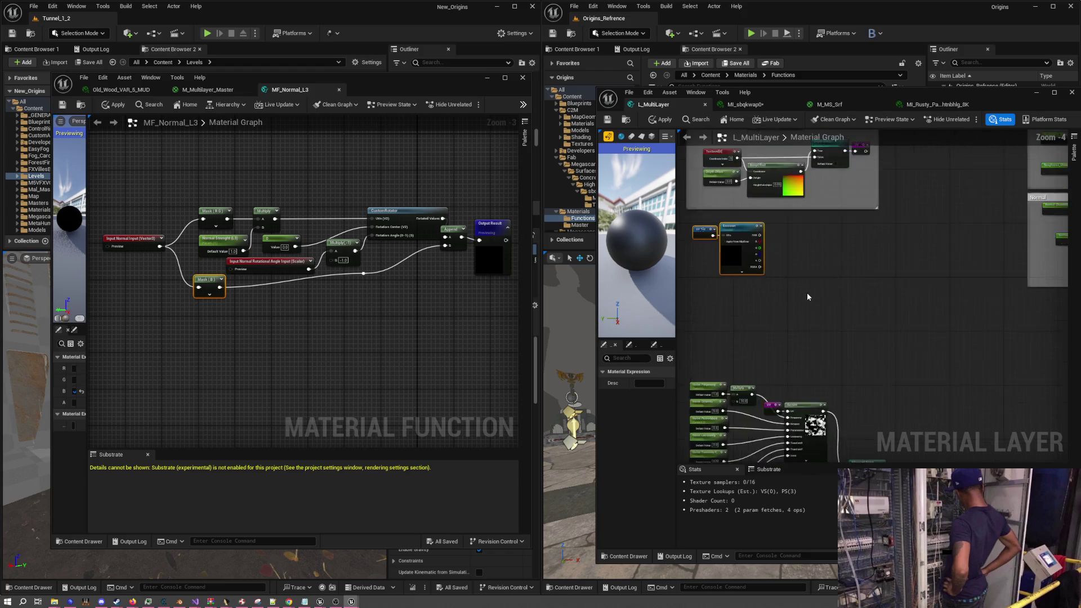
scroll(806, 292, "up", 3)
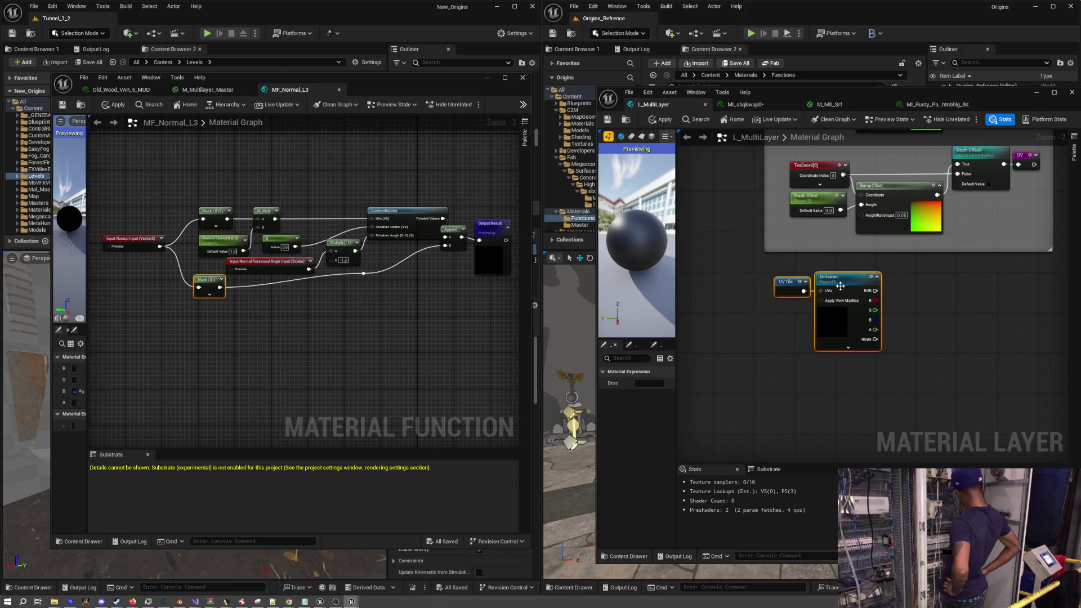
Nudge the UV Tile and Emission nodes slightly left and deselect them
left_click_drag(842, 284, 837, 285)
left_click(925, 299)
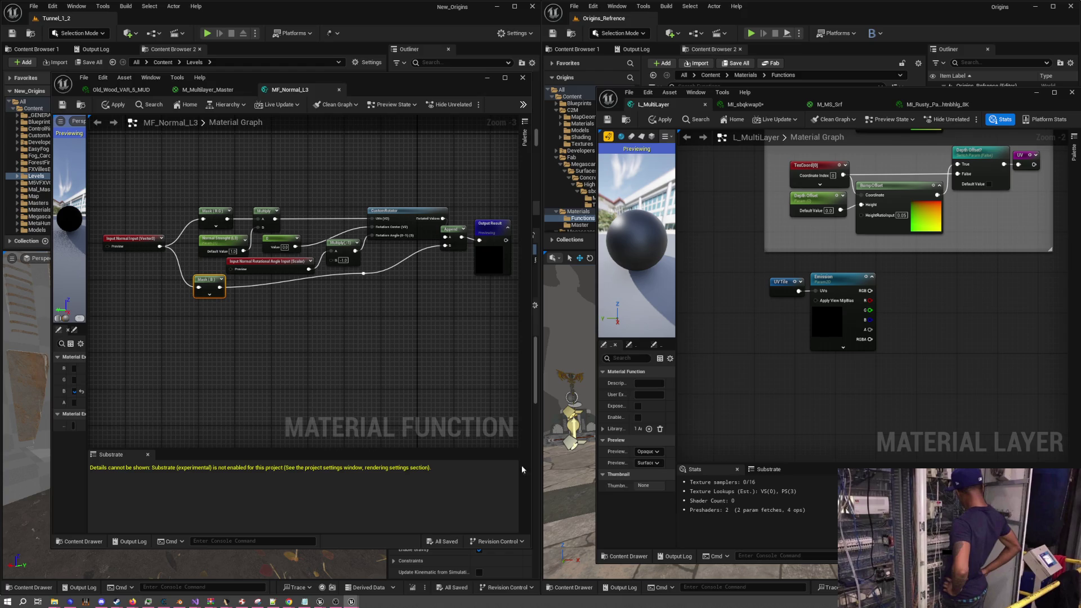
mouse_move(758, 373)
left_mouse_down()
mouse_move(740, 366)
mouse_move(768, 357)
mouse_move(719, 345)
left_mouse_up()
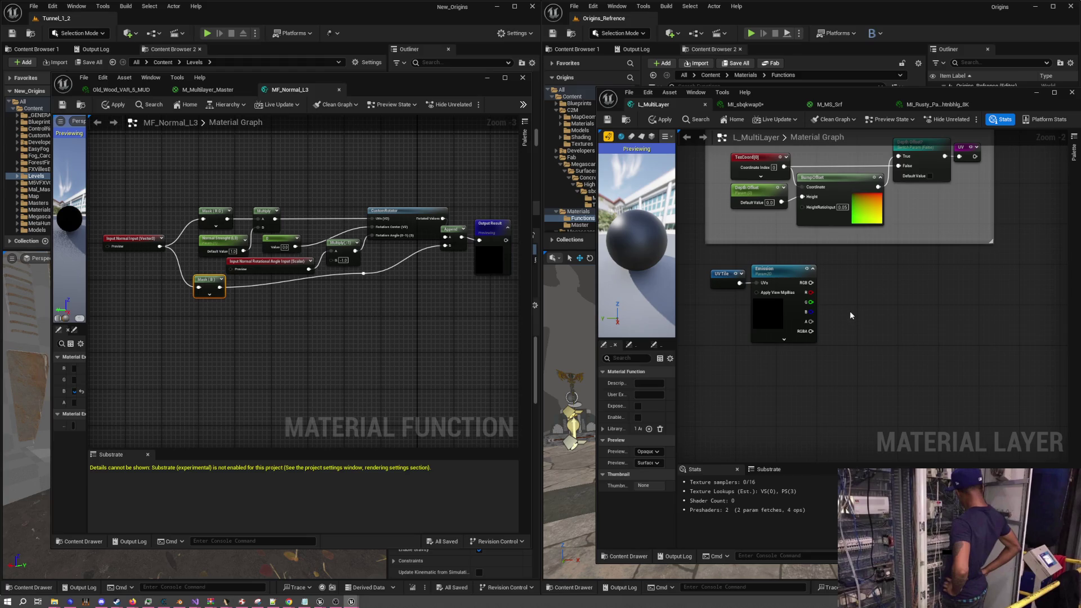
Add a Constant4Vector beside the Emission texture and convert it to parameter 'Emission Color Tint'
key("4")
left_click(849, 282)
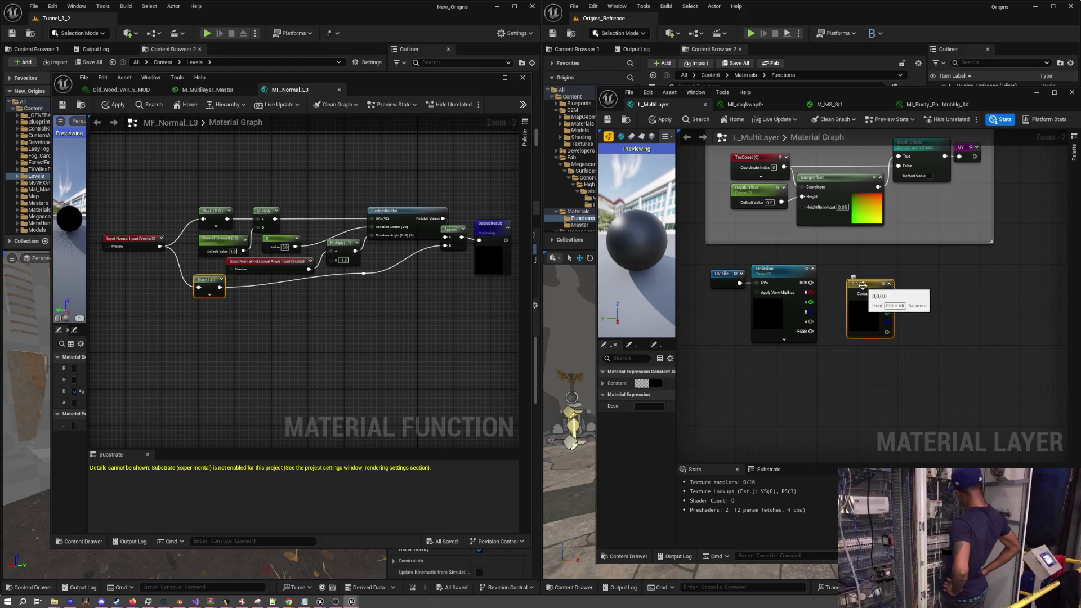
right_click(890, 317)
left_click(889, 317)
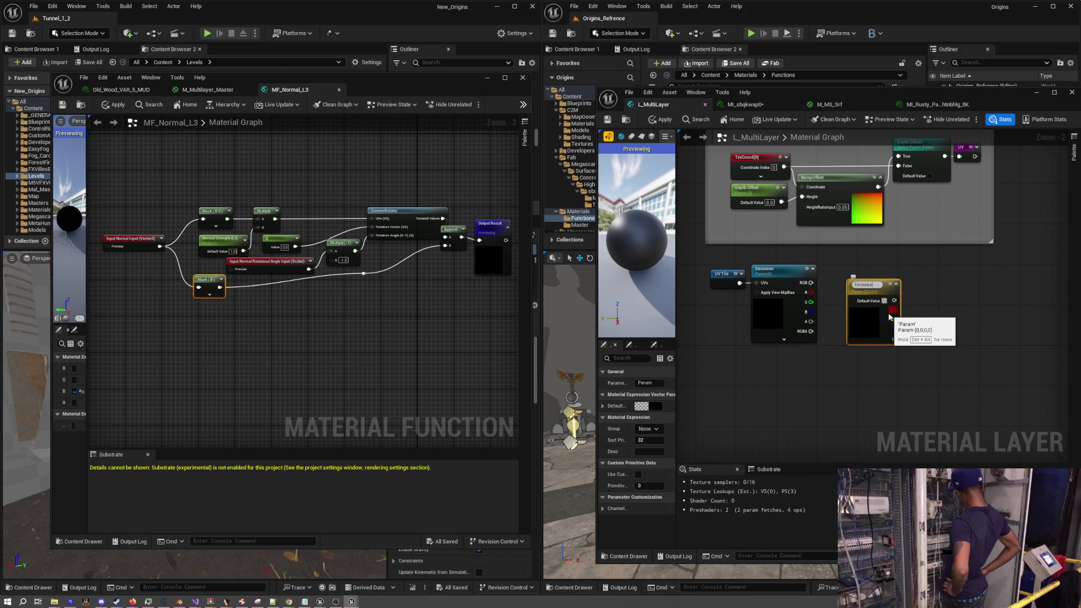
type("n Color Tint")
key("Return")
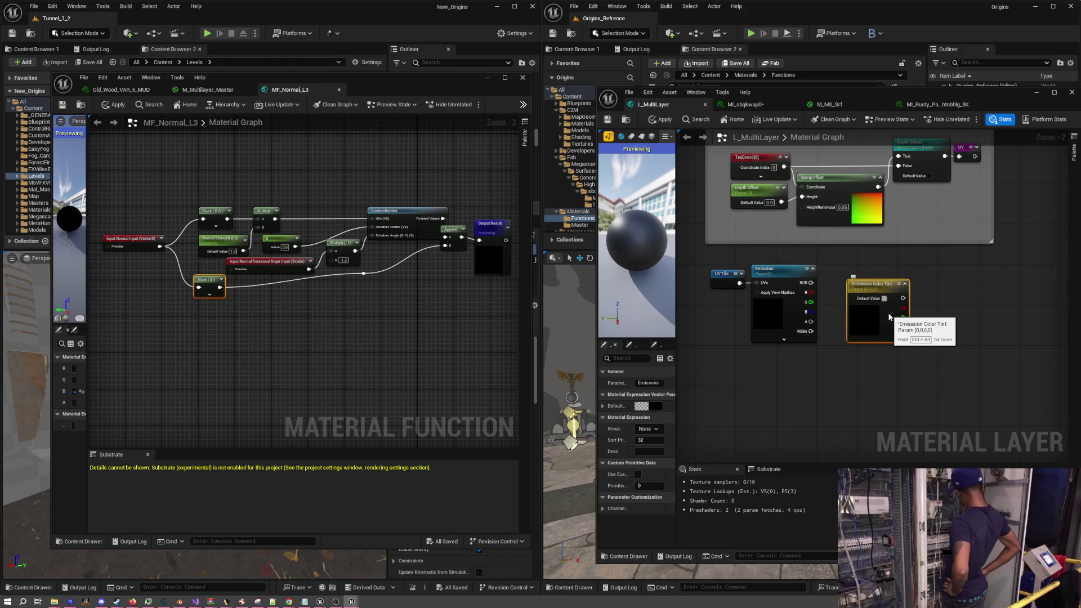
mouse_move(830, 320)
left_mouse_down()
mouse_move(869, 350)
mouse_move(828, 313)
left_mouse_up()
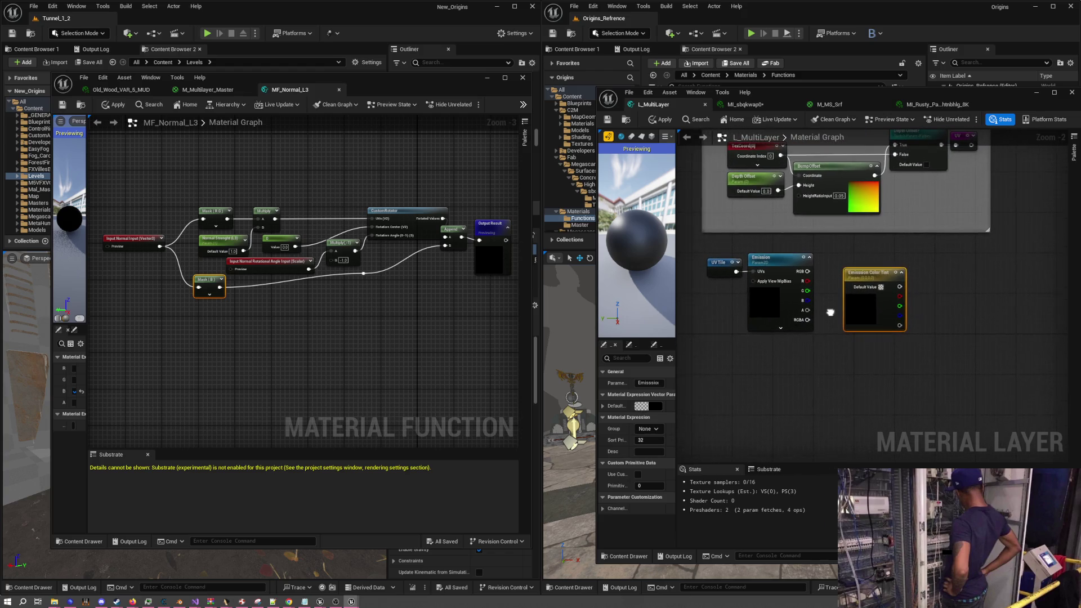
Set Emission Color Tint's default value to opaque white
left_click(882, 287)
left_click_drag(931, 435, 1041, 427)
left_click(847, 341)
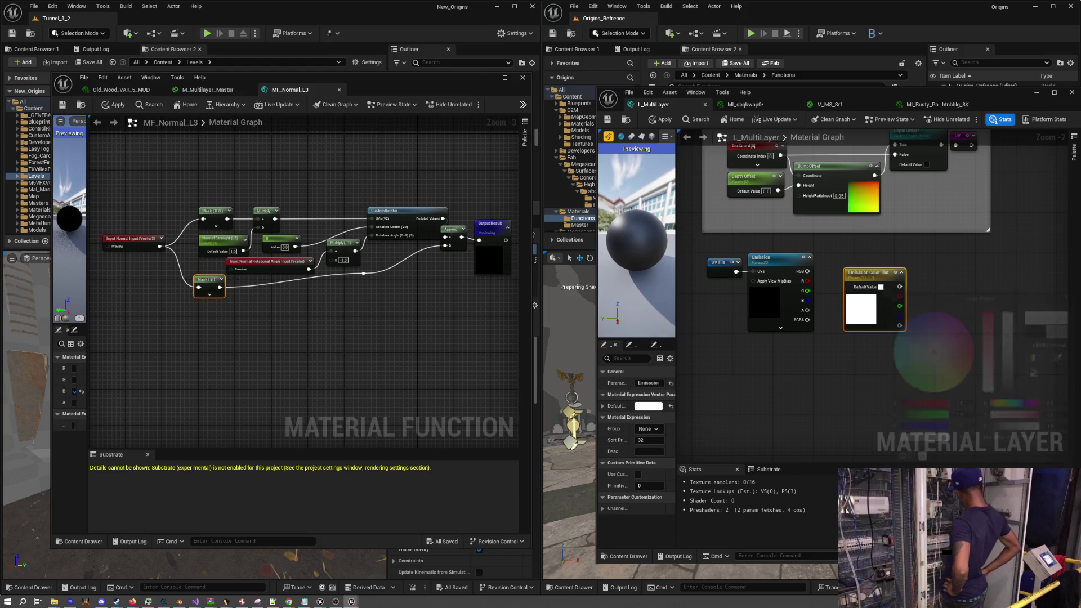
left_click_drag(819, 299, 838, 491)
scroll(819, 281, "down", 4)
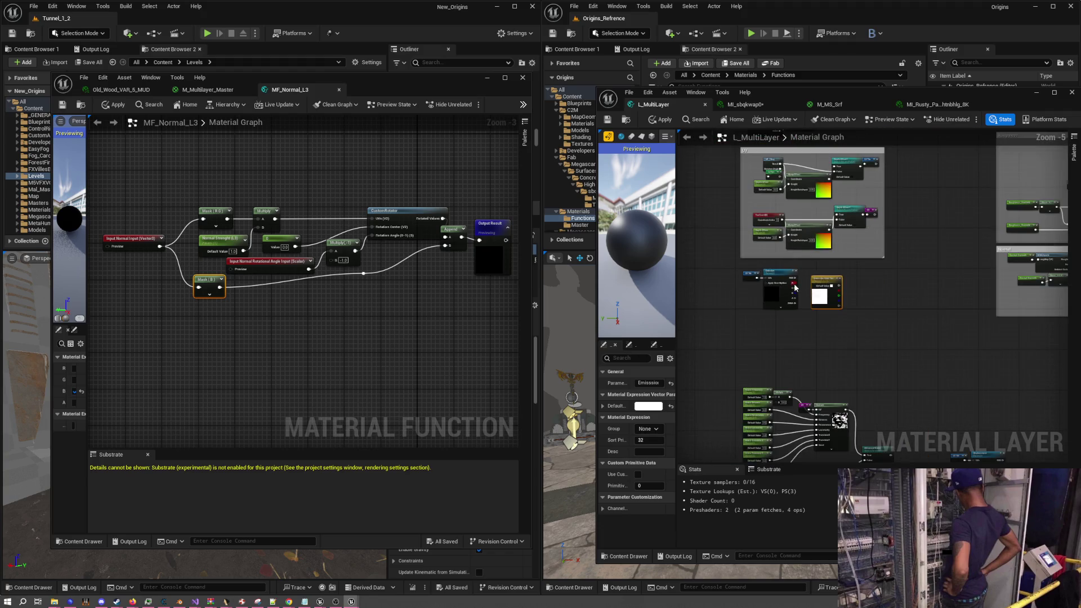
Rearrange the Emission Color Tint, UV group, UV Tile and Emission nodes to make room
left_click_drag(819, 280, 956, 366)
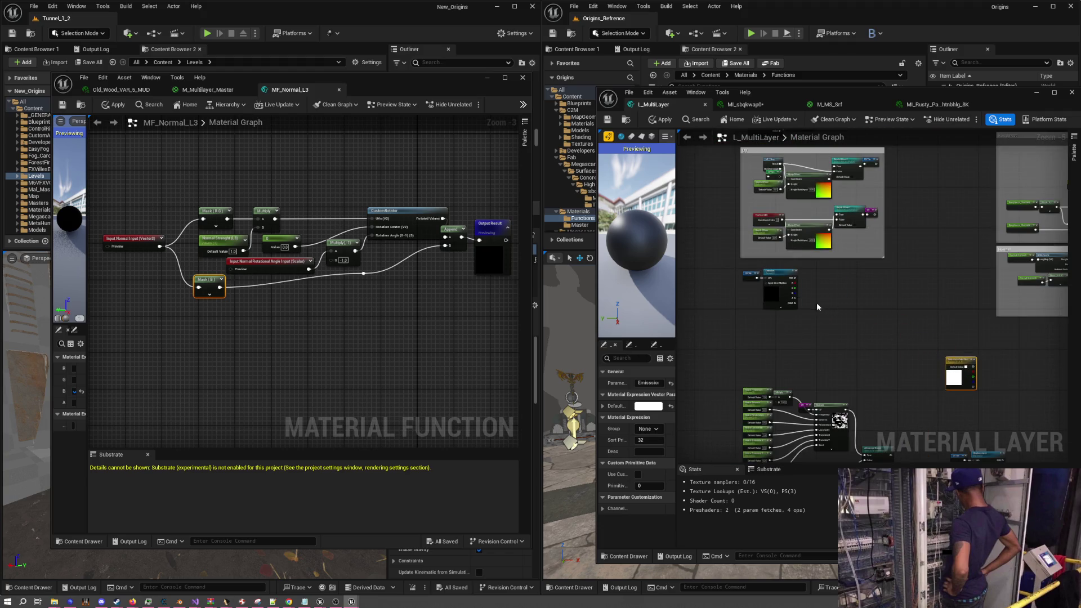
scroll(817, 302, "up", 2)
mouse_move(808, 293)
left_mouse_down()
mouse_move(836, 452)
mouse_move(901, 270)
mouse_move(853, 262)
left_mouse_up()
left_click_drag(869, 304, 1020, 273)
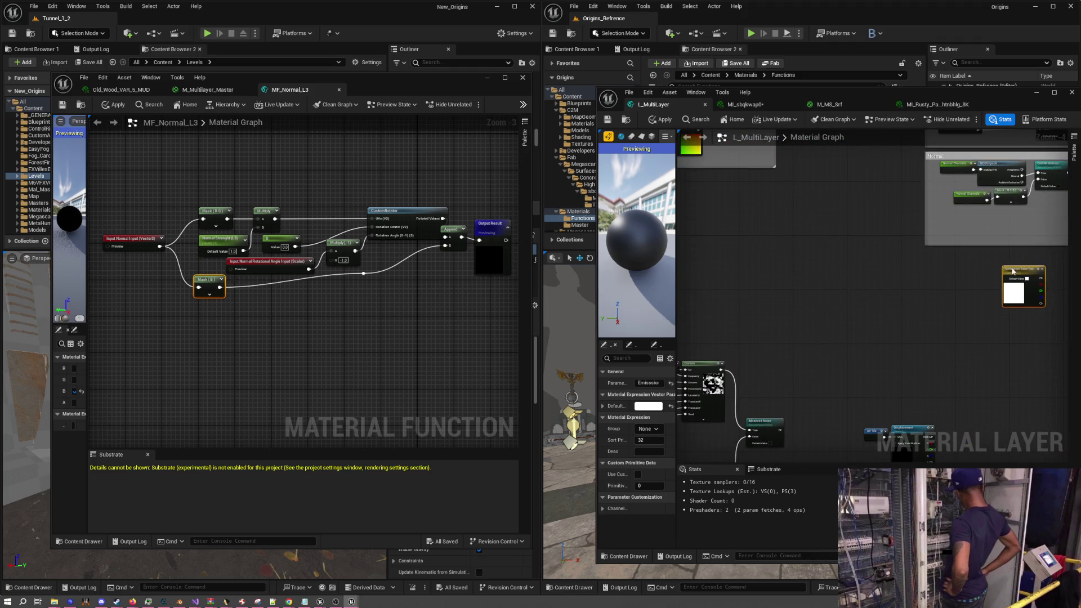
key("Delete")
mouse_move(828, 256)
left_mouse_down()
mouse_move(957, 366)
mouse_move(917, 384)
mouse_move(776, 296)
left_mouse_up()
left_click_drag(919, 213, 923, 358)
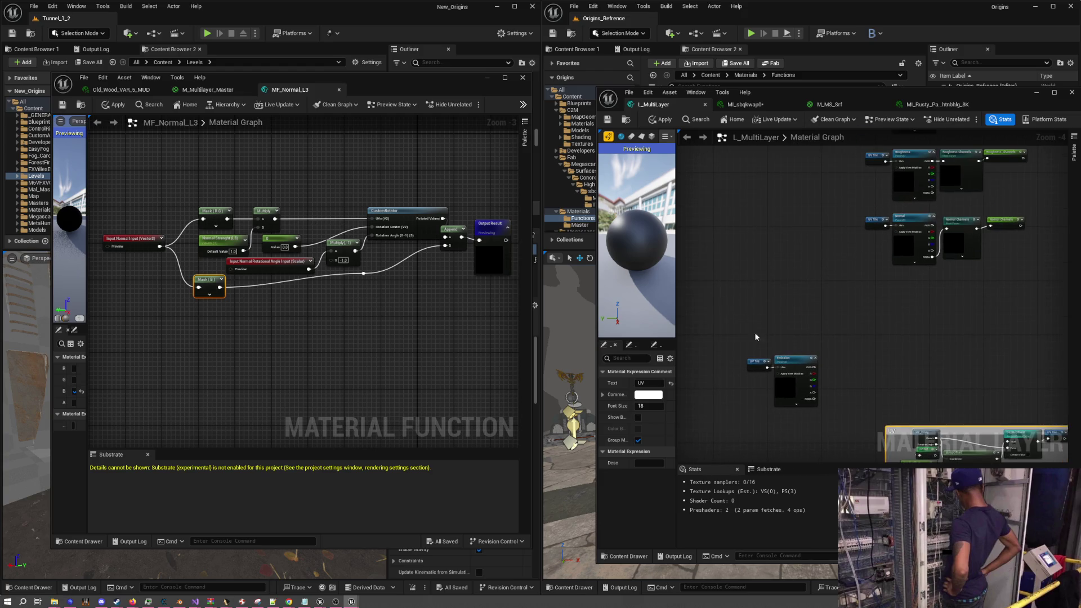
left_click_drag(732, 335, 830, 405)
mouse_move(780, 354)
left_mouse_down()
mouse_move(940, 311)
mouse_move(878, 360)
mouse_move(847, 407)
mouse_move(817, 346)
mouse_move(787, 346)
left_mouse_up()
scroll(973, 306, "up", 4)
left_click(882, 372)
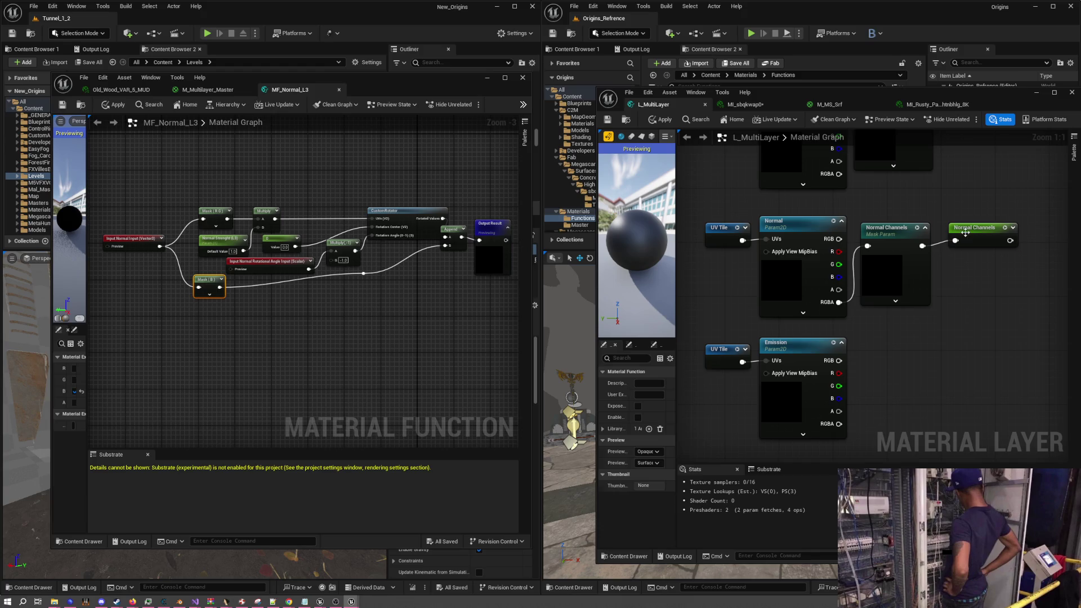
Duplicate the Normal Channels reroute, rename it Emission, and feed it the Emission texture's RGB
left_click(966, 230)
key("ctrl+d")
double_click(896, 344)
type("Em")
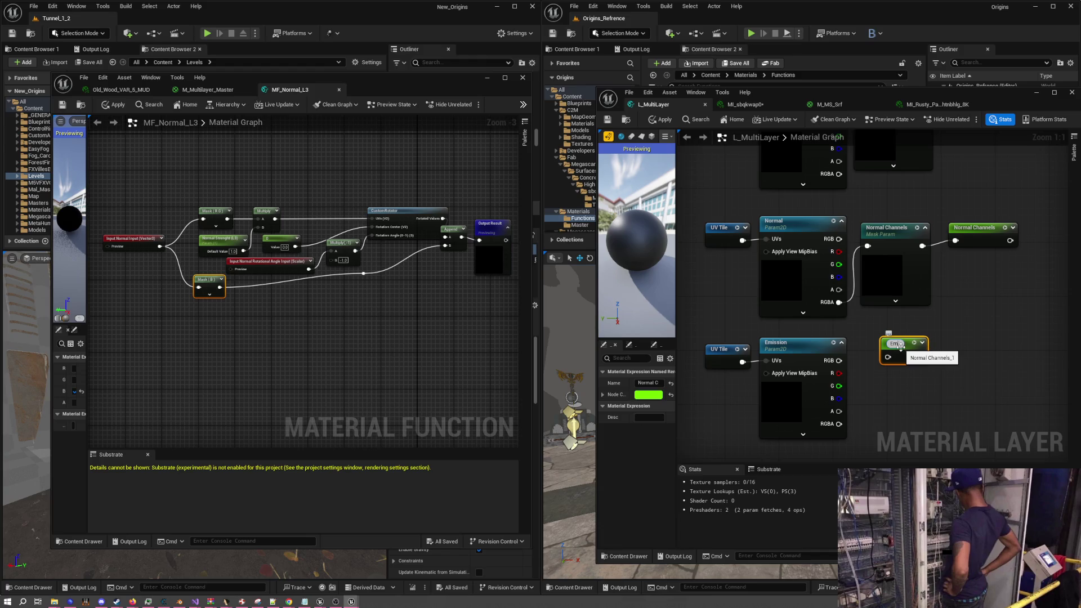
type("ission")
key("Return")
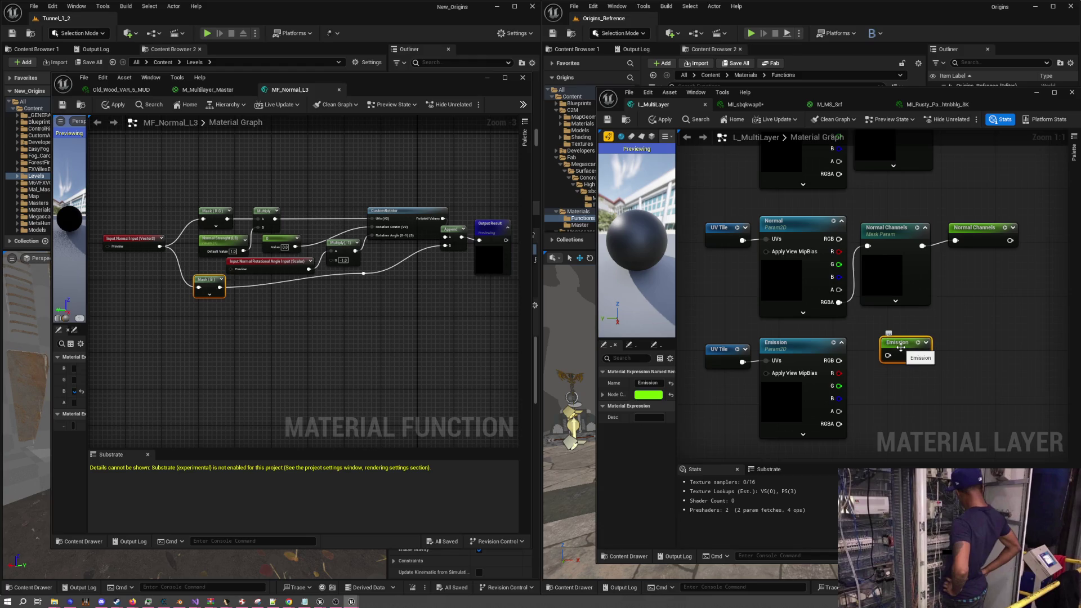
left_click_drag(839, 361, 886, 348)
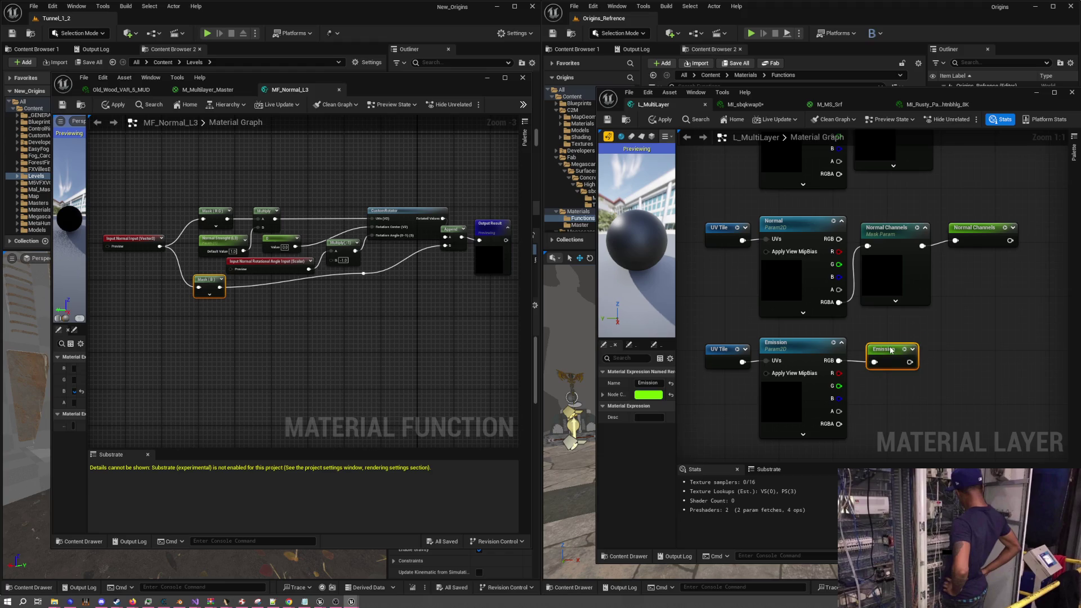
Add a new scalar parameter node beside the Emission Color Tint
scroll(901, 354, "down", 1)
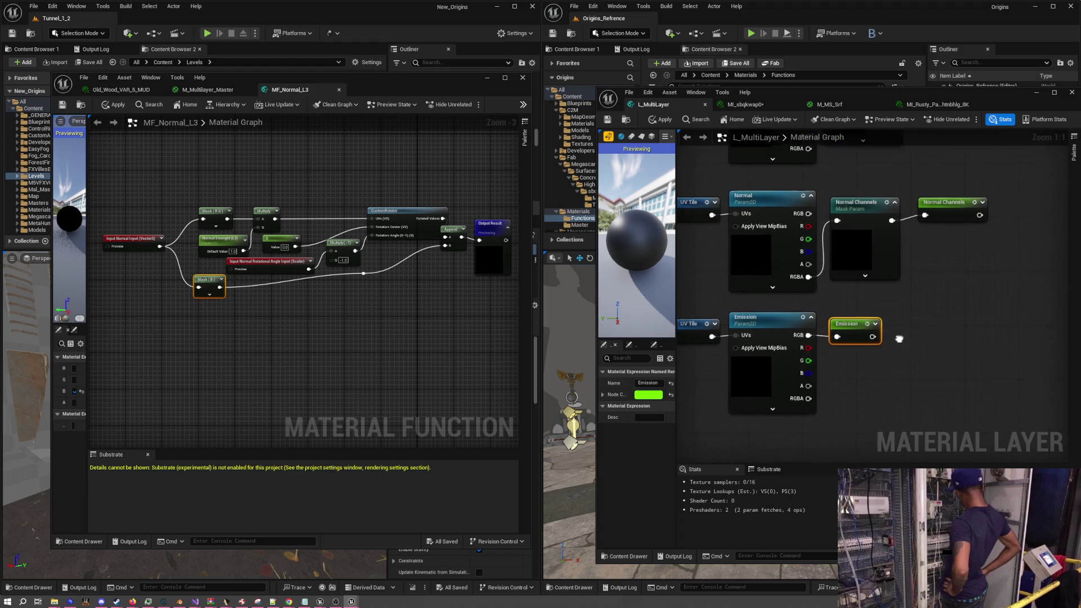
scroll(914, 357, "down", 5)
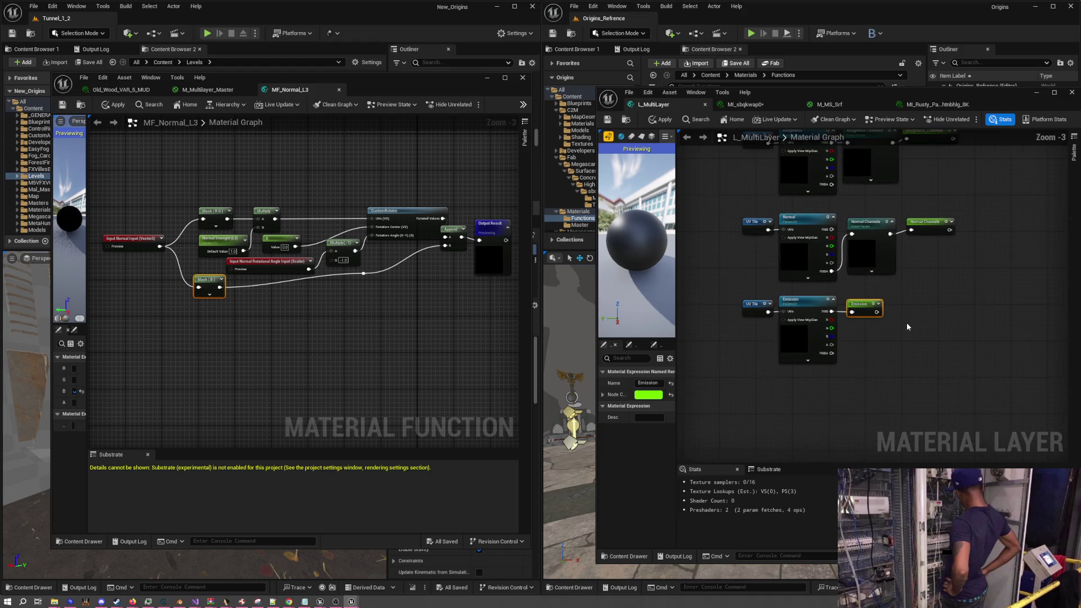
left_click_drag(907, 329, 829, 295)
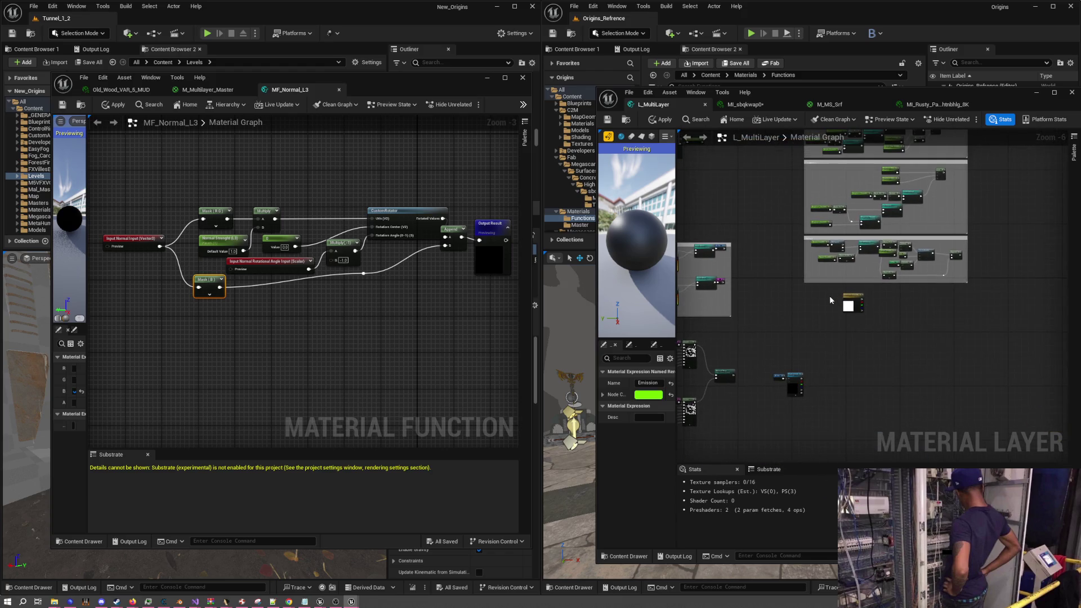
scroll(830, 296, "up", 6)
left_click(781, 295)
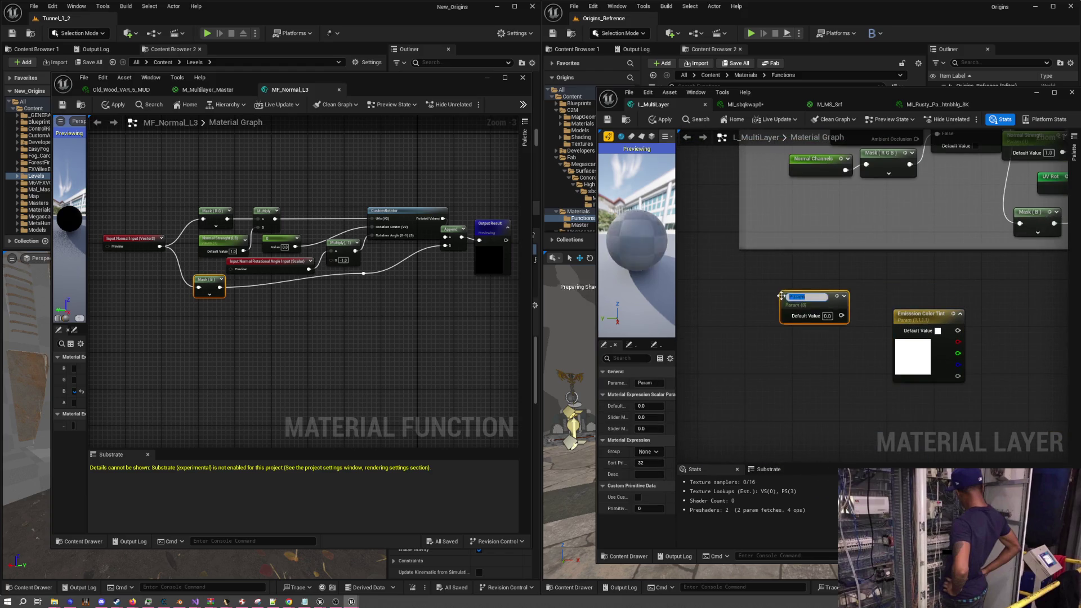
Place the Param node, add an Emission named reroute above the tint, and a Multiply fed by it
key("Return")
left_click_drag(811, 297, 1008, 302)
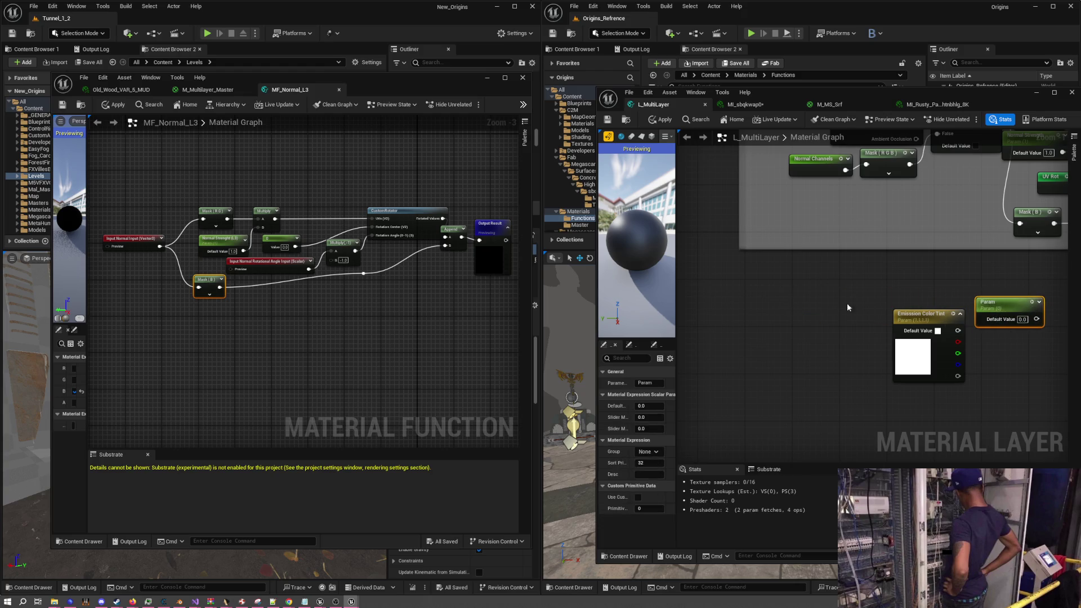
right_click(768, 312)
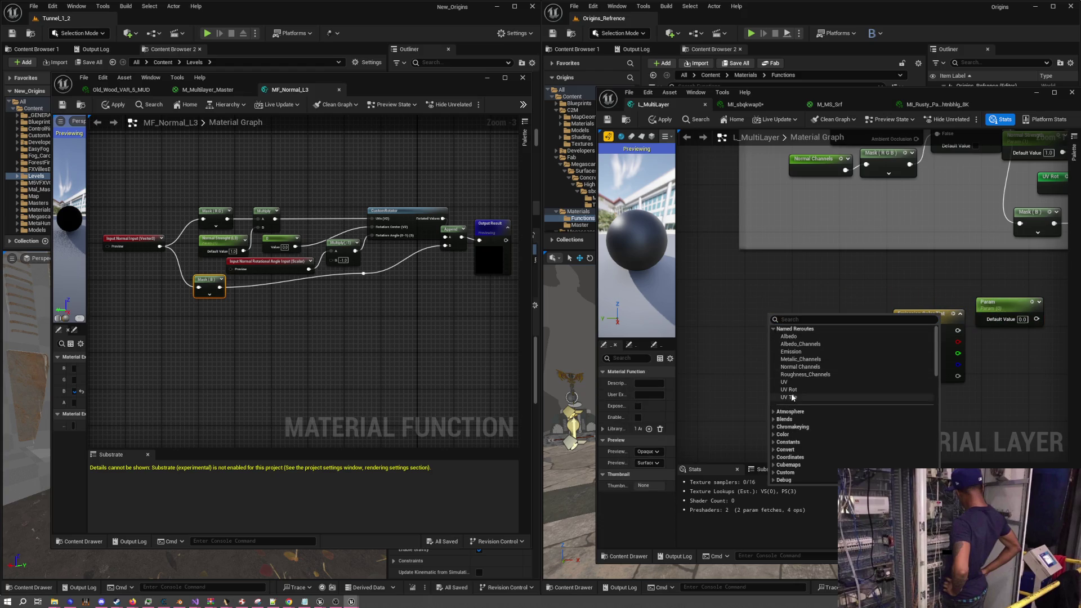
left_click(794, 351)
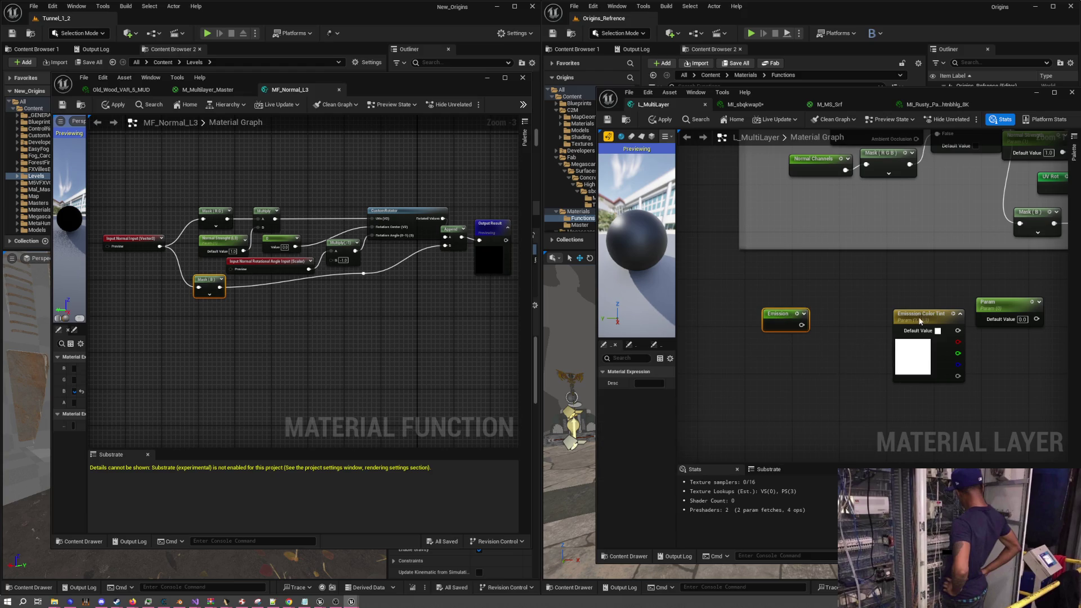
left_click_drag(920, 321, 855, 339)
mouse_move(785, 320)
left_mouse_down()
mouse_move(874, 308)
mouse_move(802, 304)
mouse_move(816, 321)
mouse_move(763, 324)
left_mouse_up()
right_click(812, 308)
left_click(813, 302)
left_click(812, 303)
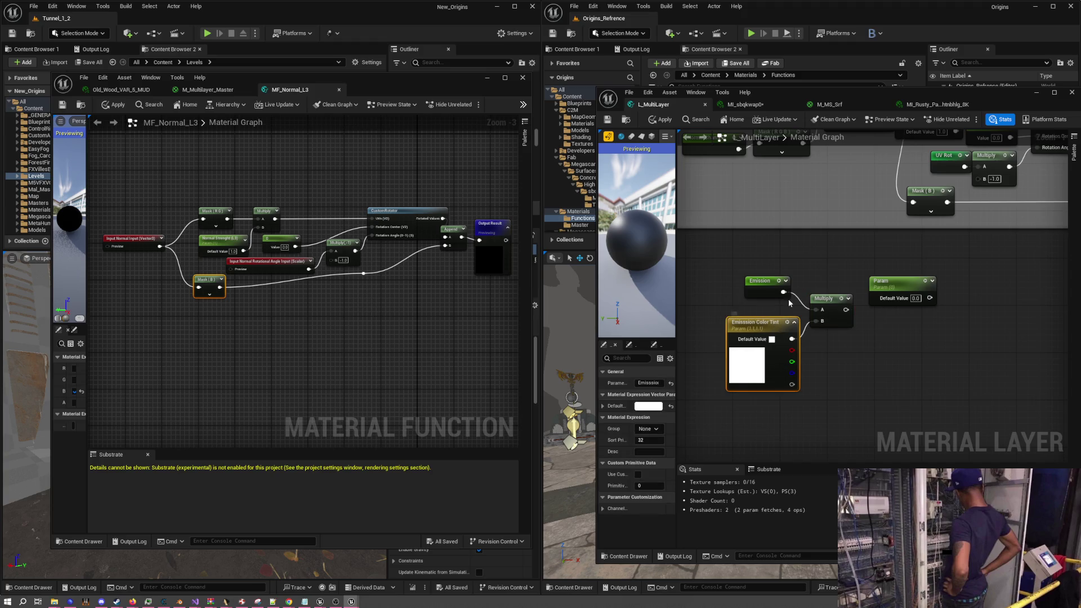
Move the Cod IW Material switch out of the Normal group, wire Emission into its False input, and add a second Multiply
scroll(788, 303, "down", 1)
left_click(887, 228)
left_click_drag(879, 212, 841, 365)
left_click_drag(819, 272, 744, 271)
left_click_drag(811, 320, 836, 360)
mouse_move(867, 271)
left_mouse_down()
mouse_move(826, 306)
mouse_move(831, 287)
left_mouse_up()
mouse_move(764, 281)
left_mouse_down()
mouse_move(802, 306)
mouse_move(762, 304)
mouse_move(769, 322)
left_mouse_up()
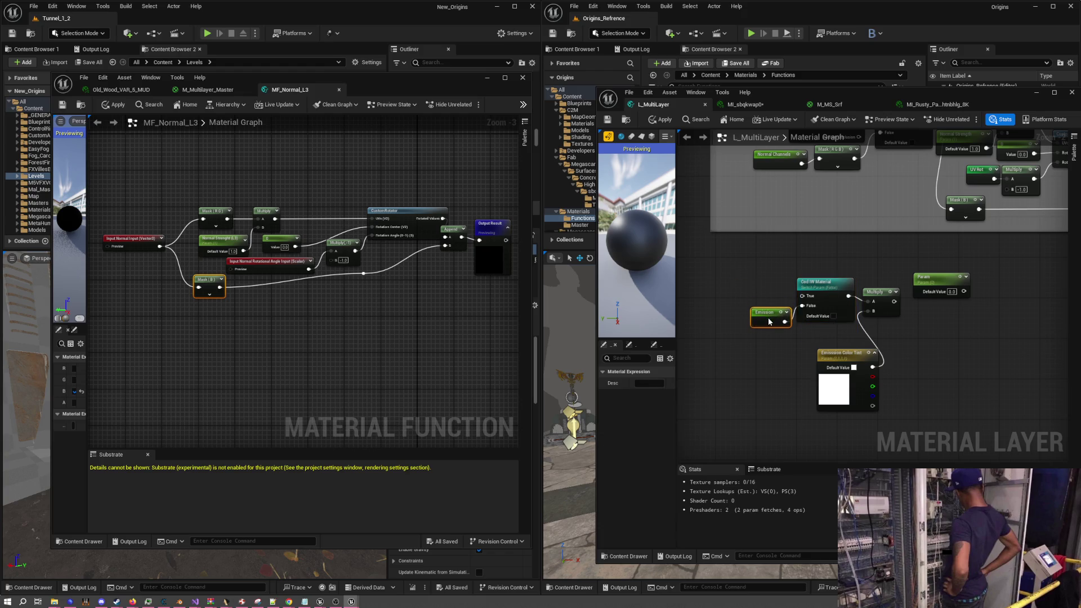
left_click_drag(851, 353, 834, 337)
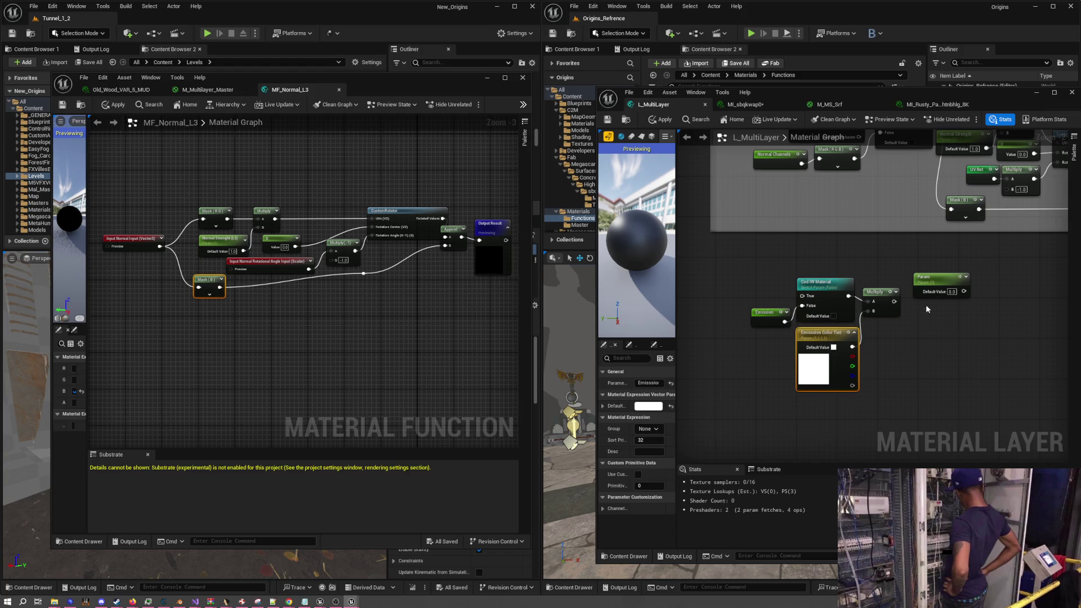
left_click(877, 297)
key("ctrl+c")
Paste a new Multiply node and chain the first Multiply into its A input
key("ctrl+v")
left_click_drag(937, 277, 881, 257)
left_click_drag(959, 325, 958, 280)
mouse_move(894, 302)
left_mouse_down()
mouse_move(932, 302)
mouse_move(935, 286)
left_mouse_up()
left_click_drag(884, 263, 909, 340)
Rename the Param node to Emissive Strength and feed it into the second Multiply's B input
double_click(904, 336)
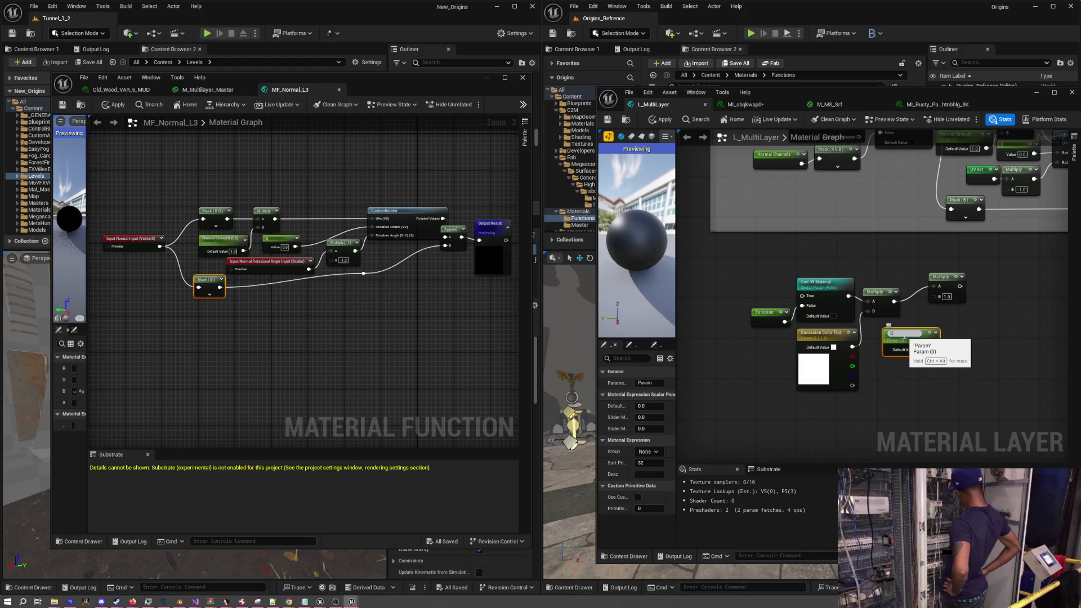
type("rength")
key("Return")
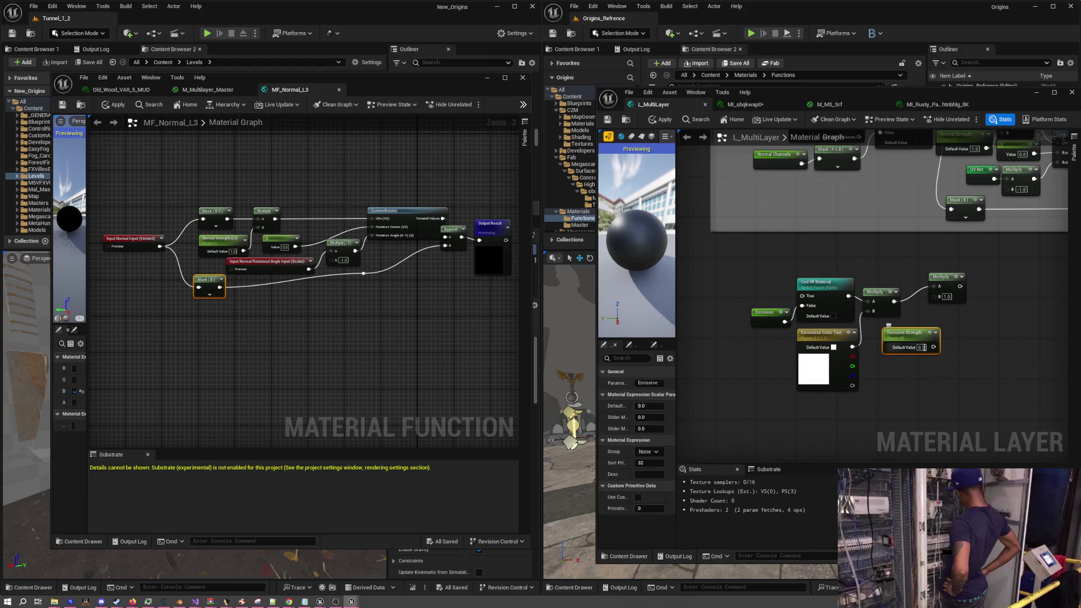
mouse_move(934, 347)
left_mouse_down()
mouse_move(934, 296)
mouse_move(963, 297)
left_mouse_up()
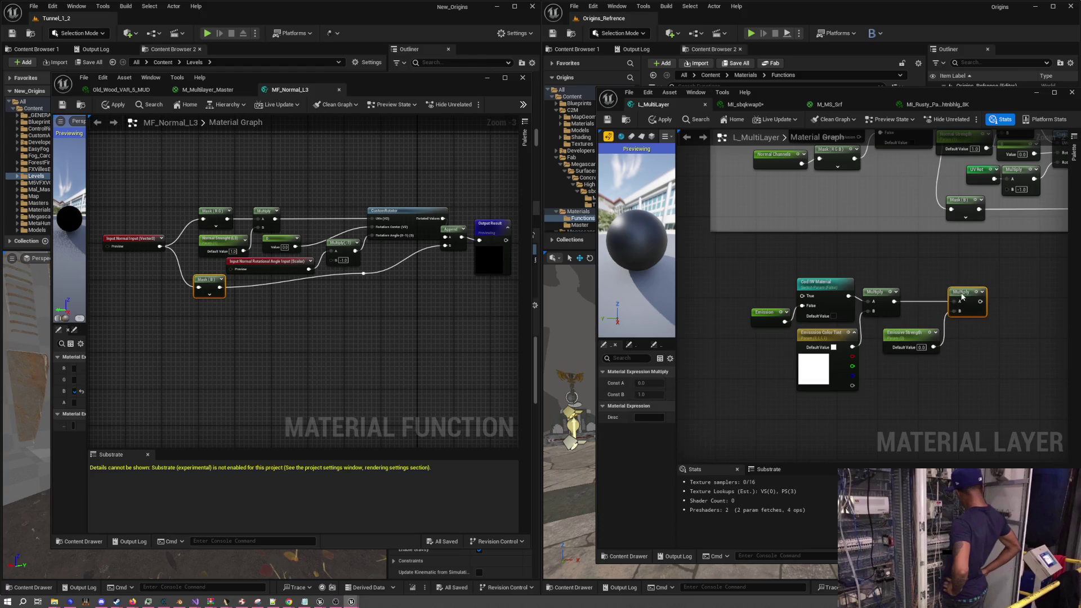
left_click_drag(903, 336, 887, 328)
left_click_drag(968, 295, 951, 298)
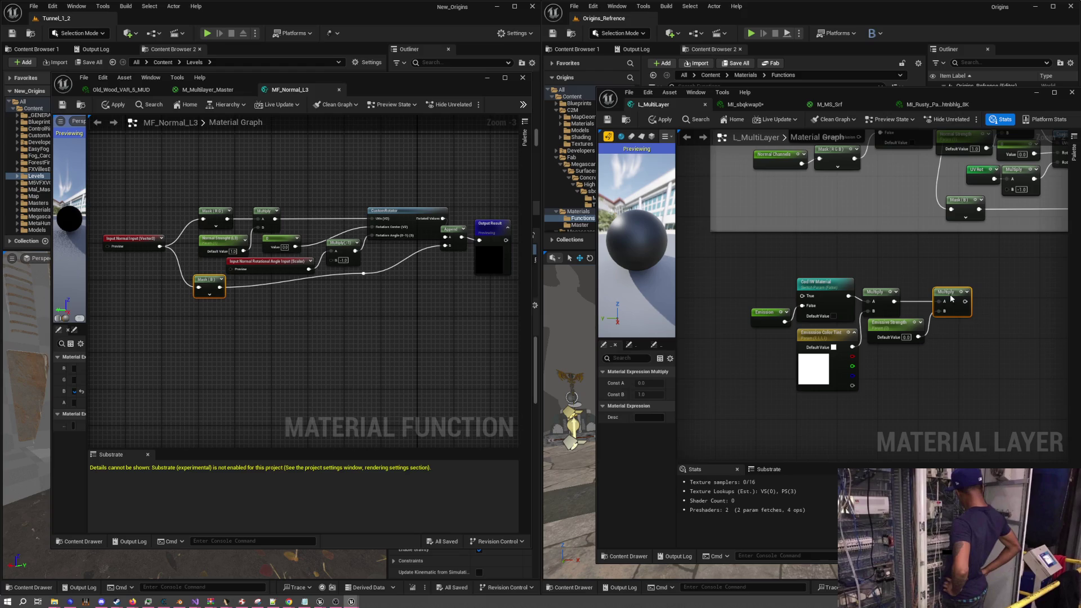
left_click_drag(890, 323, 890, 329)
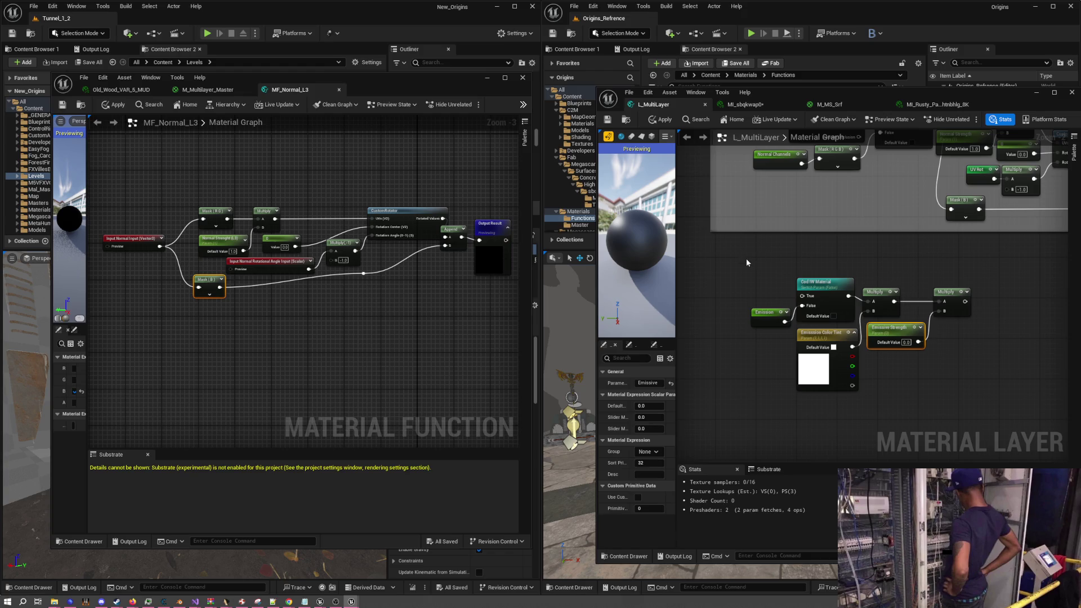
Add an Albedo named reroute node near the Cod IW Material switch
mouse_move(746, 263)
left_mouse_down()
mouse_move(789, 304)
mouse_move(814, 493)
mouse_move(788, 276)
left_mouse_up()
right_click(789, 276)
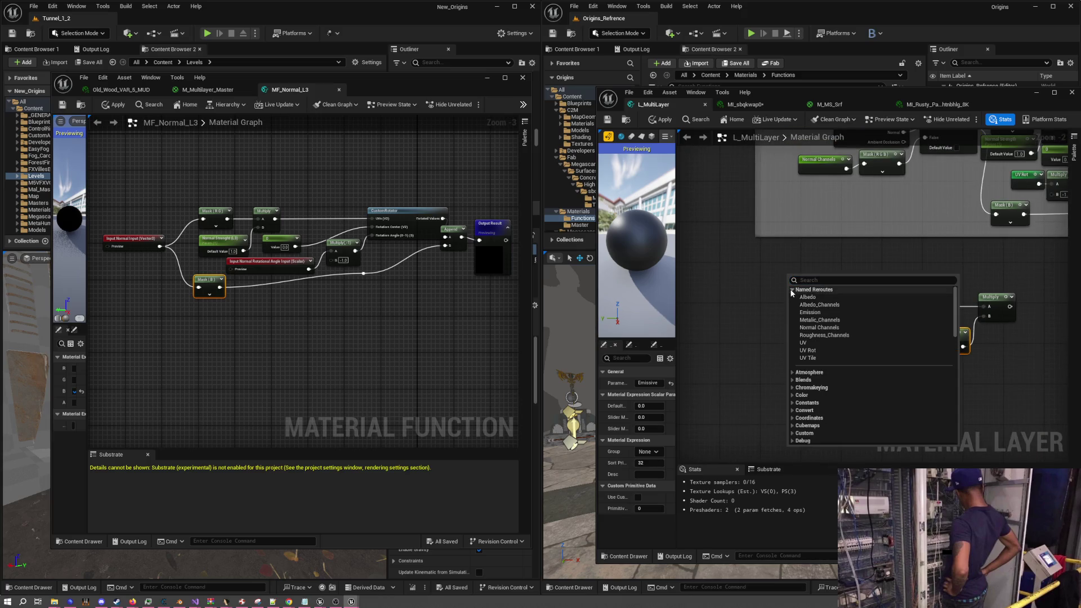
left_click(809, 296)
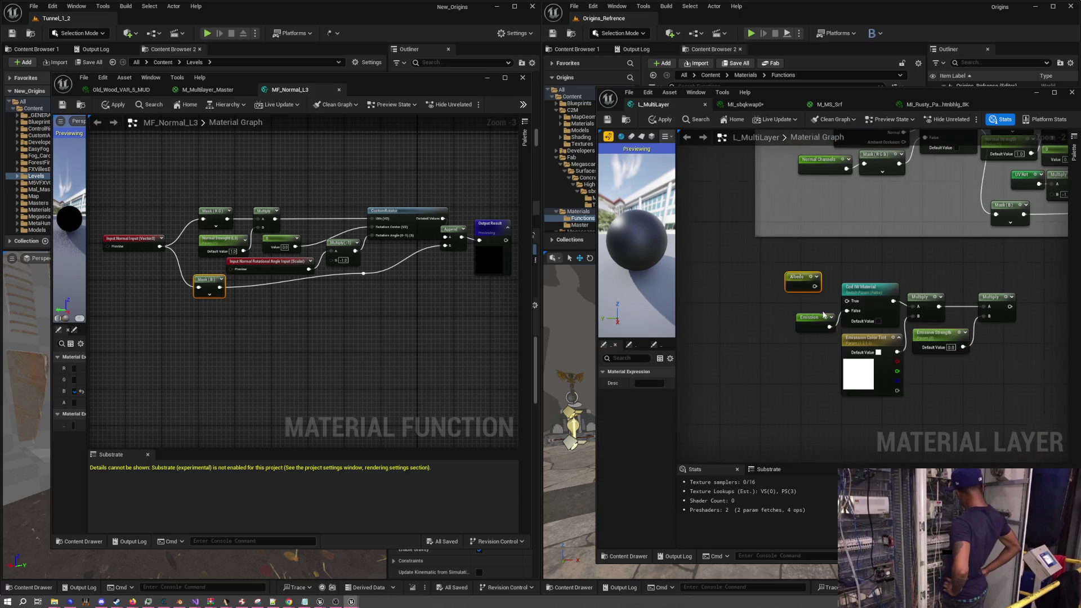
scroll(823, 316, "up", 2)
double_click(878, 280)
Rename the switch to Use Albedo For Emission and place the Albedo reroute beside it
type("Use Albe")
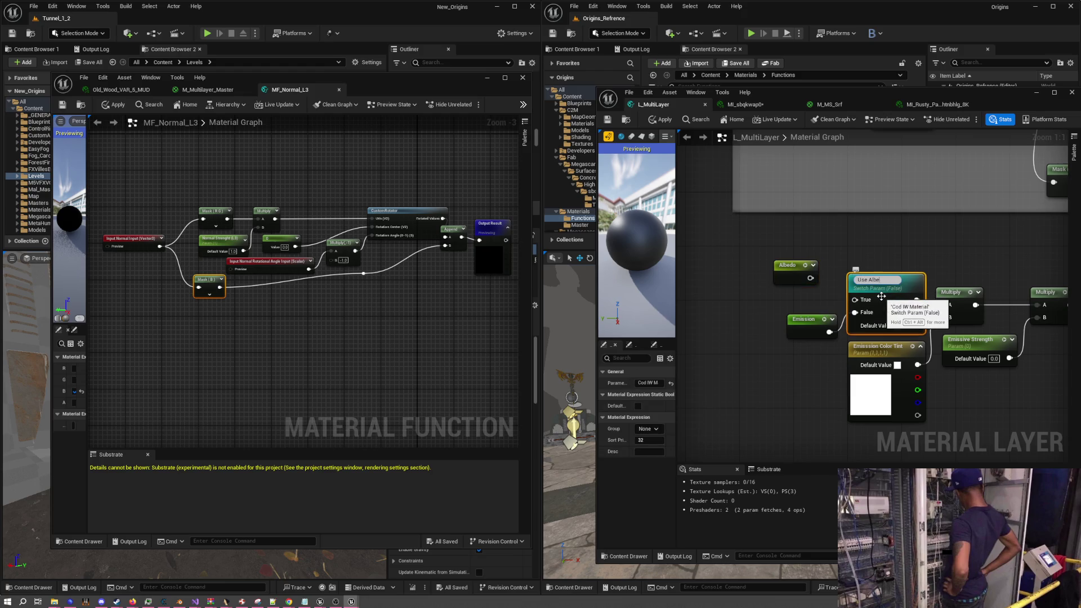
type("do For Emission")
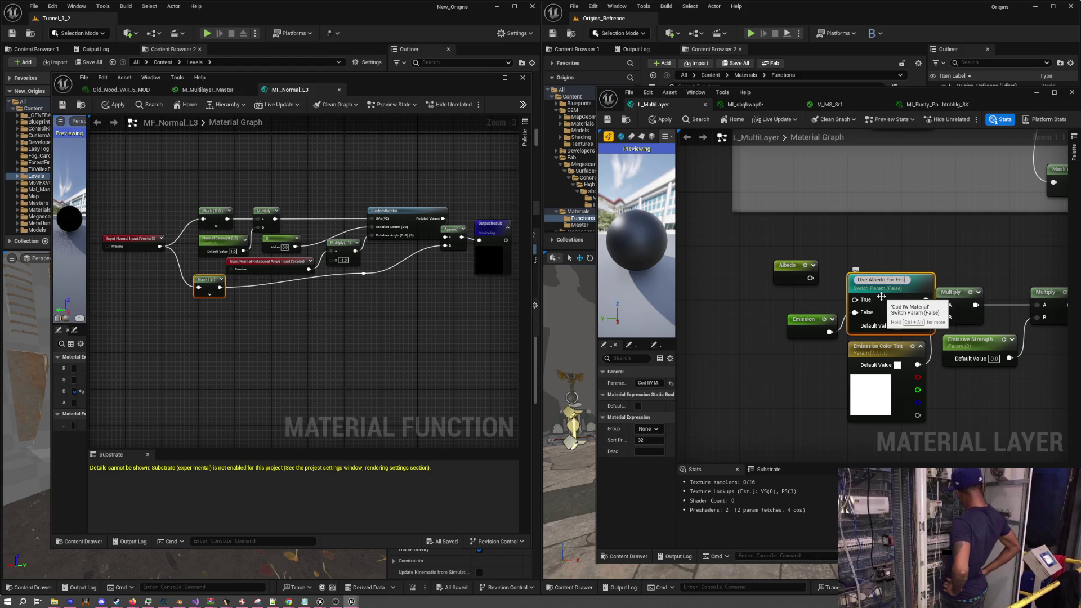
key("Return")
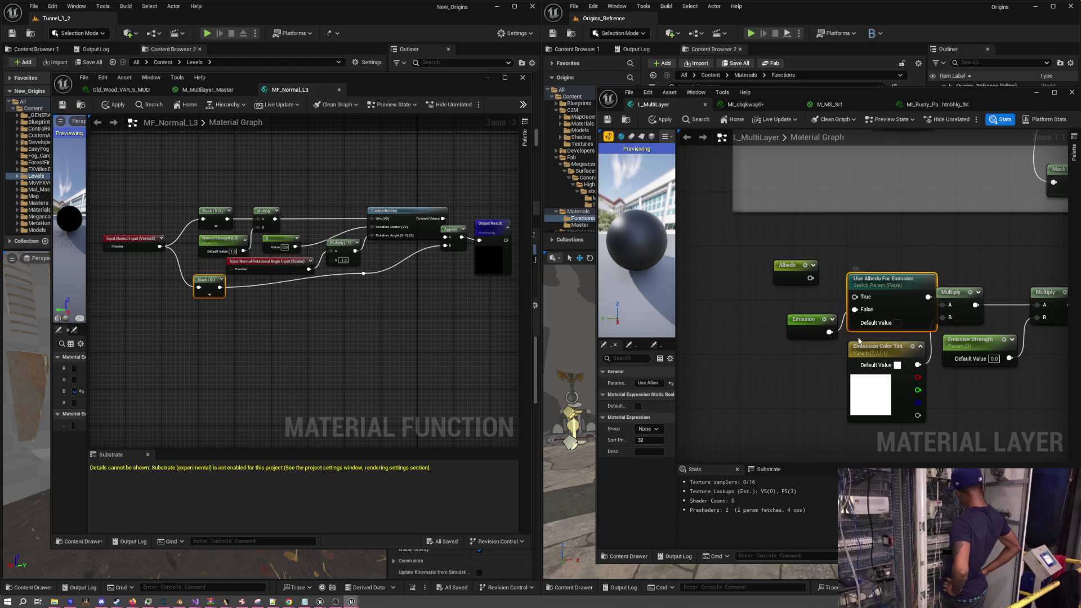
left_click_drag(940, 305, 953, 304)
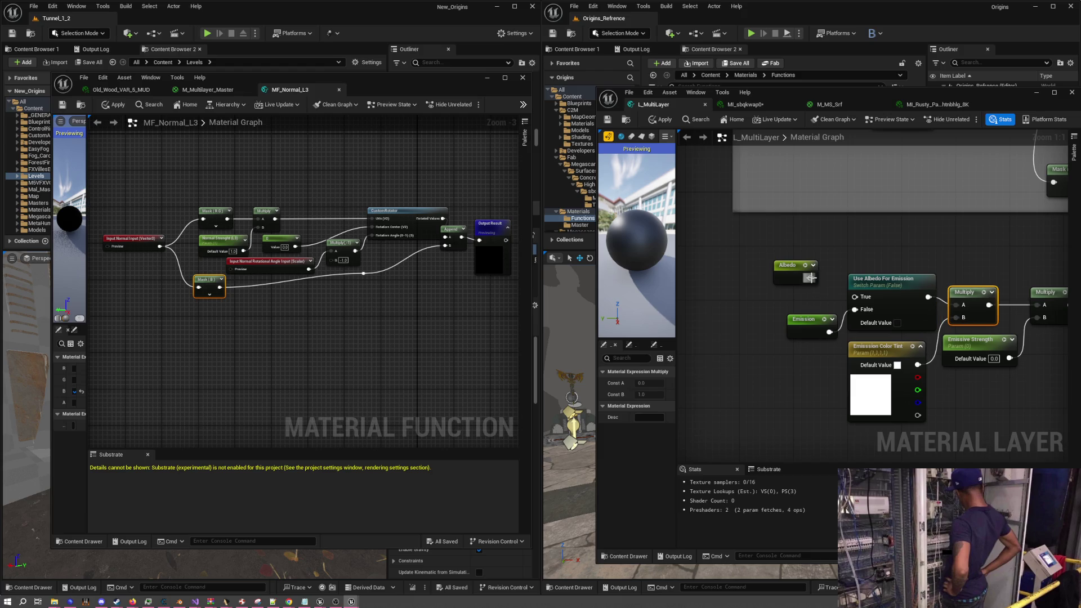
mouse_move(786, 265)
left_mouse_down()
mouse_move(799, 293)
mouse_move(804, 284)
left_mouse_up()
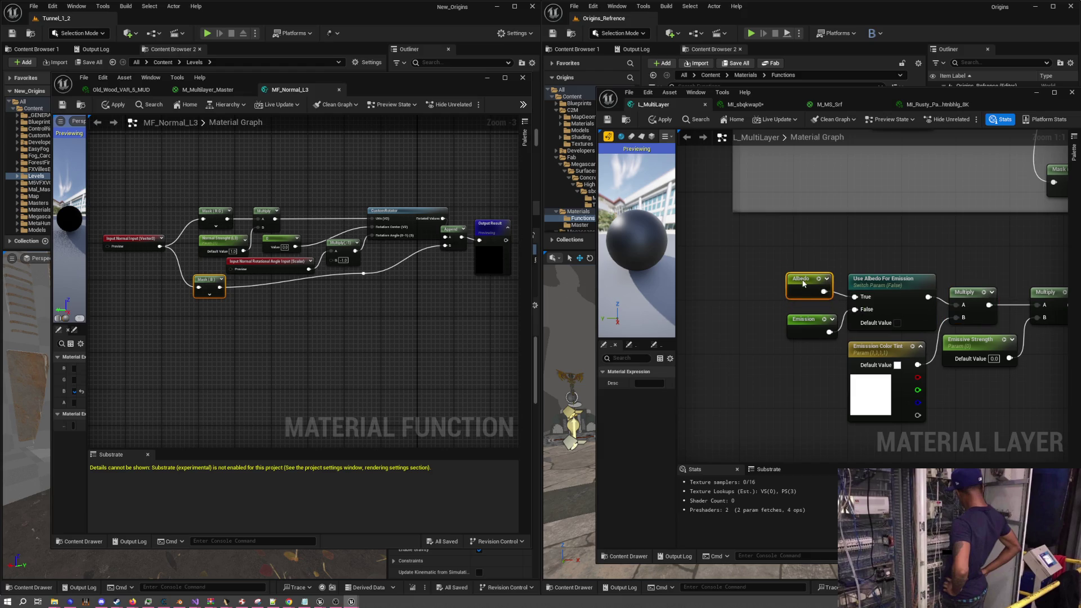
left_click(801, 319)
scroll(843, 372, "down", 2)
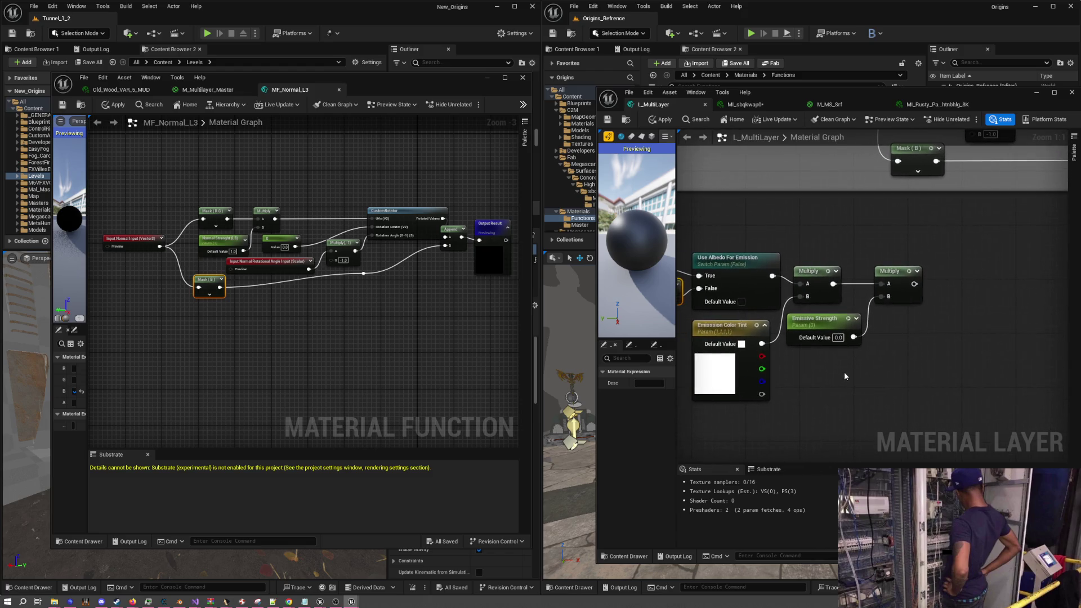
left_click_drag(846, 376, 797, 415)
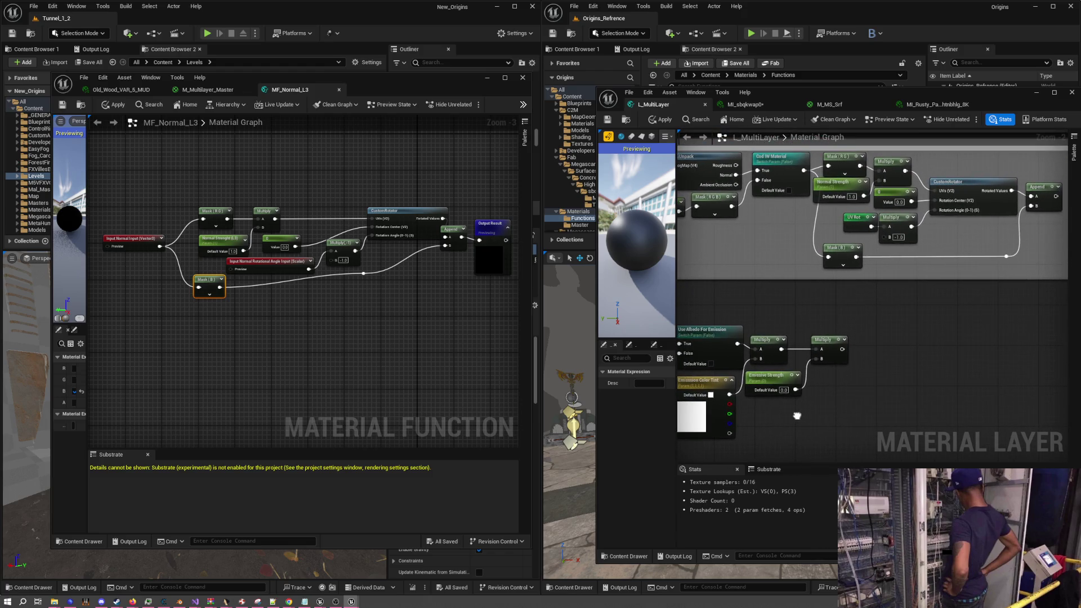
mouse_move(338, 97)
left_mouse_down()
mouse_move(627, 117)
mouse_move(384, 113)
left_mouse_up()
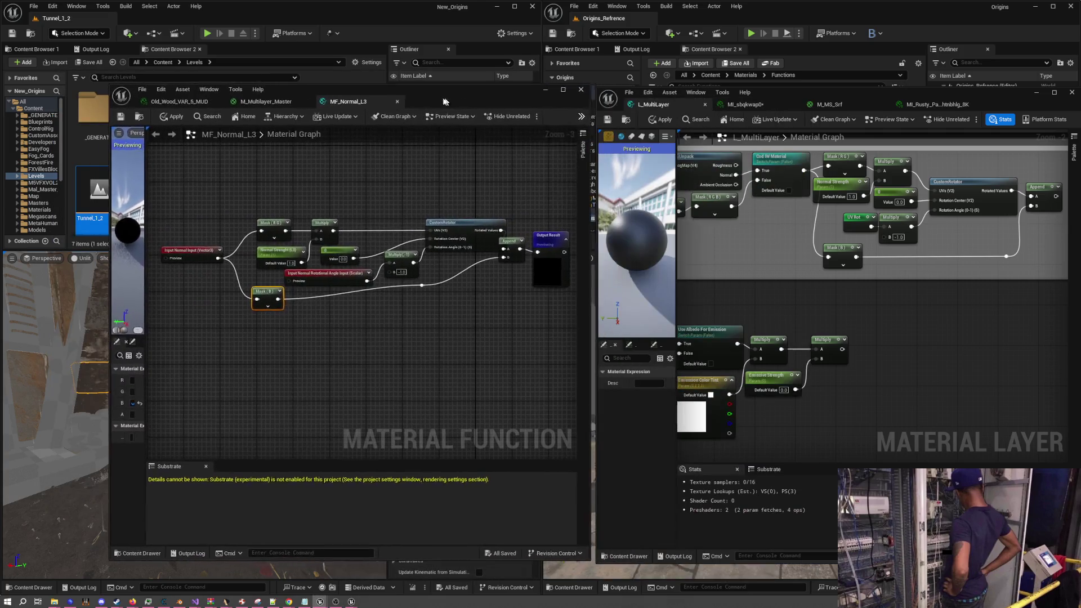
From M_Multilayer_Master, inspect and close MF_Emission_Out_L3, then open MF_Emission_IN_L3 for reference
left_click(235, 106)
left_click_drag(403, 296, 404, 267)
double_click(431, 341)
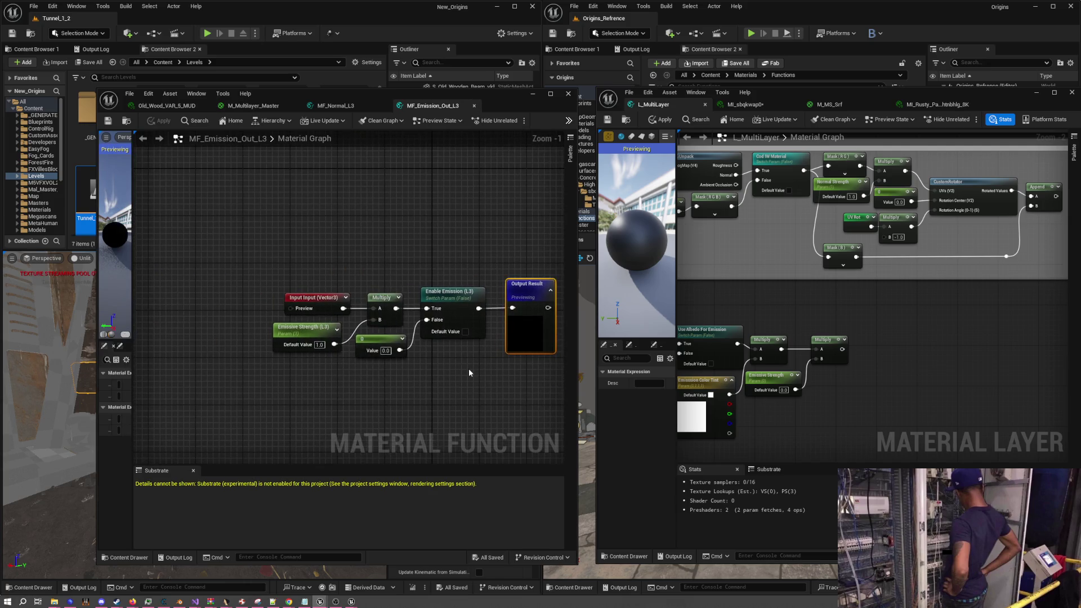
scroll(468, 369, "up", 1)
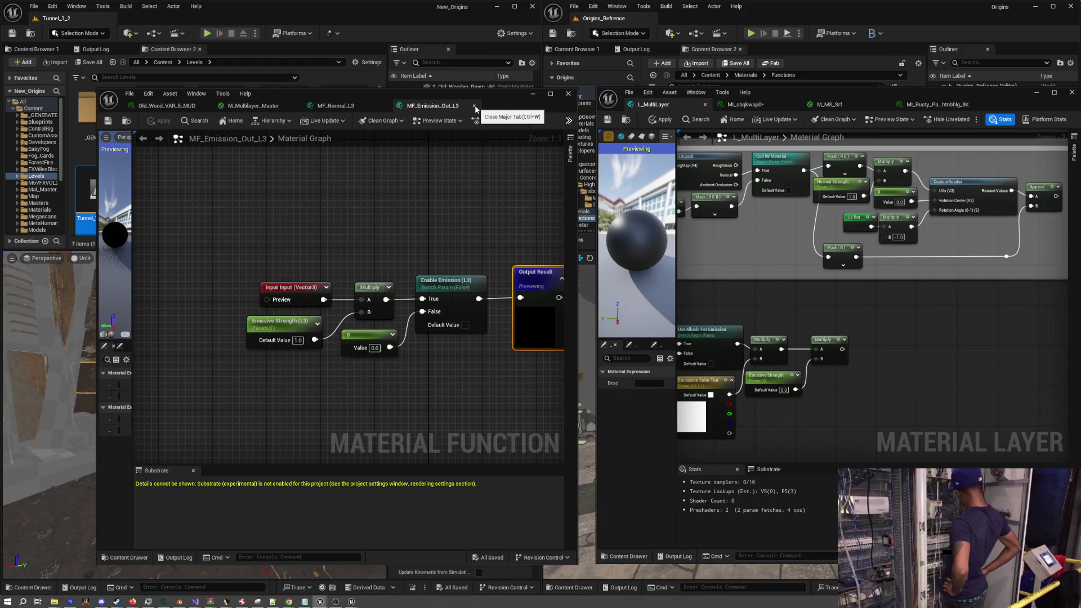
left_click(475, 106)
double_click(332, 304)
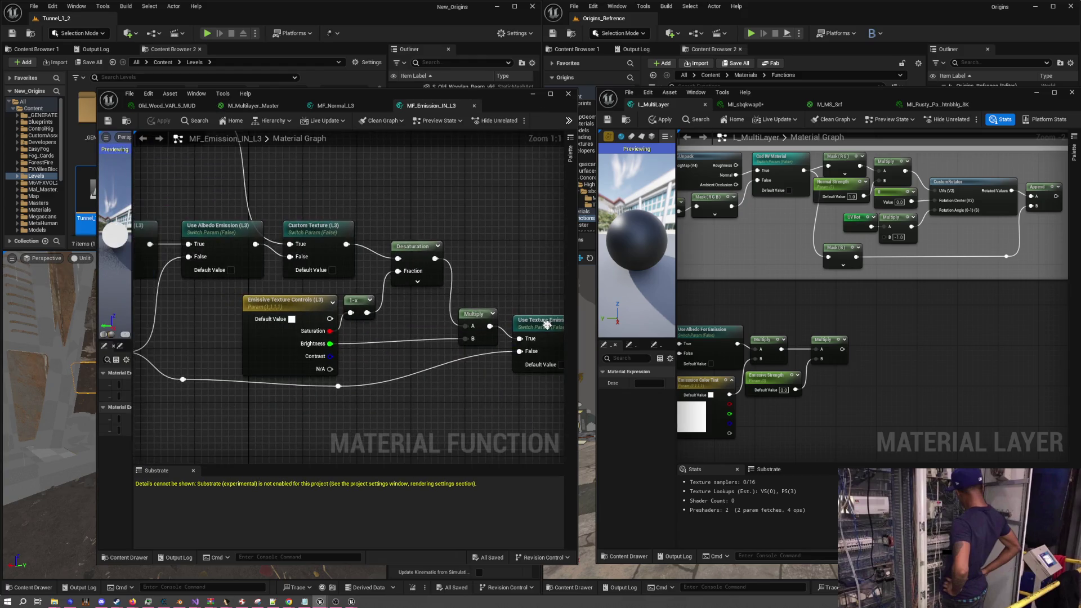
scroll(546, 326, "down", 5)
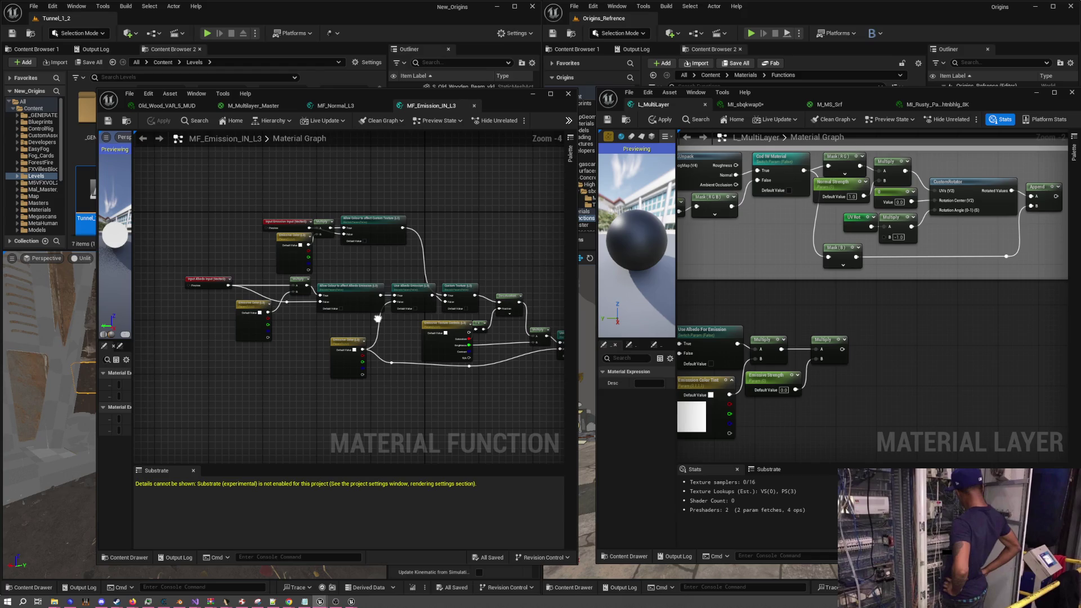
left_click_drag(377, 319, 354, 313)
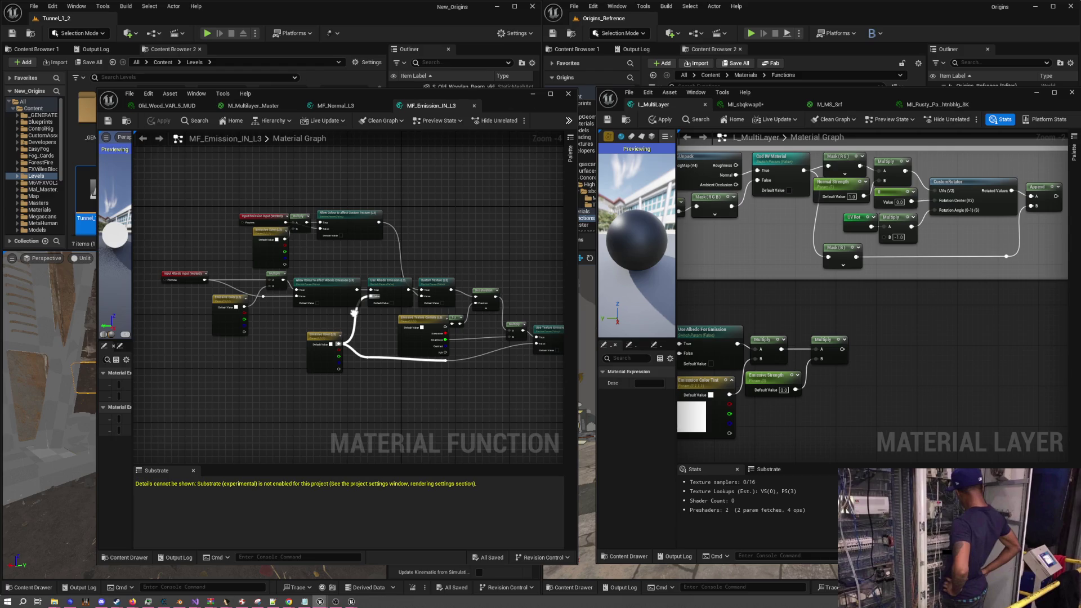
scroll(901, 341, "down", 4)
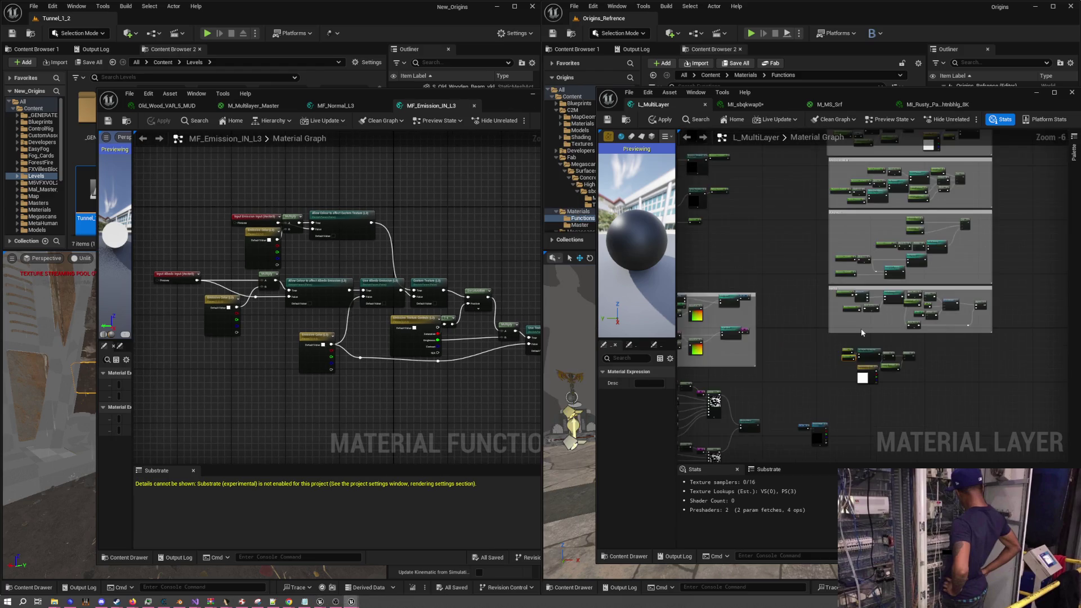
Zoom and pan to the Albedo Shading group's saturation, brightness and contrast nodes
scroll(809, 247, "up", 4)
scroll(809, 248, "down", 3)
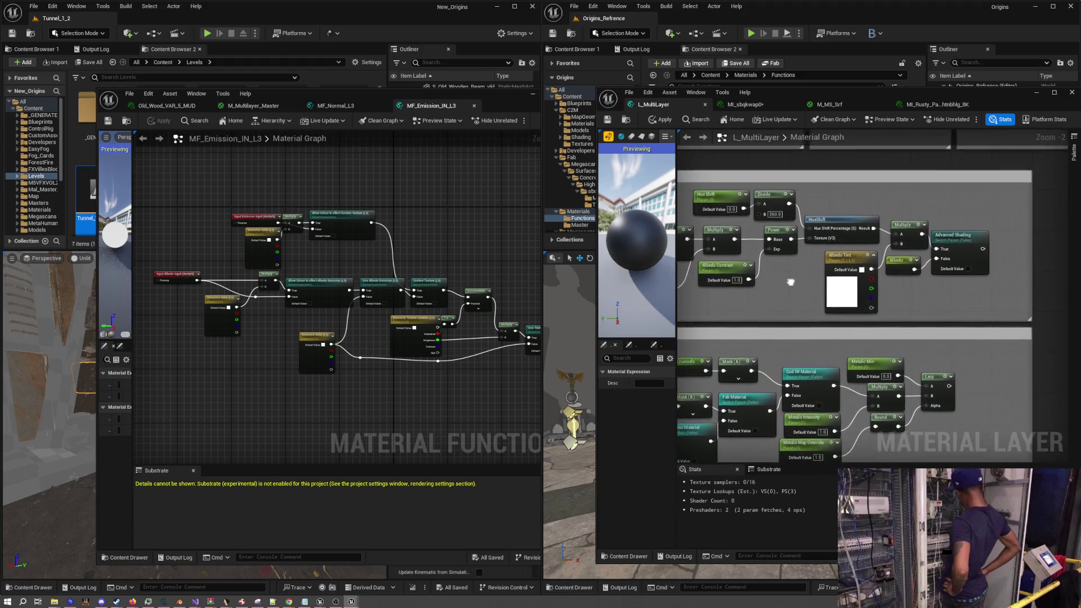
scroll(859, 317, "up", 3)
left_click_drag(860, 317, 845, 300)
mouse_move(847, 299)
left_mouse_down()
mouse_move(863, 285)
mouse_move(901, 286)
mouse_move(725, 251)
left_mouse_up()
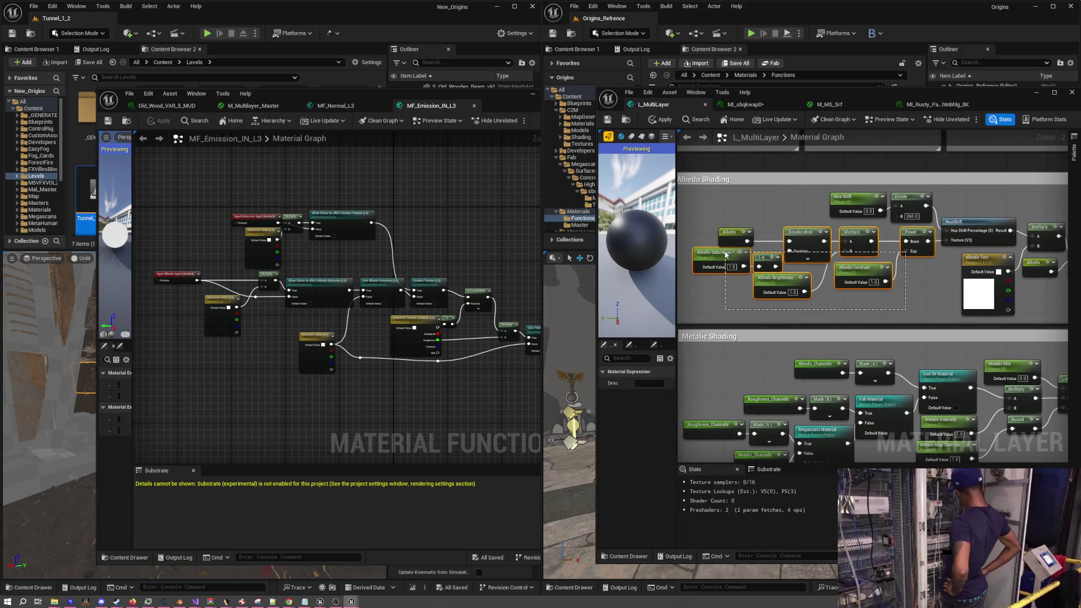
scroll(831, 295, "down", 5)
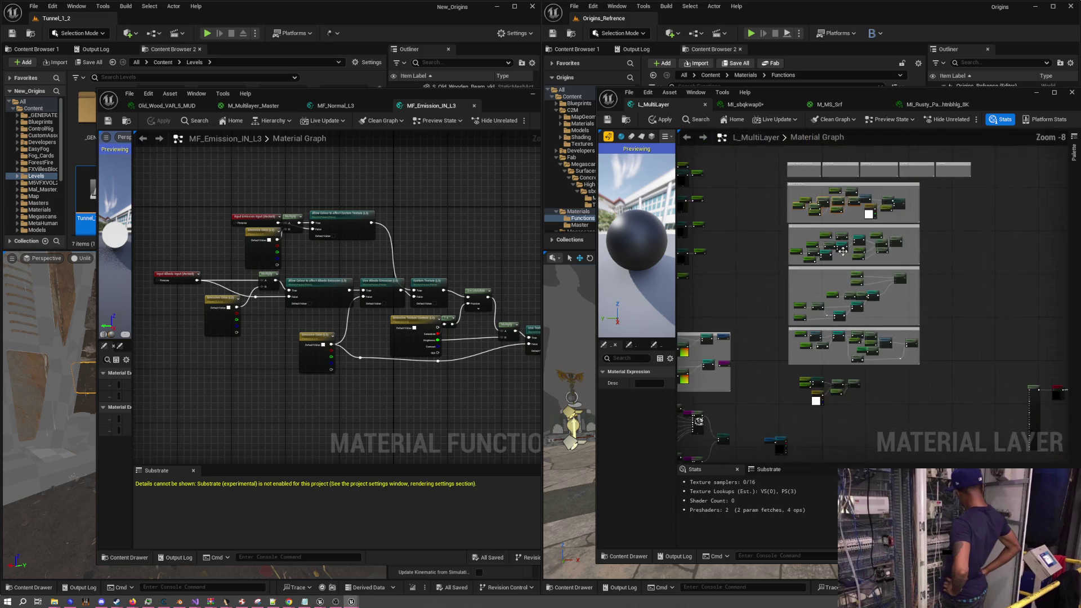
scroll(853, 264, "up", 4)
Paste the adjustment chain and rename its parameters Emission Saturation and Emission Brightness
key("ctrl+v")
left_click(817, 268)
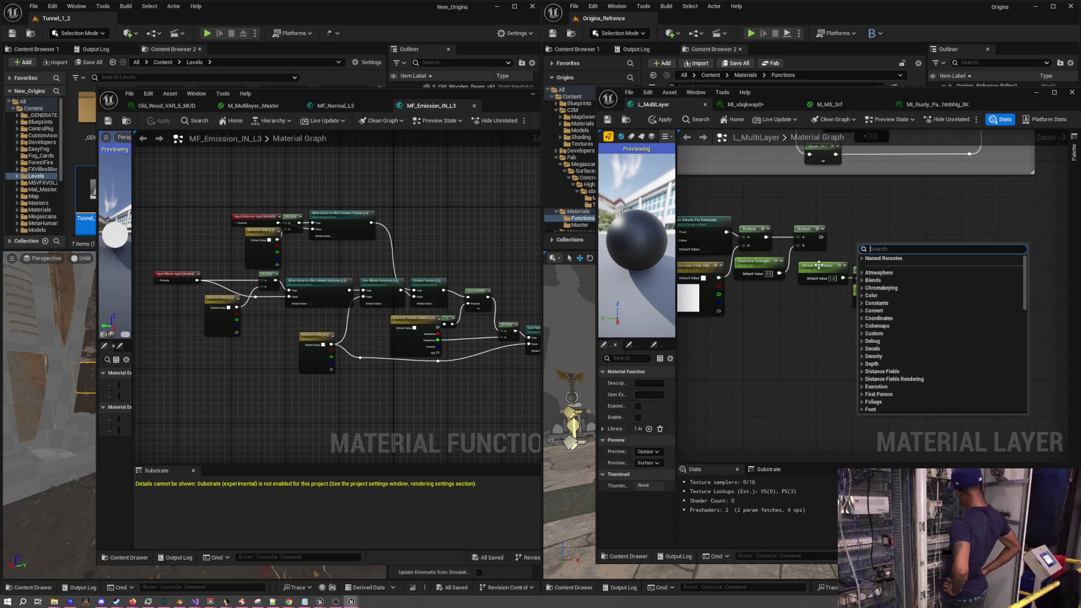
left_click(817, 269)
type("Emis")
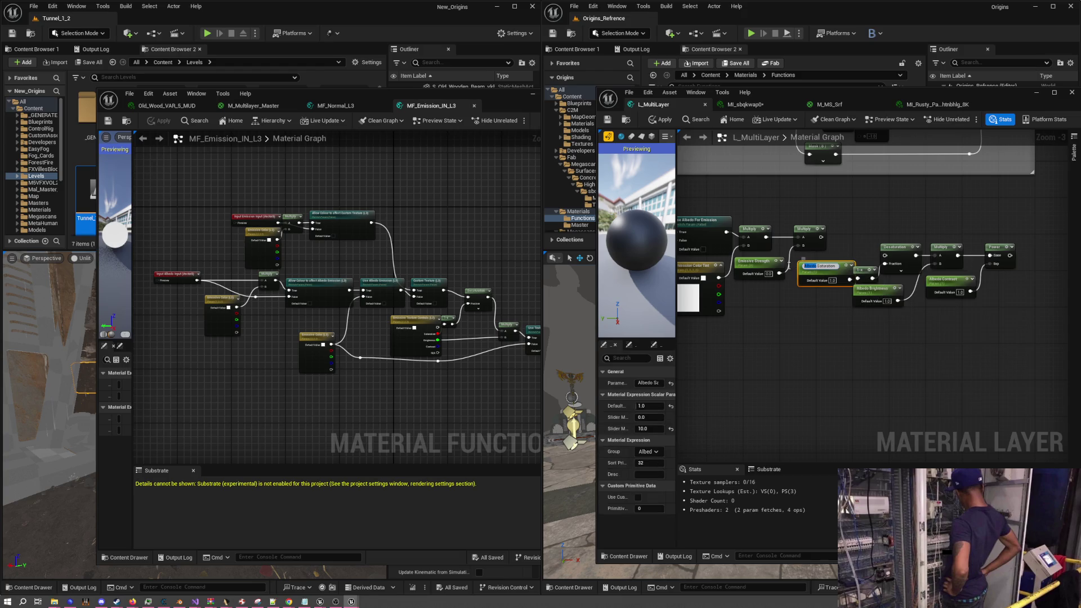
type("sion")
key("Return")
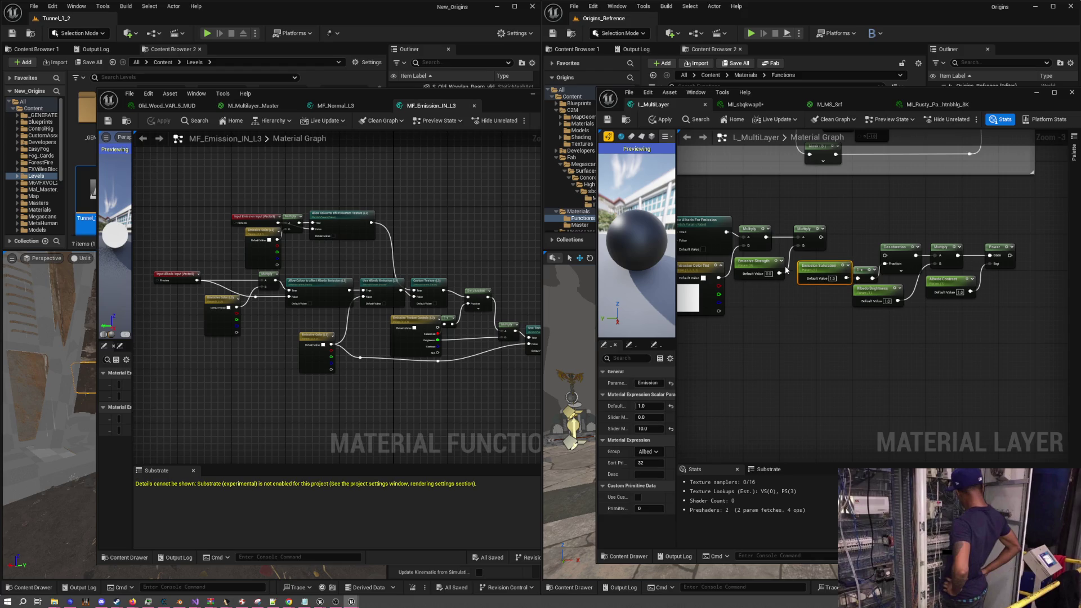
scroll(884, 313, "up", 3)
left_click(828, 282)
left_click(827, 282)
left_click_drag(819, 281, 789, 286)
type("Emission")
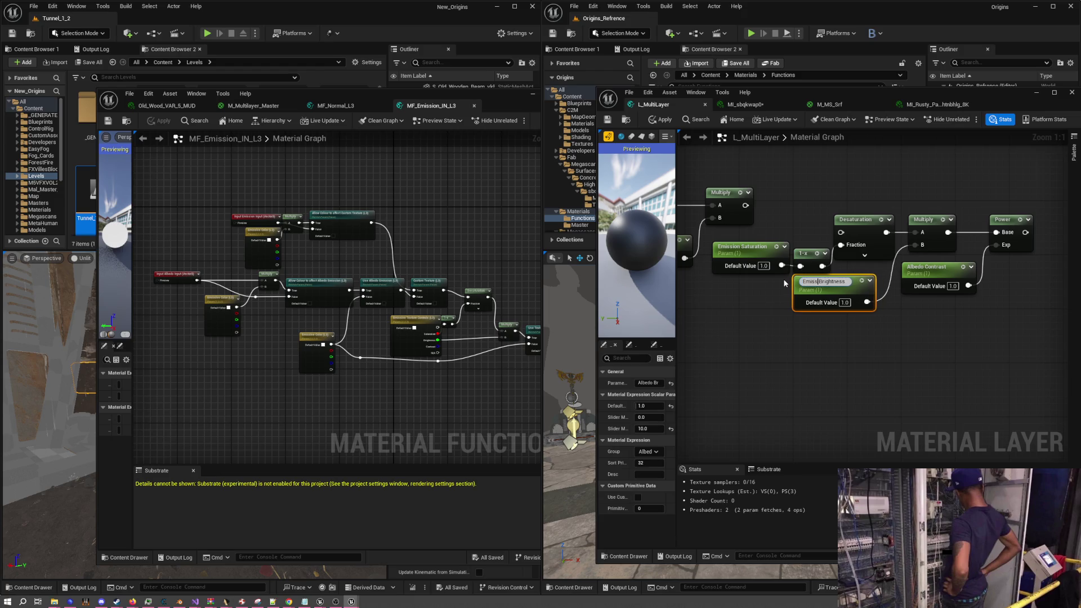
key("Return")
Rename the pasted contrast parameter to Emission Contrast
double_click(928, 268)
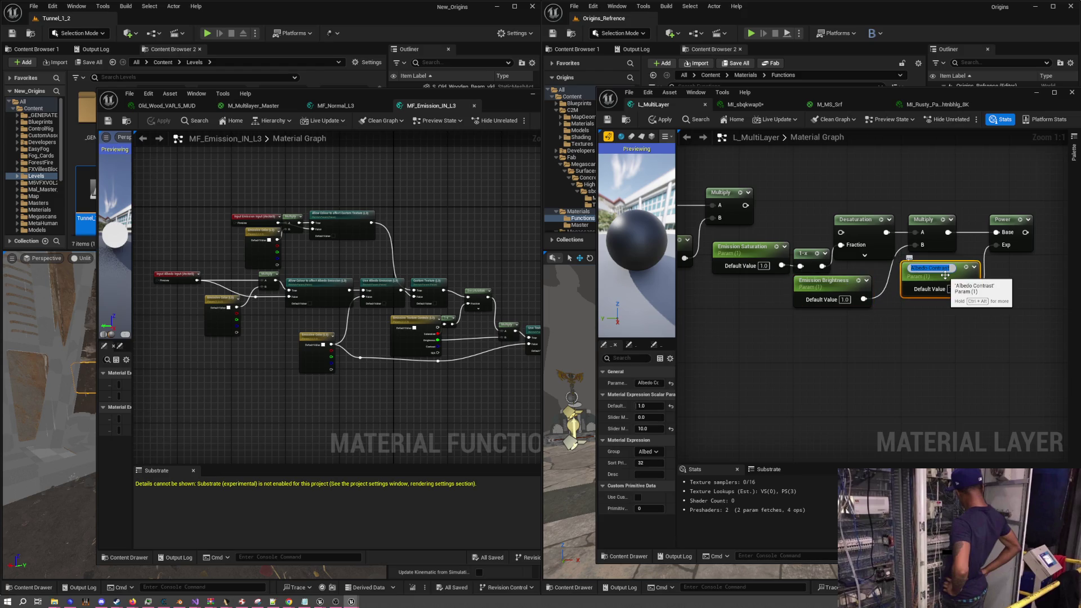
left_click_drag(932, 268, 908, 269)
type("Emissio")
type("n")
key("Return")
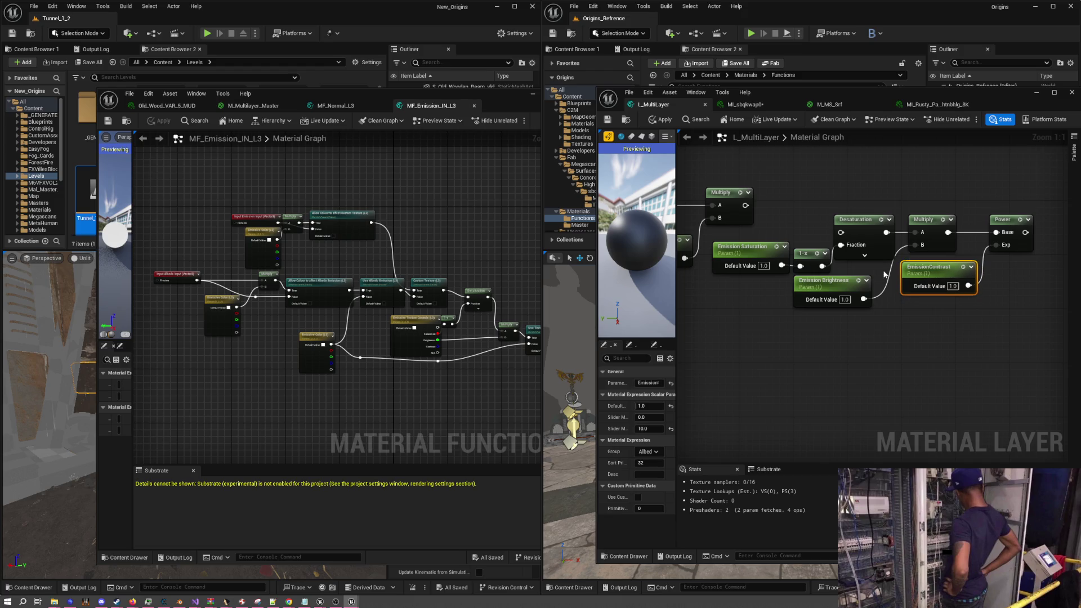
double_click(930, 268)
left_click(931, 352)
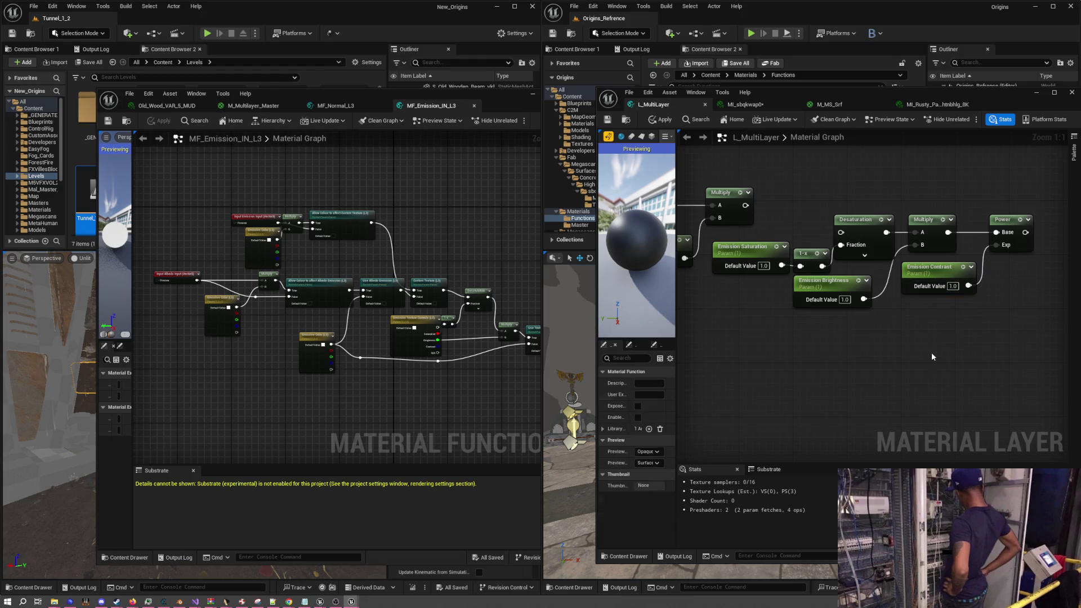
Select the seven emission adjustment nodes and nudge them slightly upward
left_click_drag(931, 351, 970, 348)
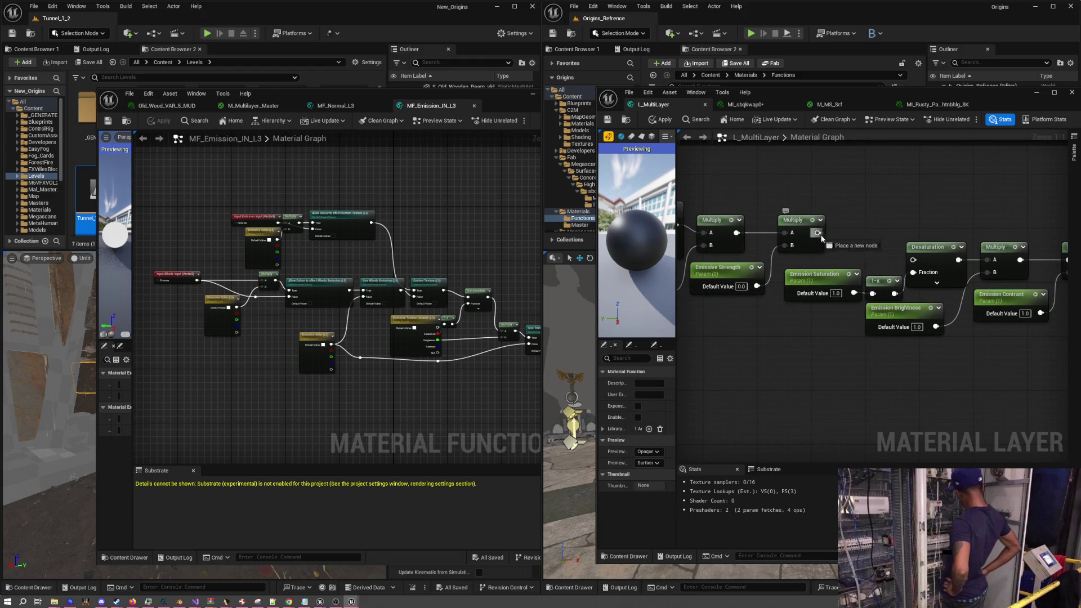
left_click_drag(920, 322, 876, 302)
scroll(876, 301, "down", 2)
left_click_drag(1035, 365, 796, 280)
left_click_drag(876, 275, 877, 279)
left_click(867, 251)
scroll(877, 280, "down", 3)
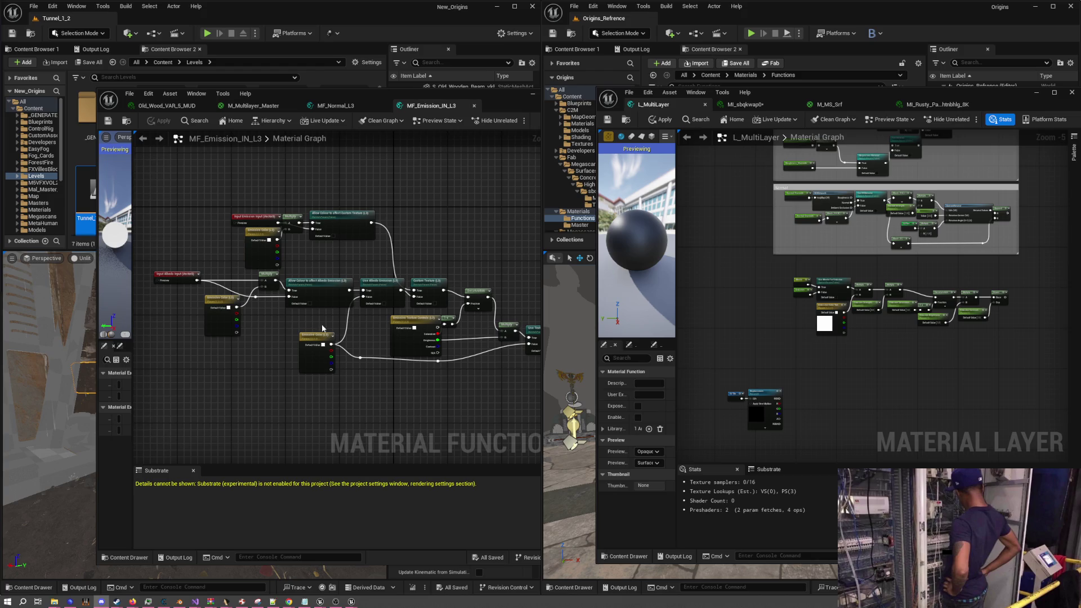
Wrap the selected emission node chain in a comment titled Emission
left_click_drag(772, 304, 837, 327)
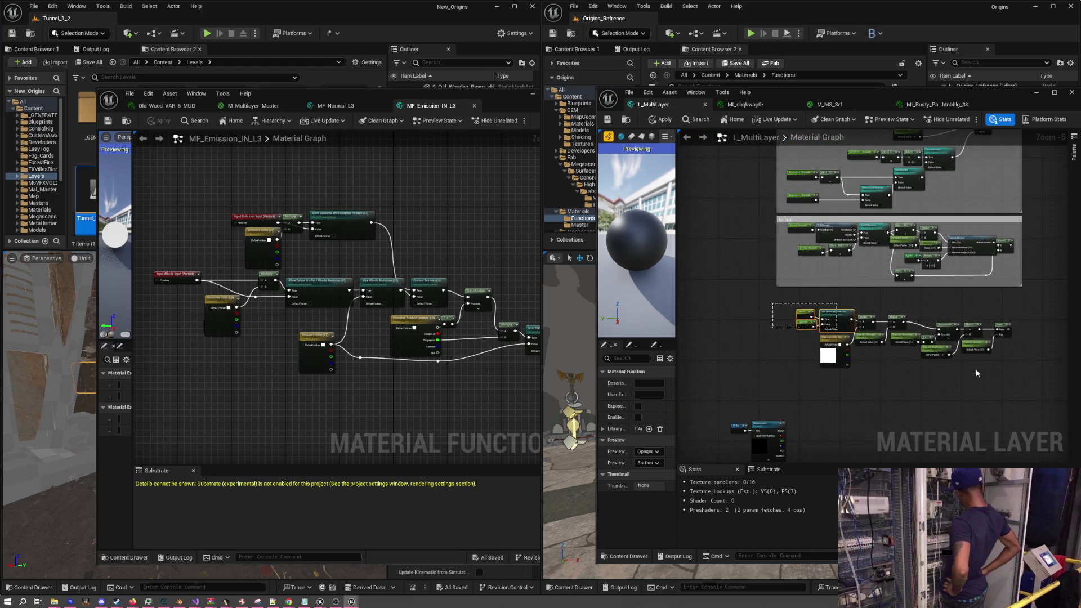
left_click_drag(975, 369, 1036, 384)
type("c")
type("n")
key("Return")
scroll(778, 299, "up", 3)
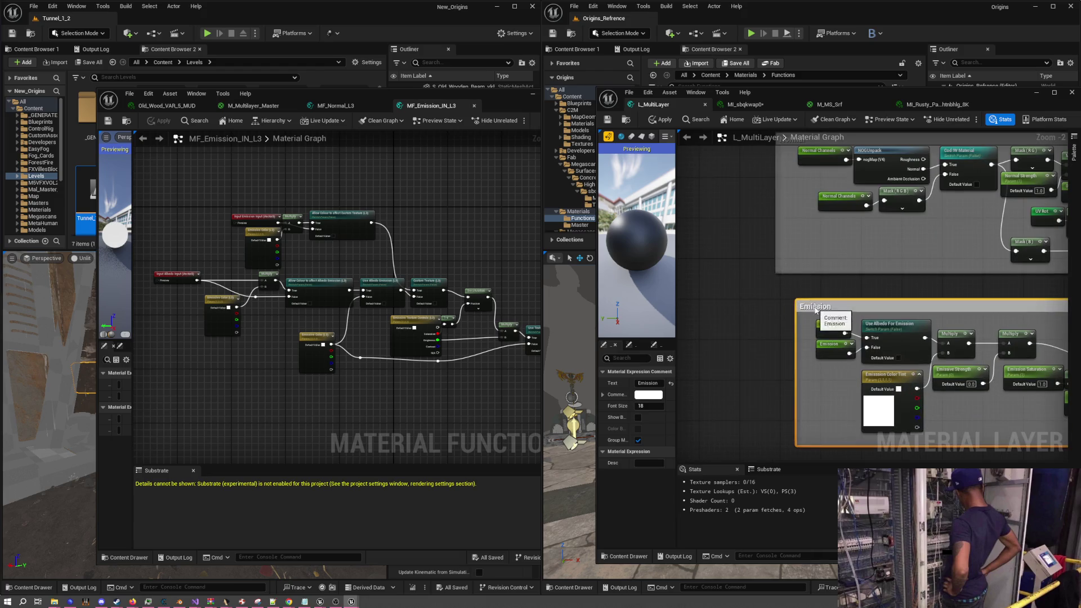
left_click(746, 296)
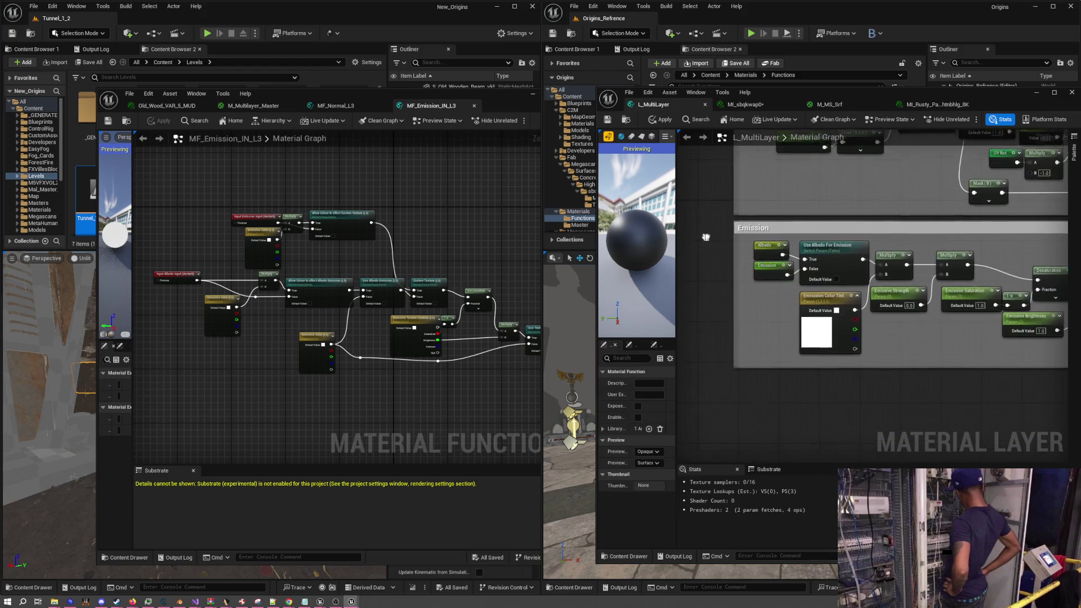
scroll(705, 234, "down", 4)
scroll(955, 285, "up", 4)
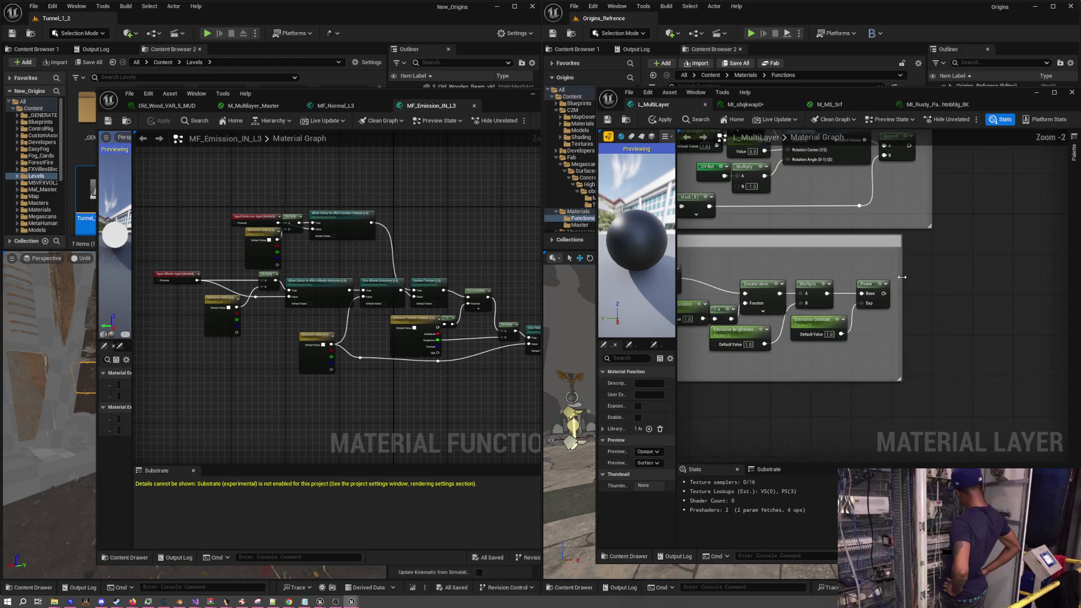
scroll(945, 257, "down", 3)
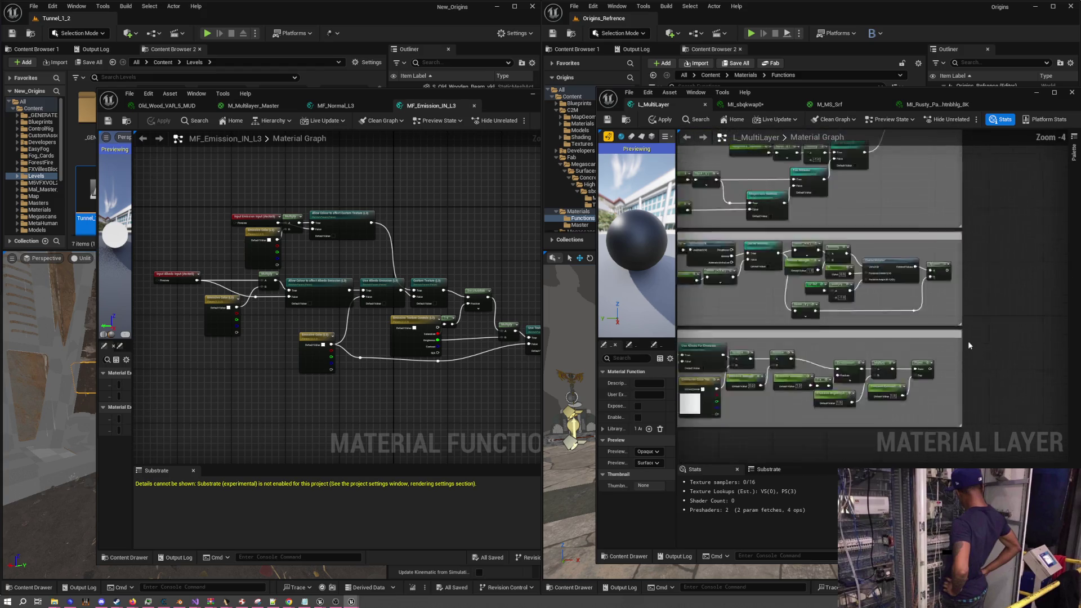
scroll(953, 269, "down", 3)
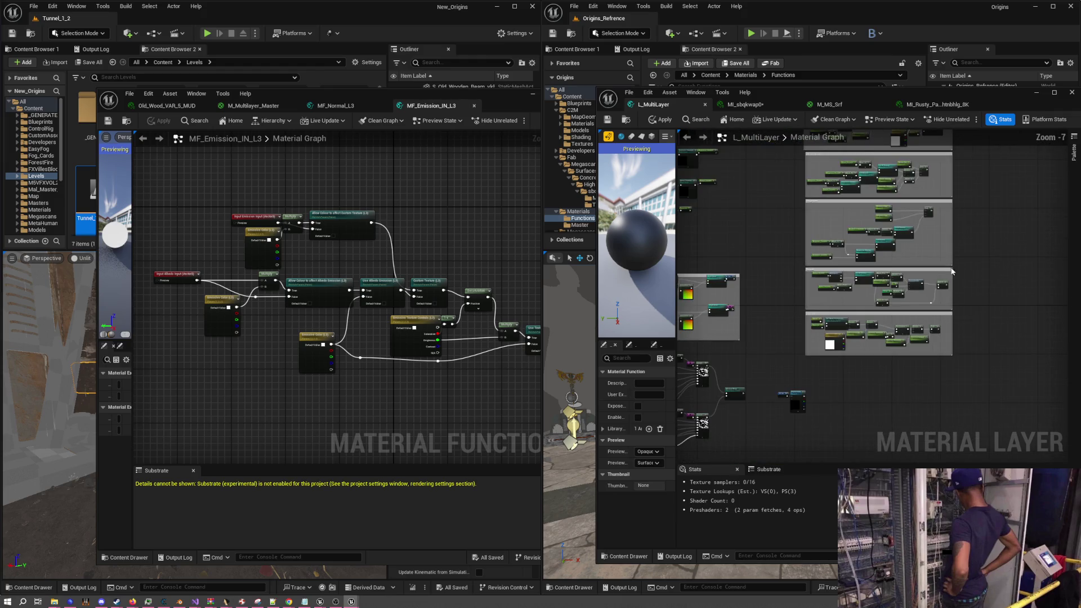
left_click_drag(852, 336, 763, 320)
scroll(766, 319, "down", 1)
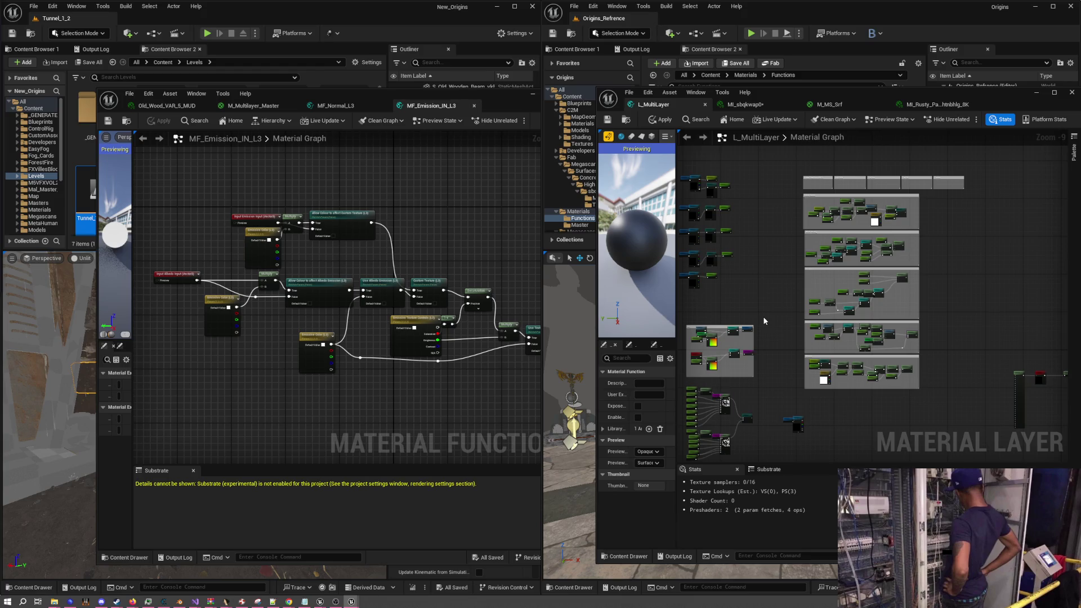
Duplicate the UV Tile and Displacement nodes below the originals and rename the copied texture Opacity
scroll(847, 404, "up", 5)
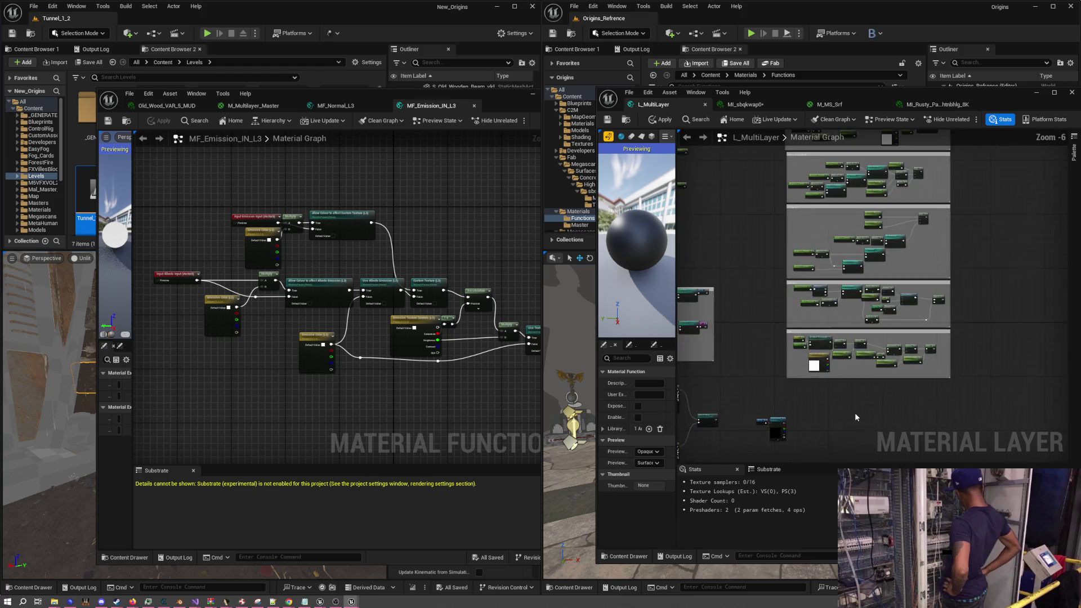
mouse_move(845, 311)
left_mouse_down()
mouse_move(924, 319)
mouse_move(878, 326)
mouse_move(865, 283)
left_mouse_up()
left_click_drag(842, 366, 696, 285)
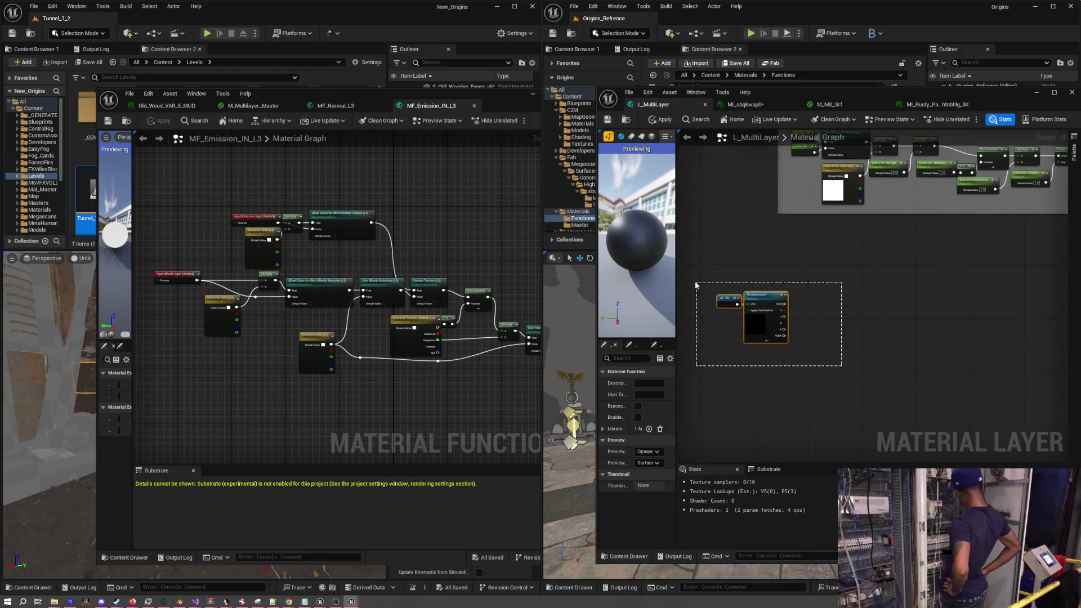
left_click(805, 340)
left_click_drag(822, 372, 712, 288)
key("ctrl+c")
key("ctrl+v")
left_click(761, 360)
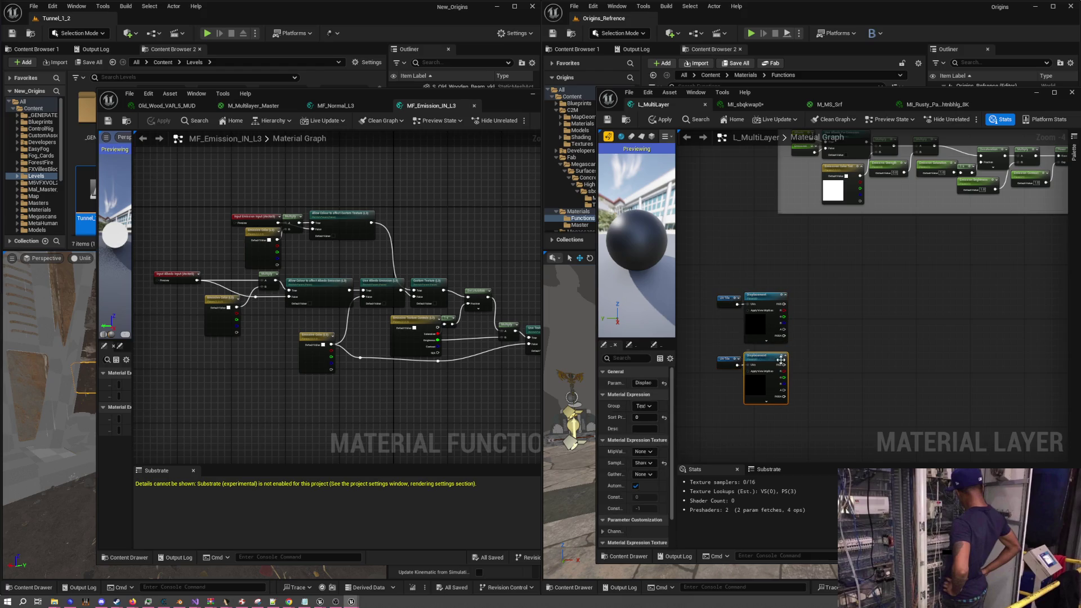
left_click(758, 357)
type("d")
key("Return")
Review the Albedo, Metallic, Roughness and Normal texture nodes and select the Metallic row
mouse_move(802, 350)
left_mouse_down()
mouse_move(816, 319)
mouse_move(823, 349)
left_mouse_up()
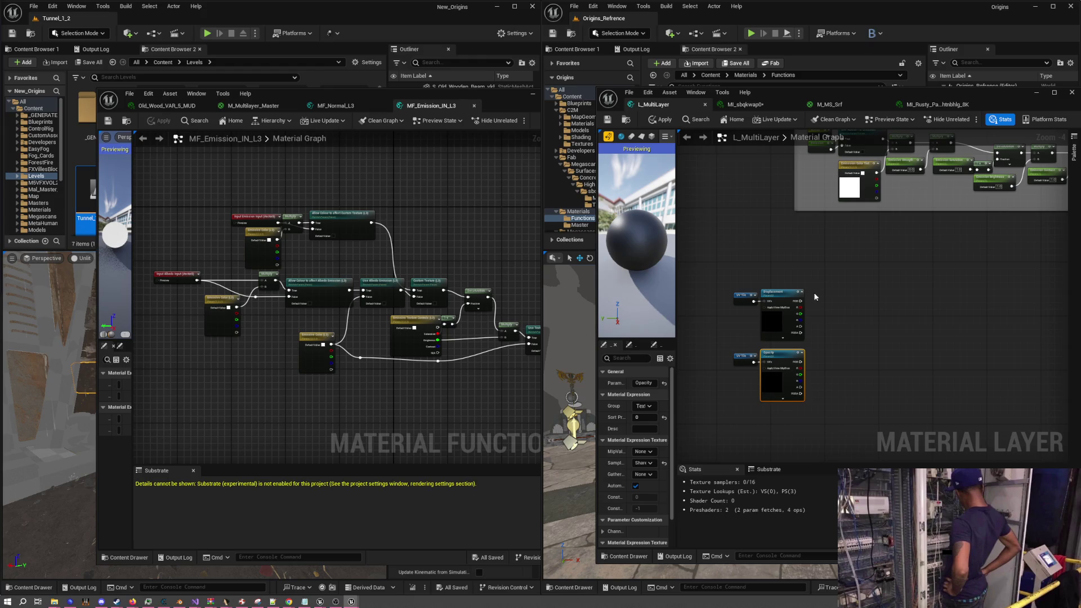
mouse_move(861, 352)
left_mouse_down()
mouse_move(871, 265)
mouse_move(862, 332)
mouse_move(929, 356)
mouse_move(907, 312)
mouse_move(978, 404)
mouse_move(929, 389)
mouse_move(758, 223)
left_mouse_up()
scroll(973, 393, "down", 4)
scroll(805, 289, "up", 3)
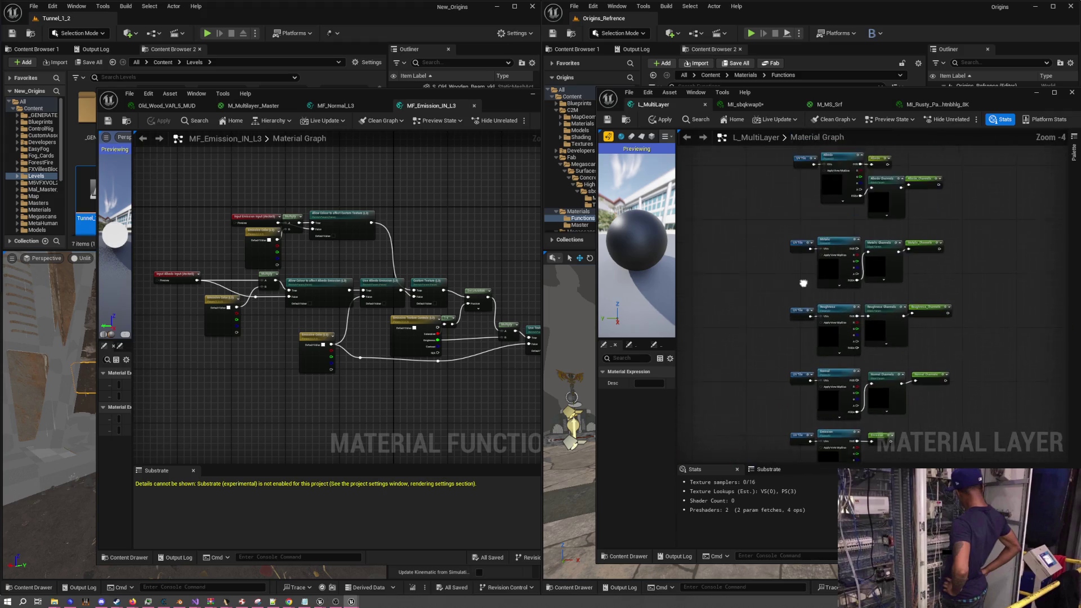
left_click_drag(805, 288, 756, 327)
left_click_drag(723, 283, 848, 326)
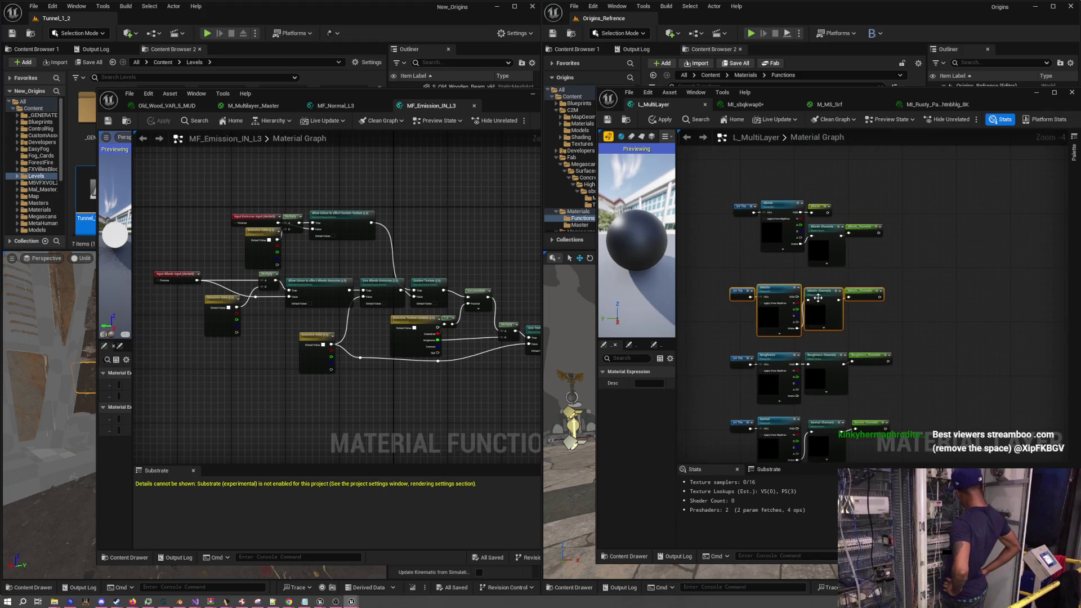